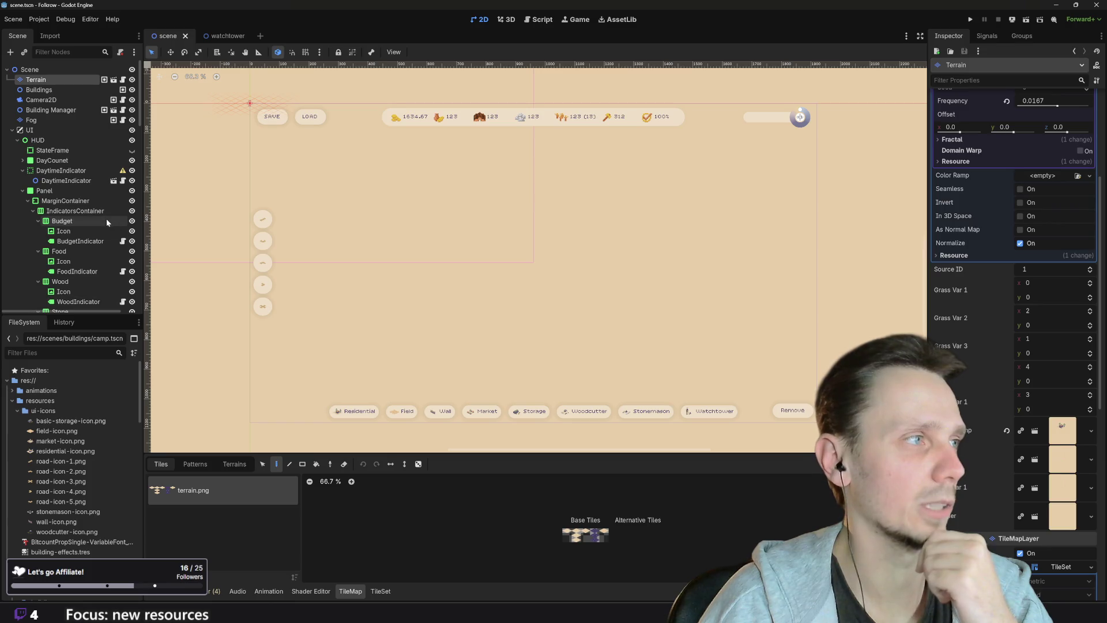
- Select the HUD's Panel node, frame it in the 2D viewport, and switch to Linear
{"action": "left_click", "coordinate": [45, 191]}
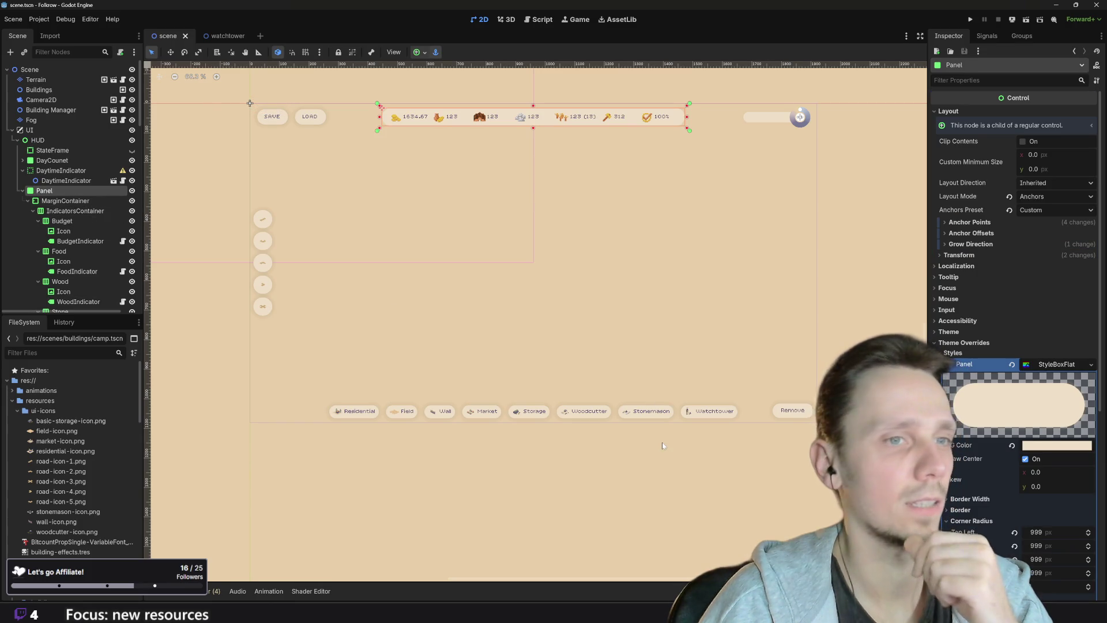
{"action": "left_click_drag", "start_coordinate": [791, 418], "coordinate": [803, 454]}
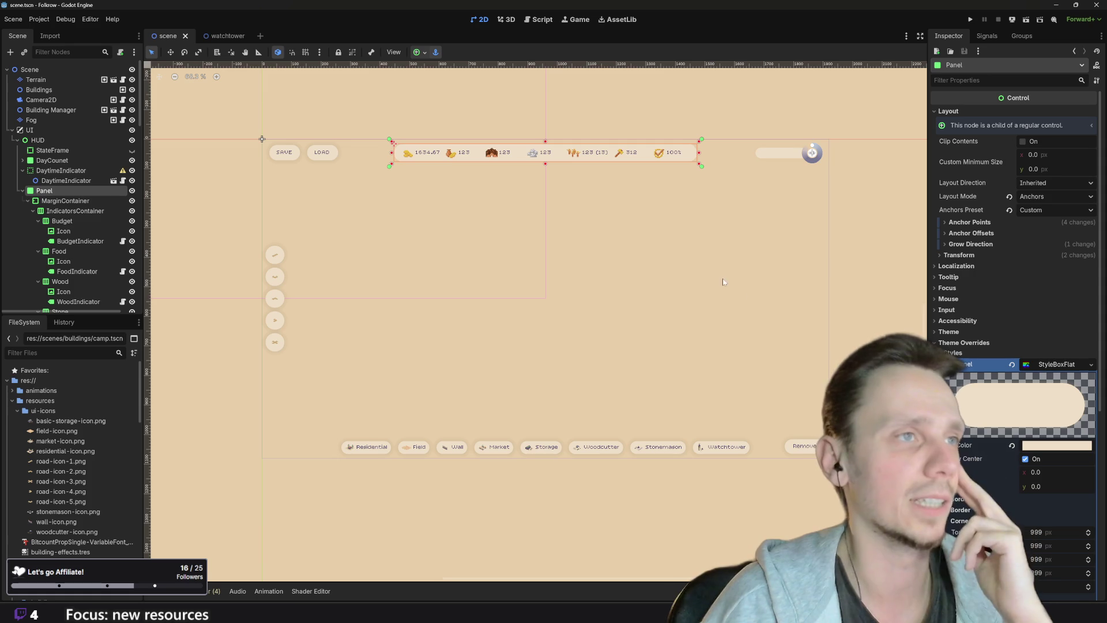
{"action": "scroll", "coordinate": [667, 323], "scroll_direction": "up", "scroll_amount": 2}
{"action": "left_click_drag", "start_coordinate": [713, 328], "coordinate": [723, 342]}
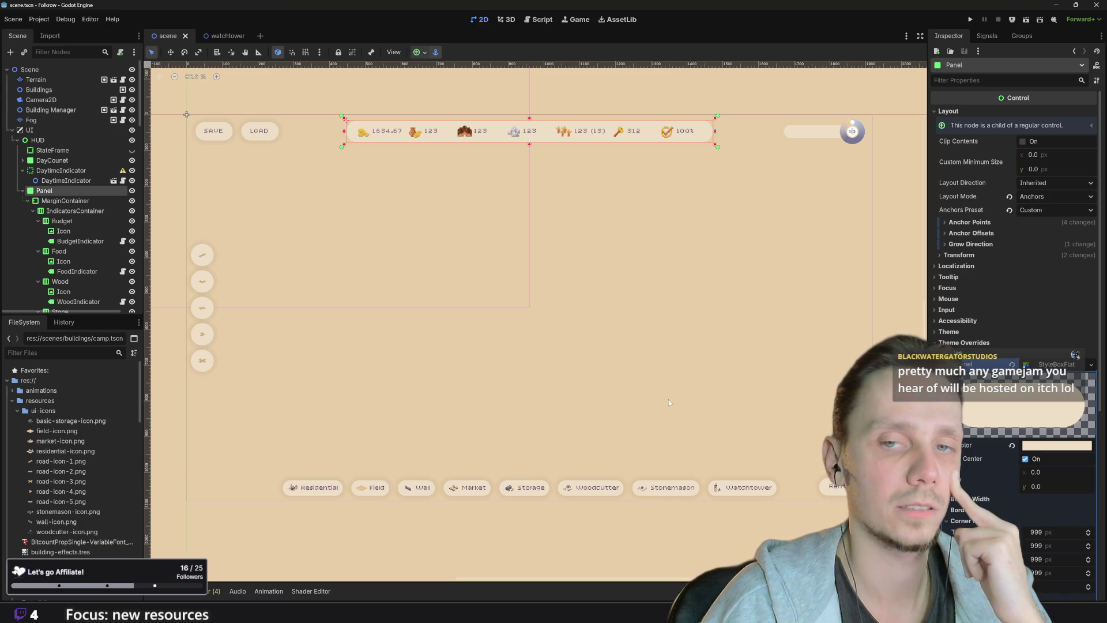
{"action": "left_click", "coordinate": [470, 574]}
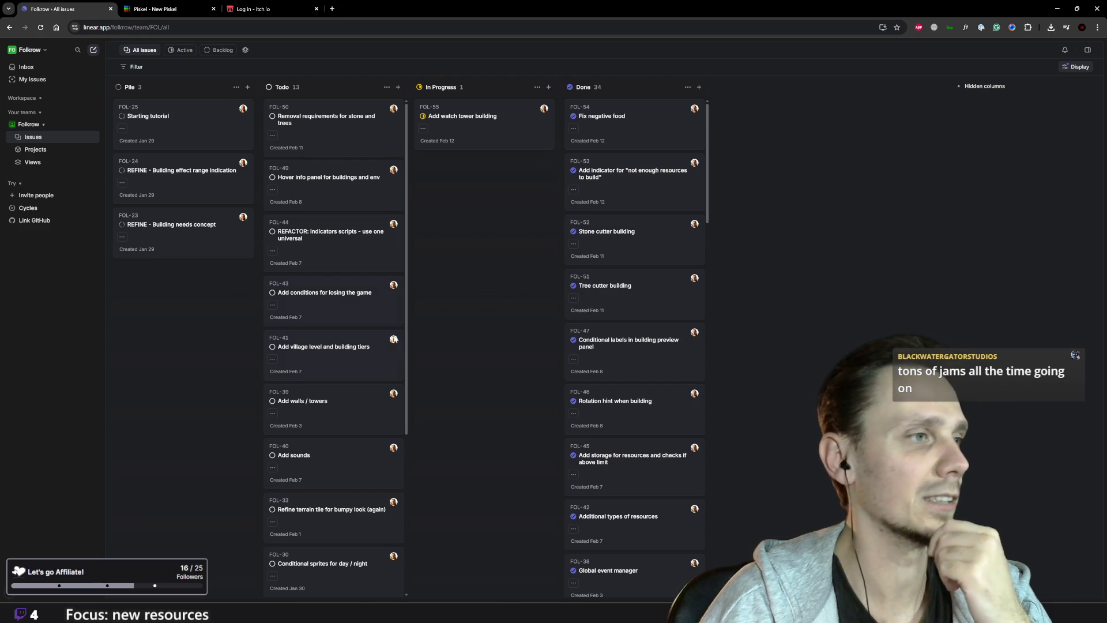
- Close the itch.io login tab, move FOL-55 'Add watch tower building' to Done, and return to Godot
{"action": "scroll", "coordinate": [375, 339], "scroll_direction": "down", "scroll_amount": 4}
{"action": "scroll", "coordinate": [333, 292], "scroll_direction": "up", "scroll_amount": 4}
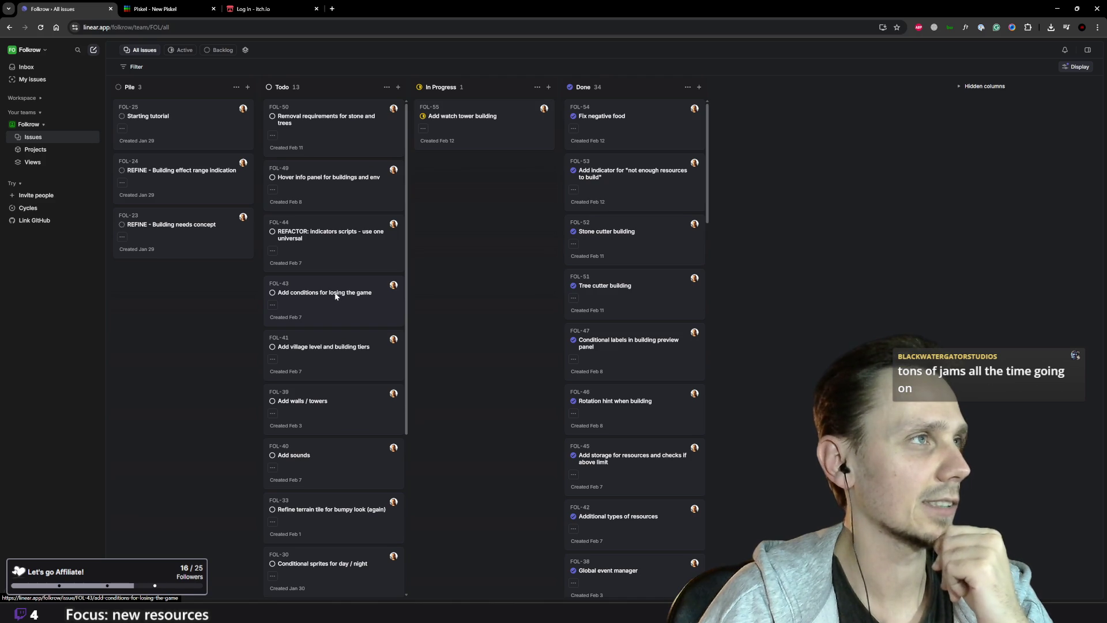
{"action": "left_click", "coordinate": [316, 9]}
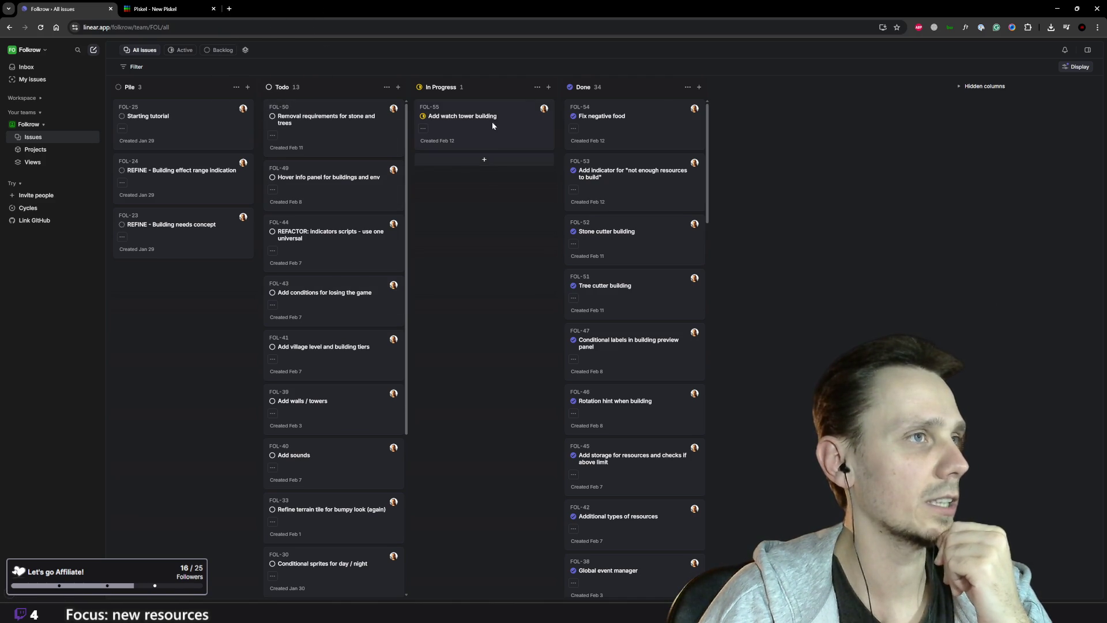
{"action": "mouse_move", "coordinate": [483, 128]}
{"action": "left_mouse_down"}
{"action": "mouse_move", "coordinate": [634, 214]}
{"action": "mouse_move", "coordinate": [628, 225]}
{"action": "left_mouse_up"}
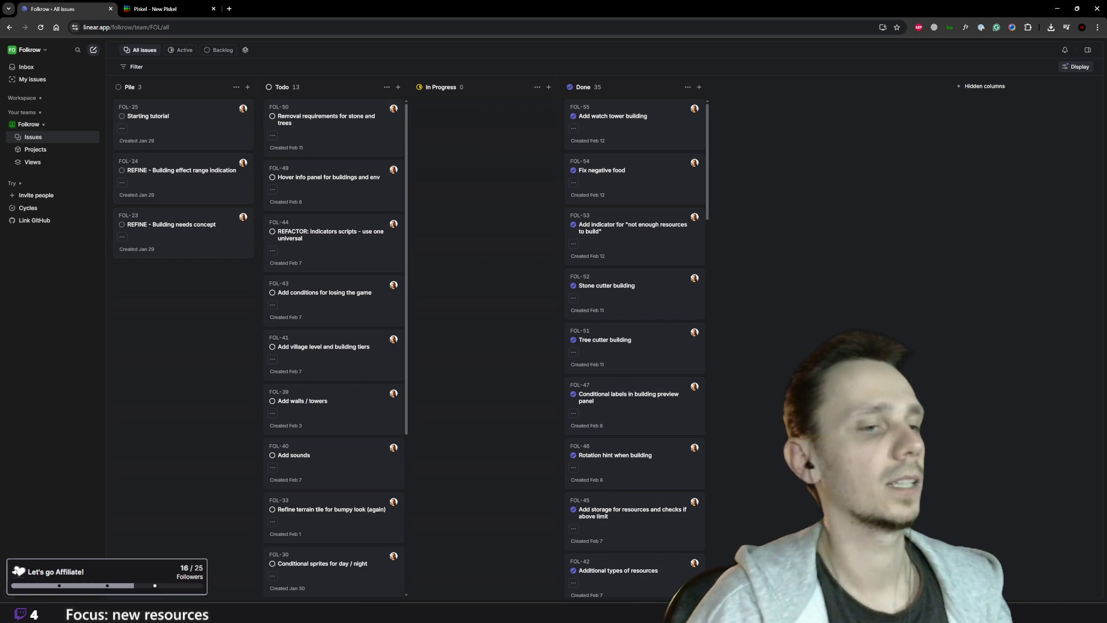
{"action": "mouse_move", "coordinate": [686, 614]}
{"action": "left_click", "coordinate": [689, 577]}
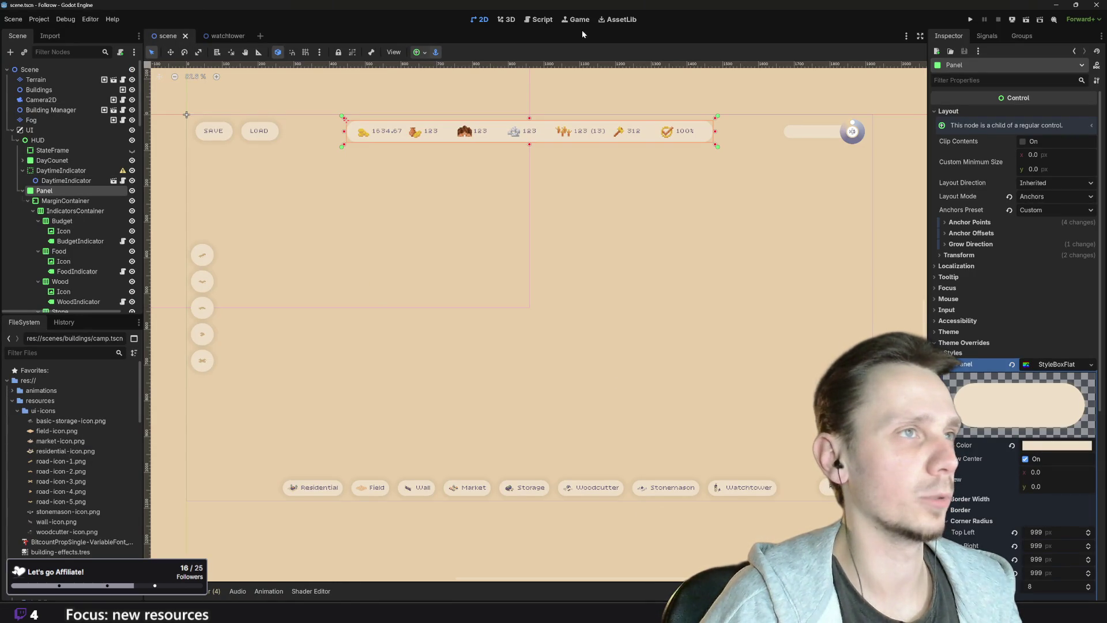
- In game_manager.gd, change start_params budget to 2000.0 and wood to 20.00, then save
{"action": "left_click", "coordinate": [545, 21]}
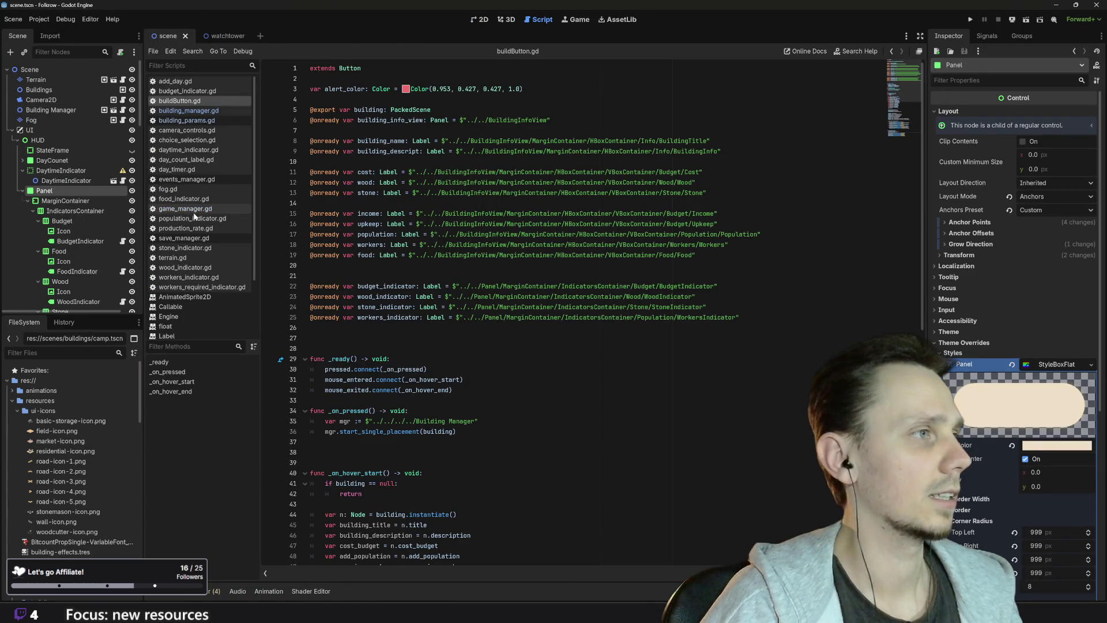
{"action": "left_click", "coordinate": [192, 210]}
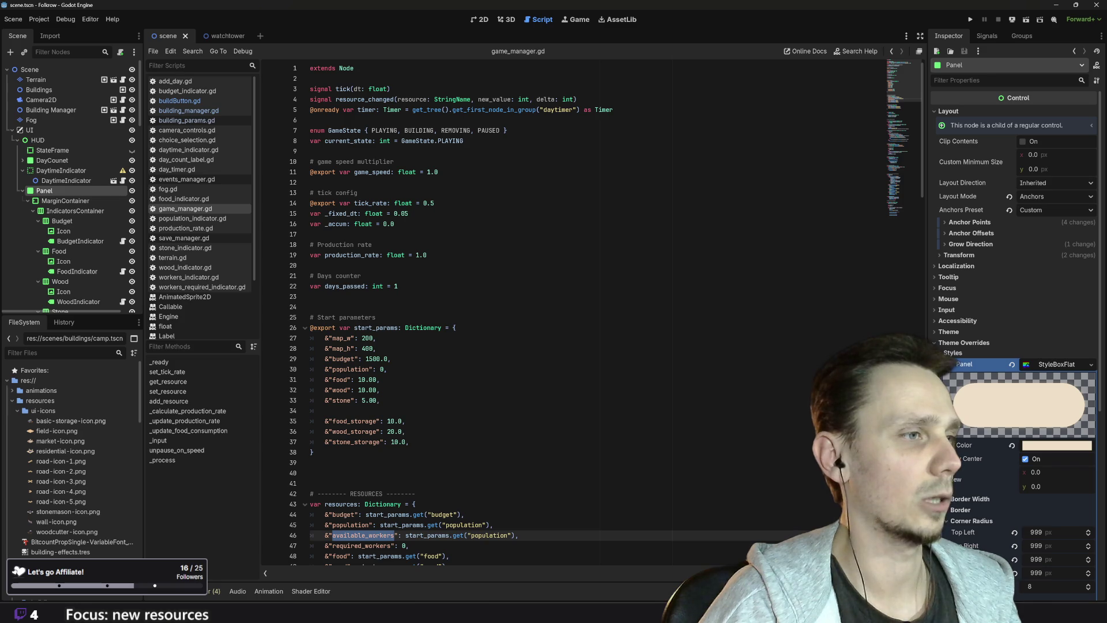
{"action": "left_click", "coordinate": [366, 359]}
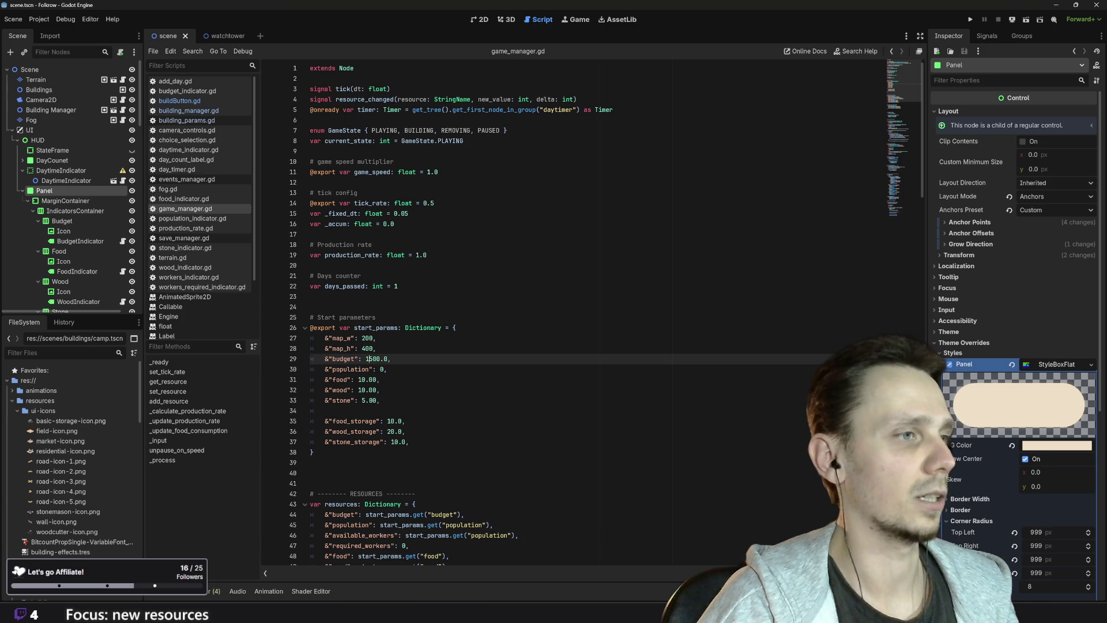
{"action": "key", "text": "Delete"}
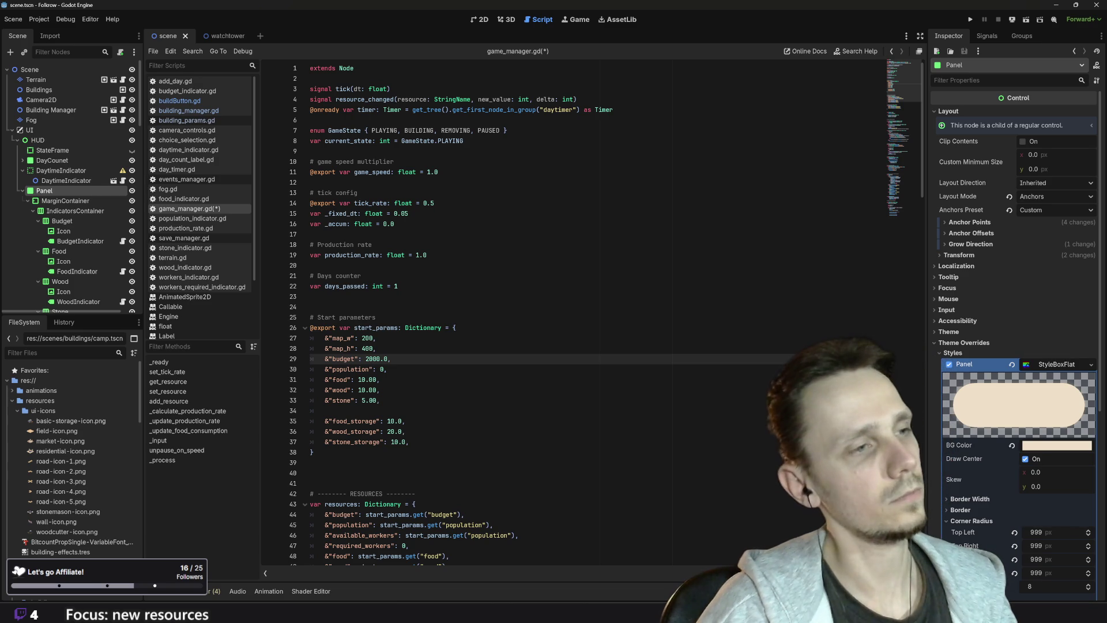
{"action": "double_click", "coordinate": [361, 390]}
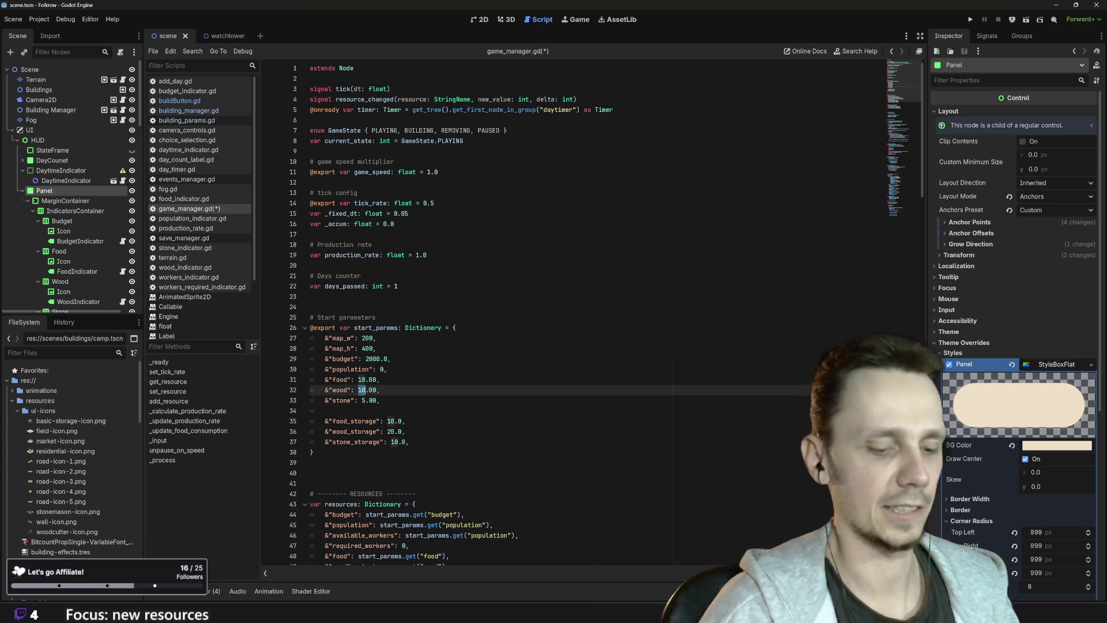
{"action": "type", "text": "20"}
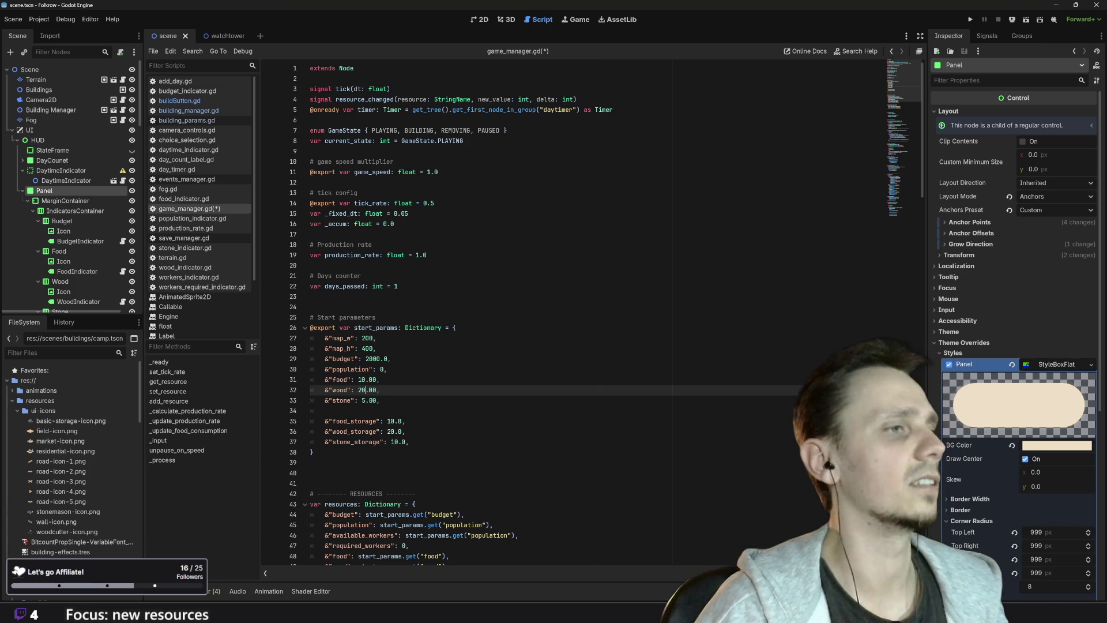
{"action": "key", "text": "ctrl+s"}
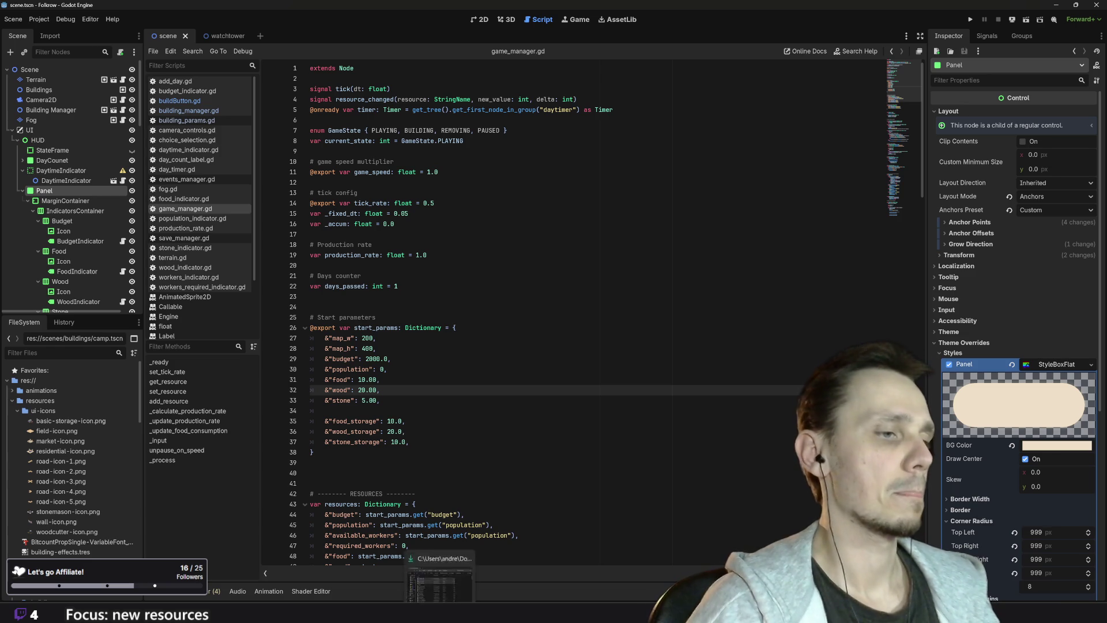
{"action": "left_click", "coordinate": [449, 563]}
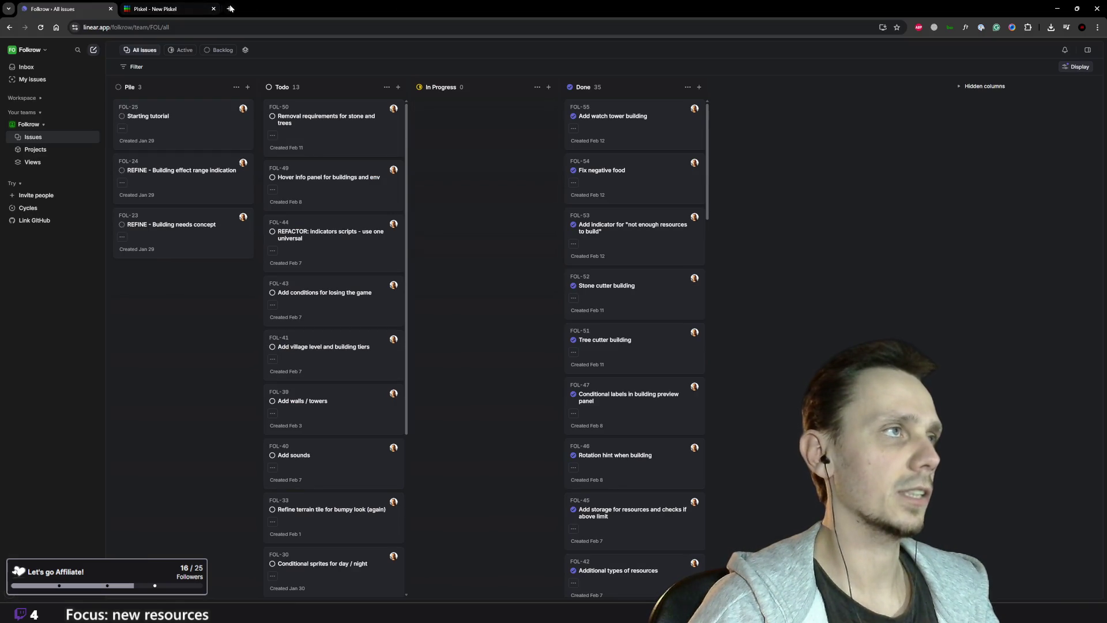
- Load itch.io in a new tab from the 'it' address suggestion and go to Game Jams
{"action": "left_click", "coordinate": [233, 8]}
{"action": "type", "text": "it"}
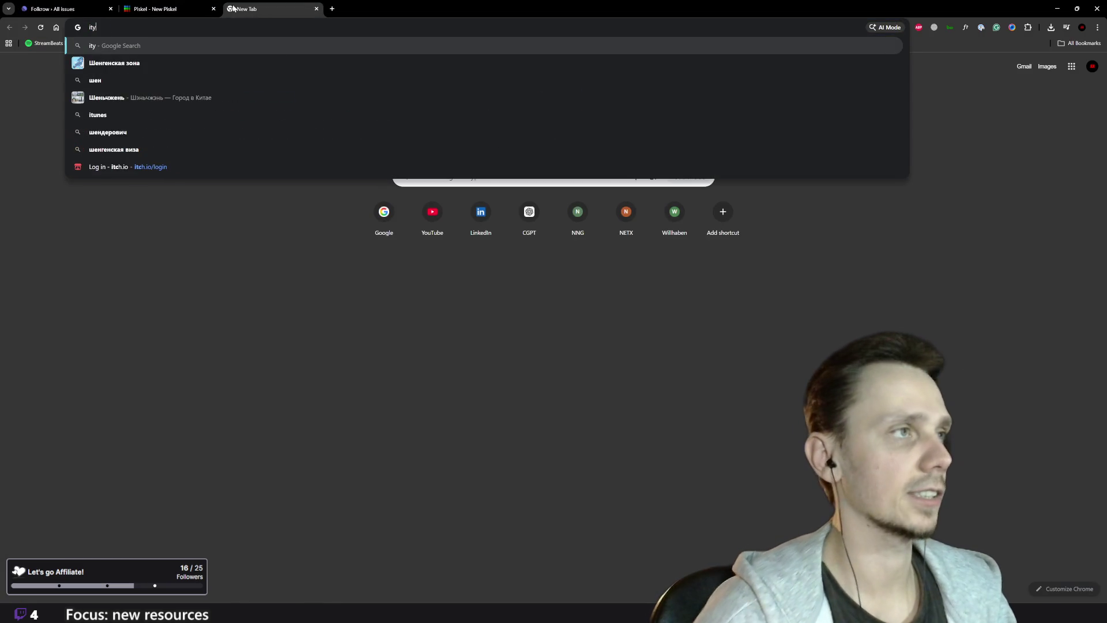
{"action": "key", "text": "Down"}
{"action": "key", "text": "Return"}
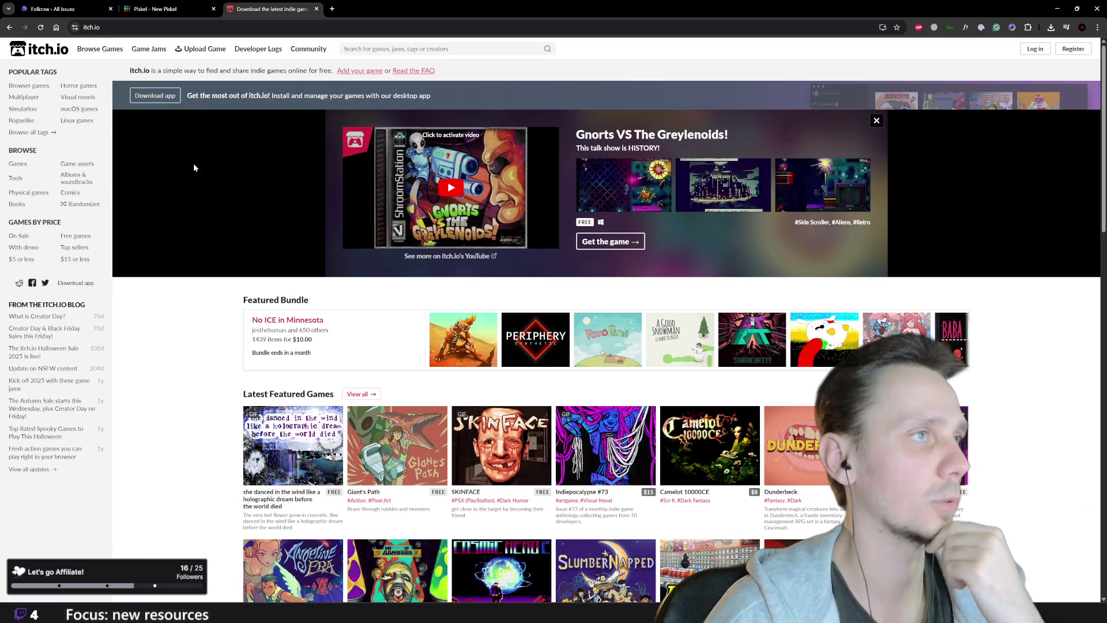
{"action": "left_click", "coordinate": [149, 48]}
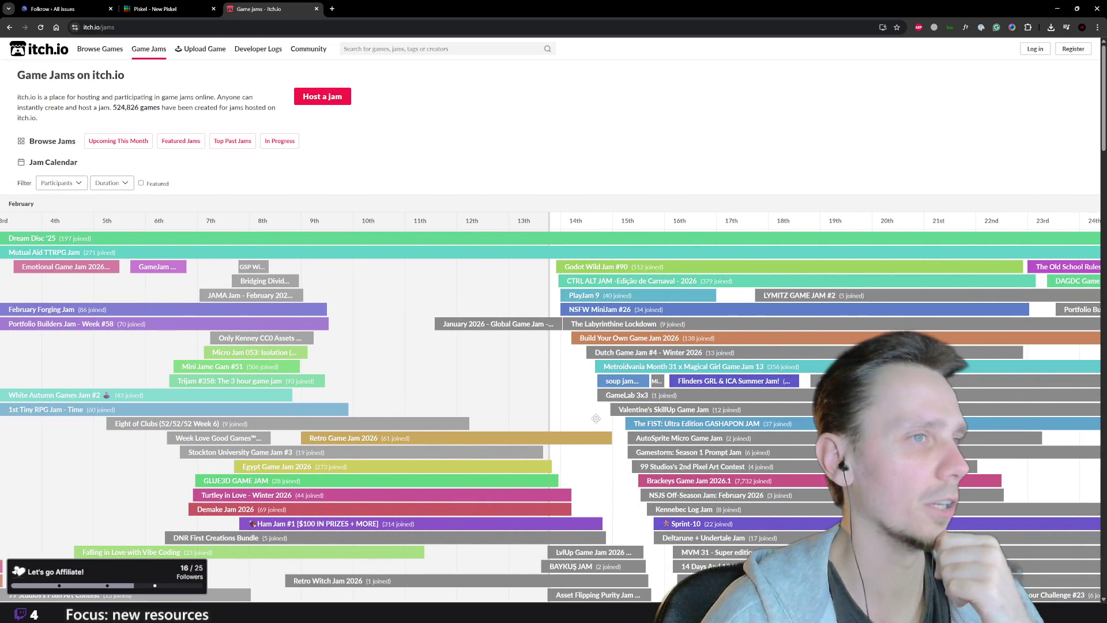
- Scroll through February's Jam Calendar, including Brackeys Game Jam 2026.1, and back to the top
{"action": "scroll", "coordinate": [600, 208], "scroll_direction": "down", "scroll_amount": 20}
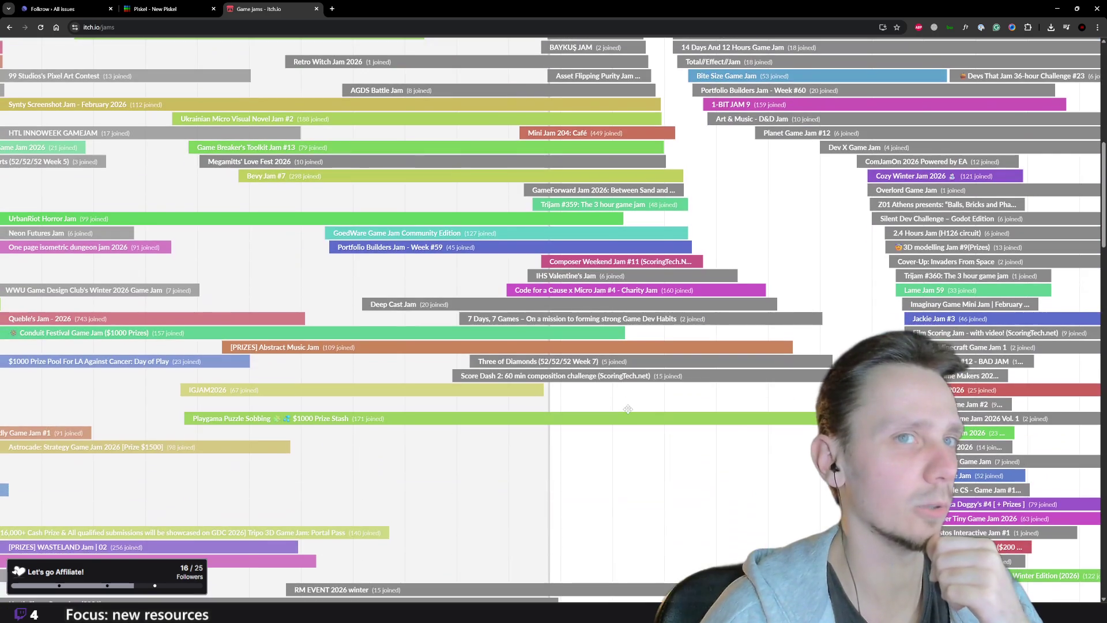
{"action": "scroll", "coordinate": [628, 410], "scroll_direction": "down", "scroll_amount": 5}
{"action": "scroll", "coordinate": [628, 409], "scroll_direction": "down", "scroll_amount": 10}
{"action": "scroll", "coordinate": [627, 409], "scroll_direction": "up", "scroll_amount": 20}
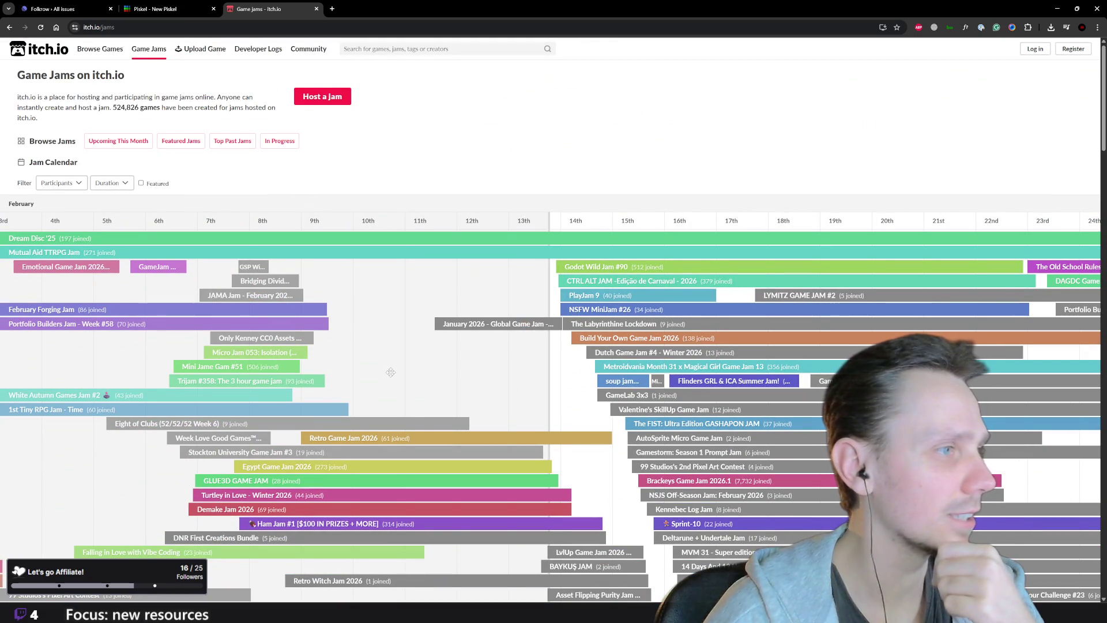
{"action": "scroll", "coordinate": [406, 360], "scroll_direction": "down", "scroll_amount": 2}
{"action": "scroll", "coordinate": [406, 360], "scroll_direction": "down", "scroll_amount": 2}
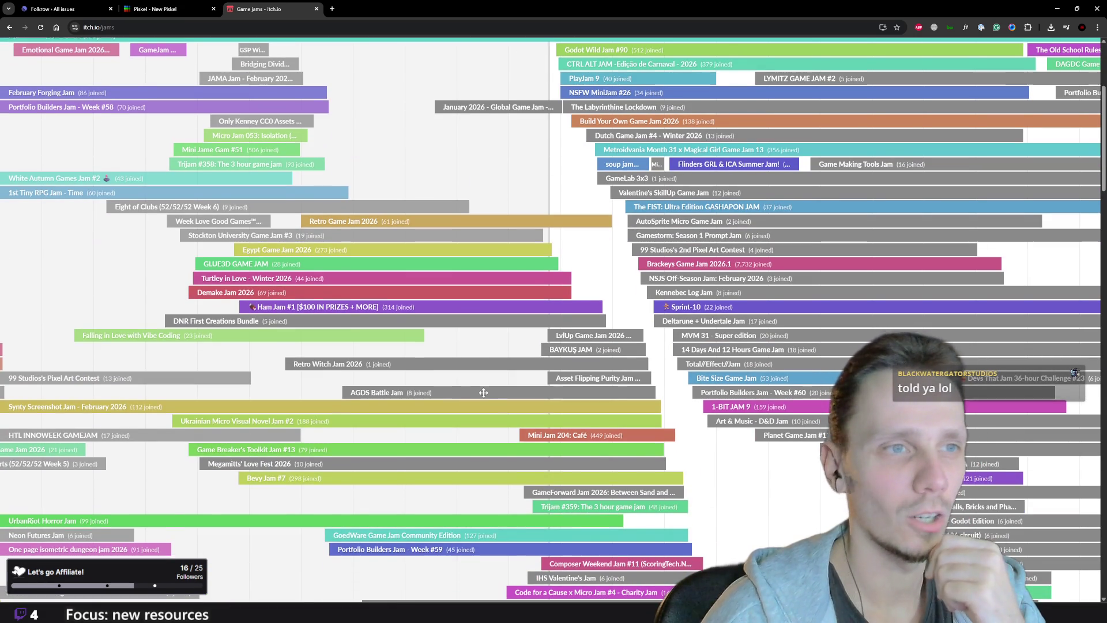
{"action": "scroll", "coordinate": [483, 392], "scroll_direction": "down", "scroll_amount": 6}
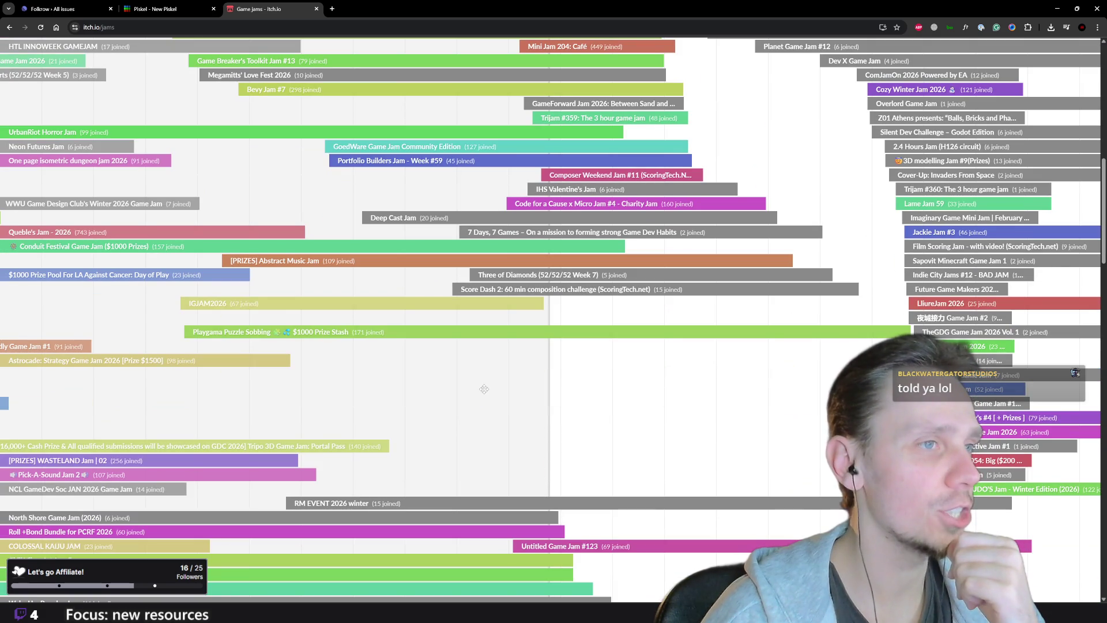
{"action": "scroll", "coordinate": [484, 389], "scroll_direction": "down", "scroll_amount": 3}
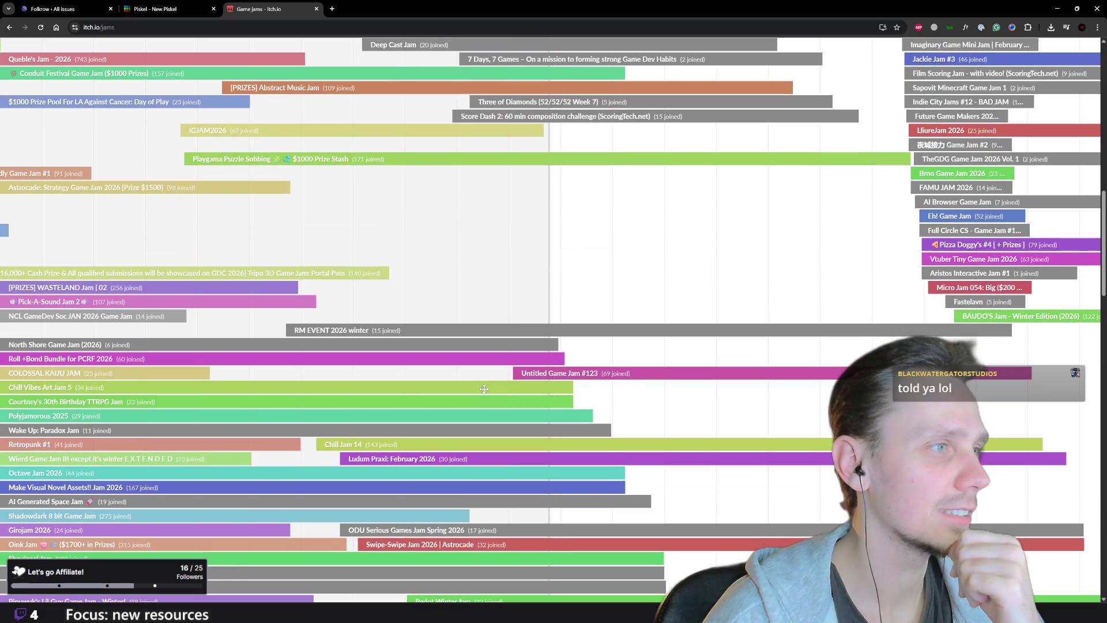
{"action": "scroll", "coordinate": [610, 408], "scroll_direction": "up", "scroll_amount": 1}
{"action": "scroll", "coordinate": [656, 404], "scroll_direction": "left", "scroll_amount": 6}
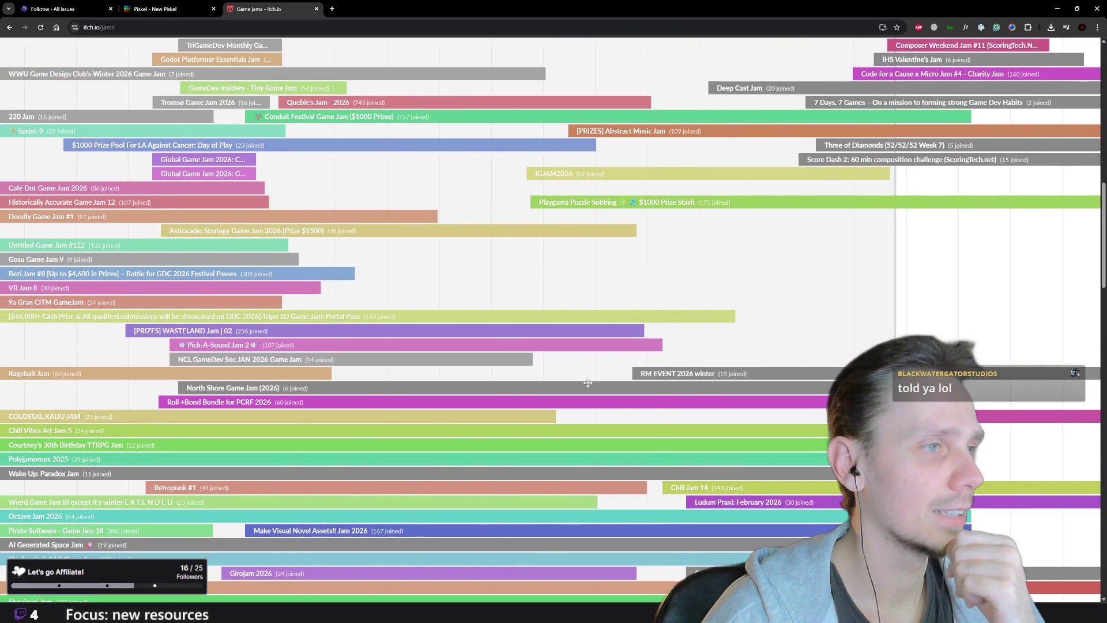
{"action": "scroll", "coordinate": [384, 339], "scroll_direction": "right", "scroll_amount": 6}
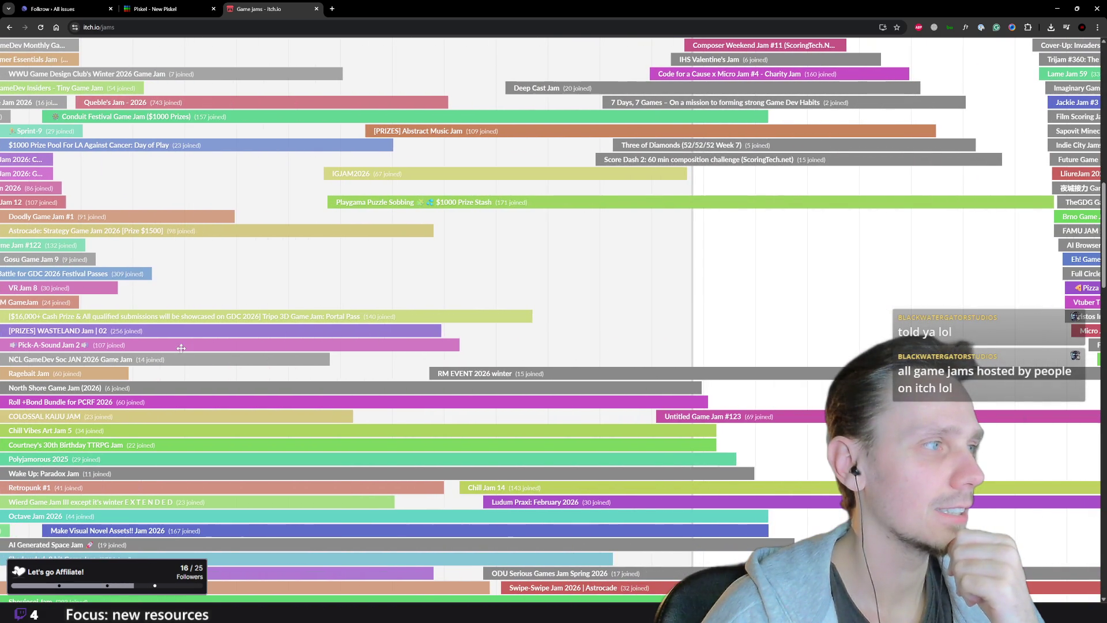
{"action": "scroll", "coordinate": [618, 352], "scroll_direction": "up", "scroll_amount": 10}
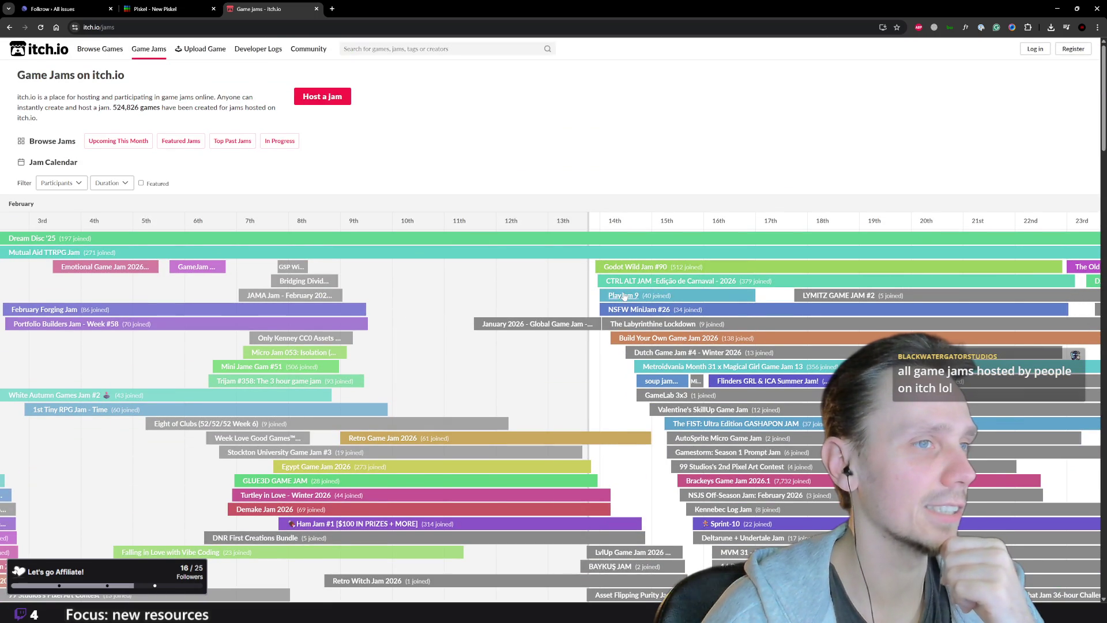
{"action": "scroll", "coordinate": [623, 300], "scroll_direction": "down", "scroll_amount": 5}
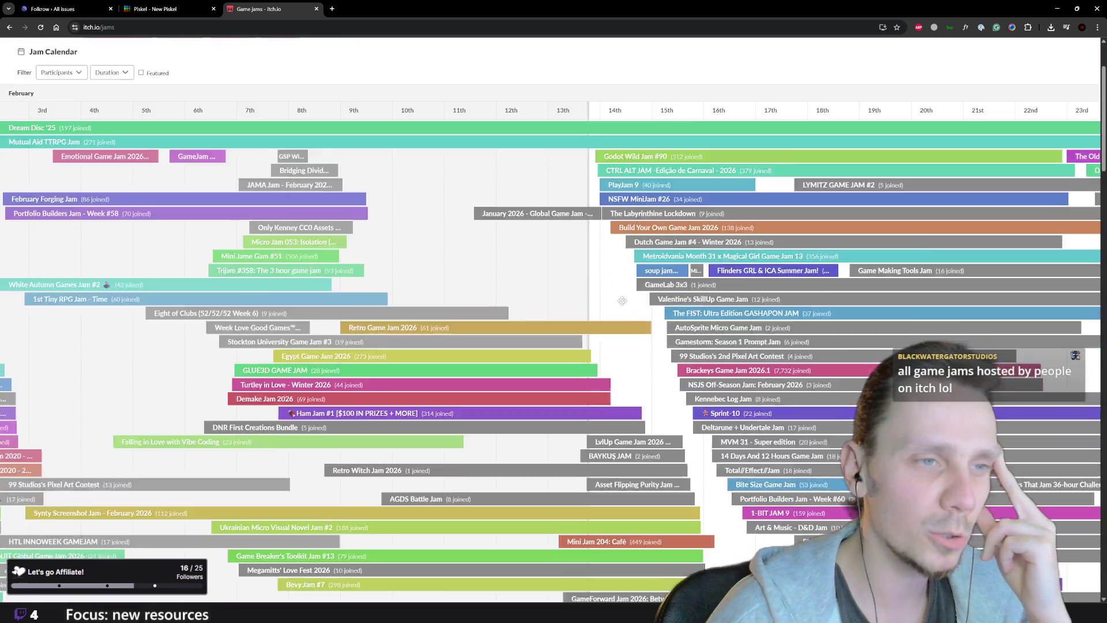
{"action": "scroll", "coordinate": [622, 300], "scroll_direction": "down", "scroll_amount": 4}
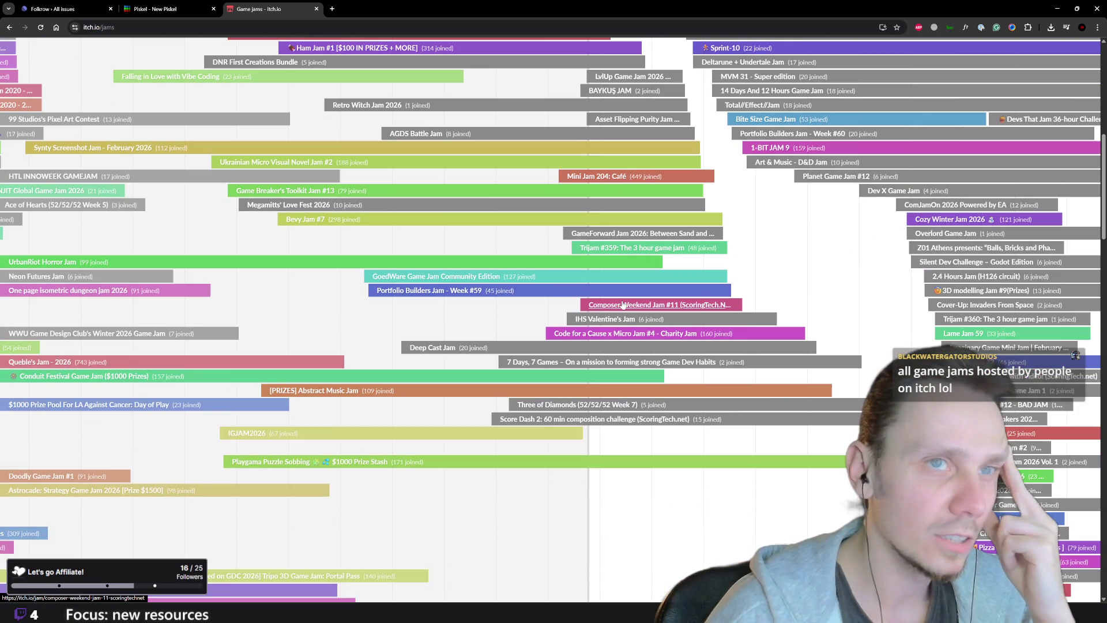
{"action": "scroll", "coordinate": [623, 306], "scroll_direction": "up", "scroll_amount": 10}
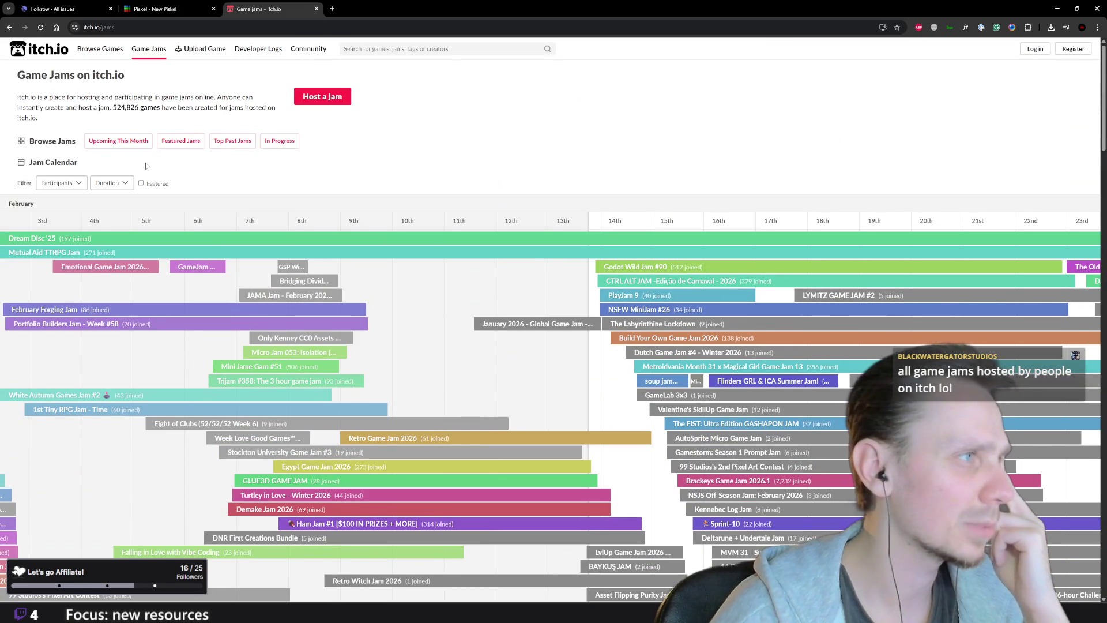
{"action": "left_click", "coordinate": [68, 183]}
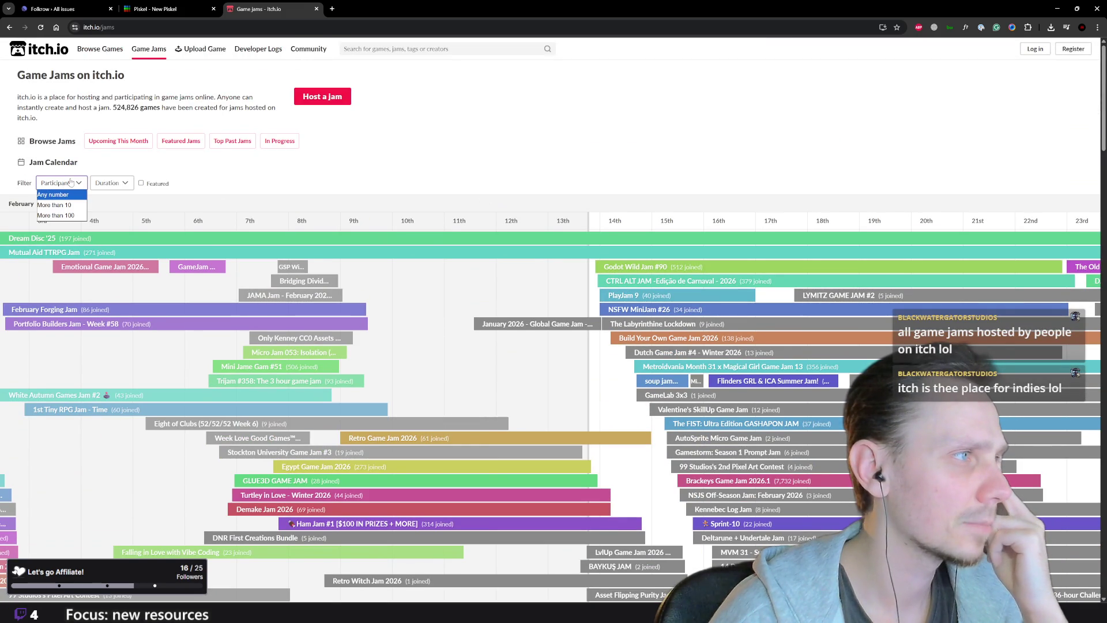
- Check the Duration filter and Featured upcoming jams view, then return to the calendar
{"action": "left_click", "coordinate": [78, 183]}
{"action": "left_click", "coordinate": [111, 184]}
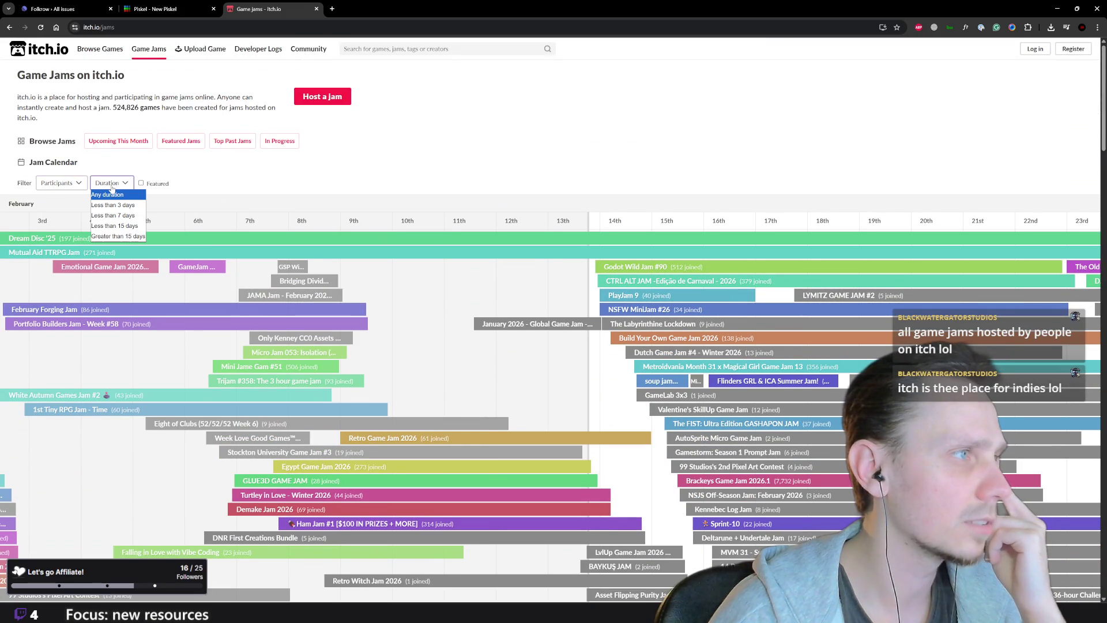
{"action": "left_click", "coordinate": [111, 187]}
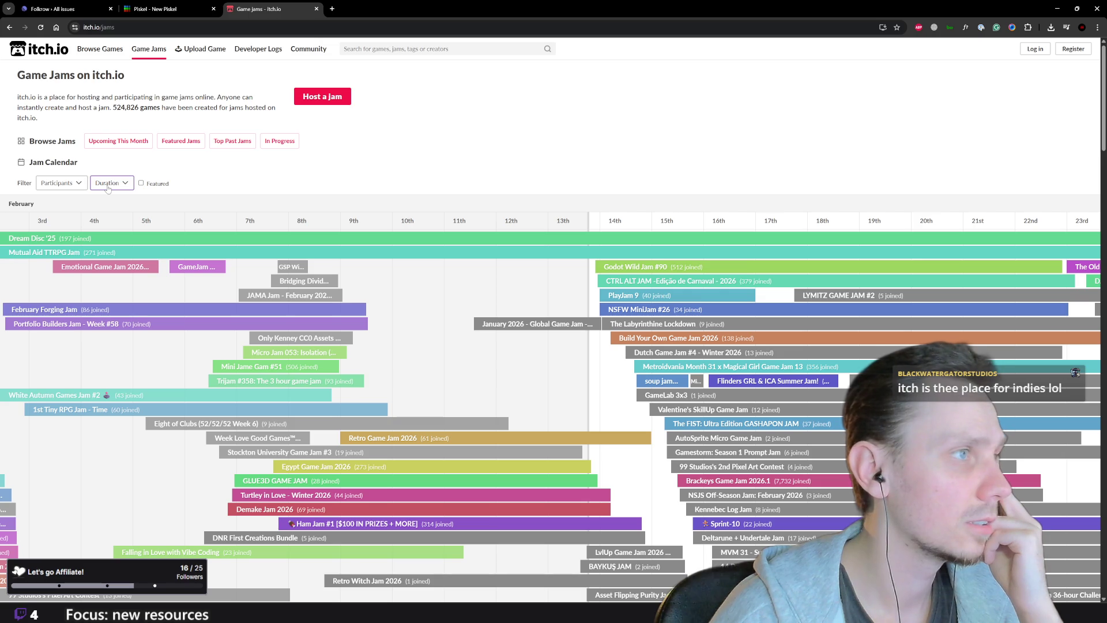
{"action": "left_click", "coordinate": [180, 141]}
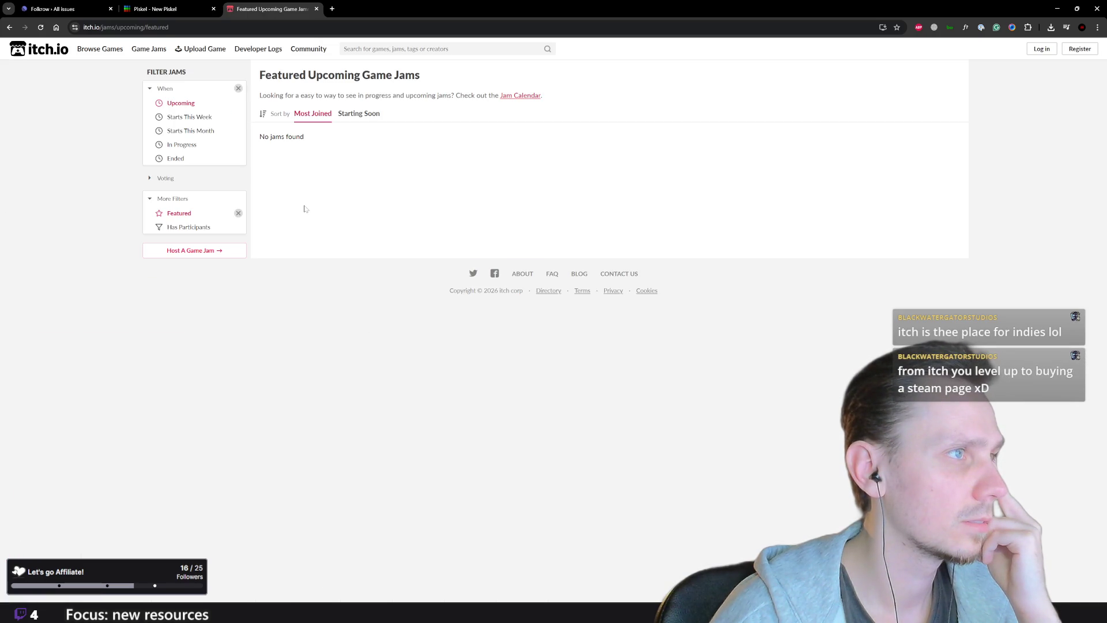
{"action": "left_click", "coordinate": [9, 28]}
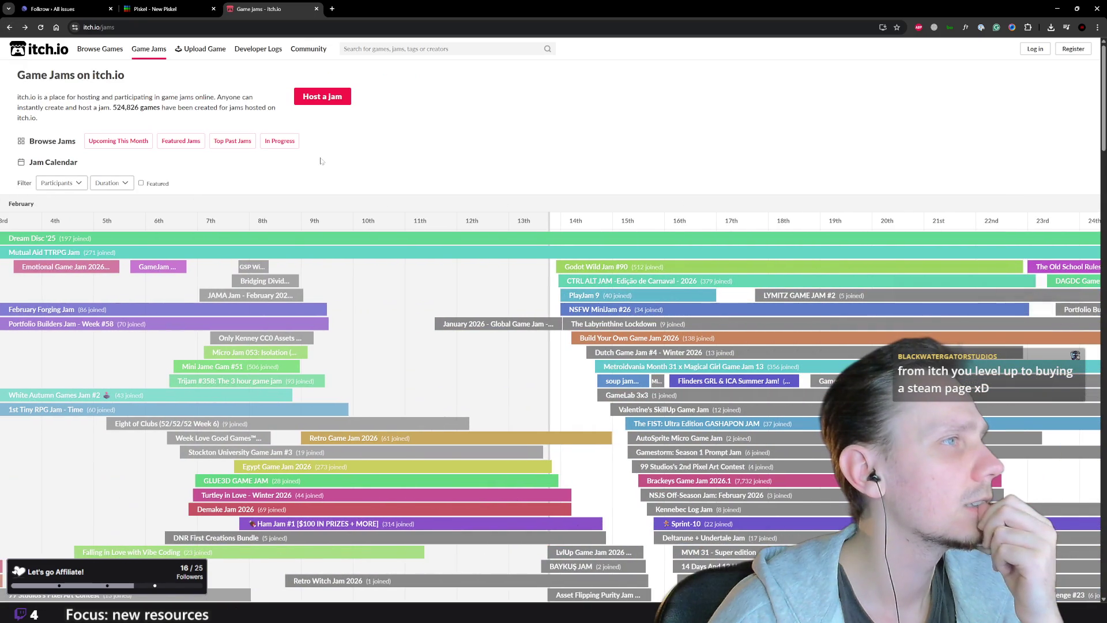
- Filter jams to '≥ 100' participants and open the Godot Wild Jam #90 page
{"action": "left_click", "coordinate": [109, 183]}
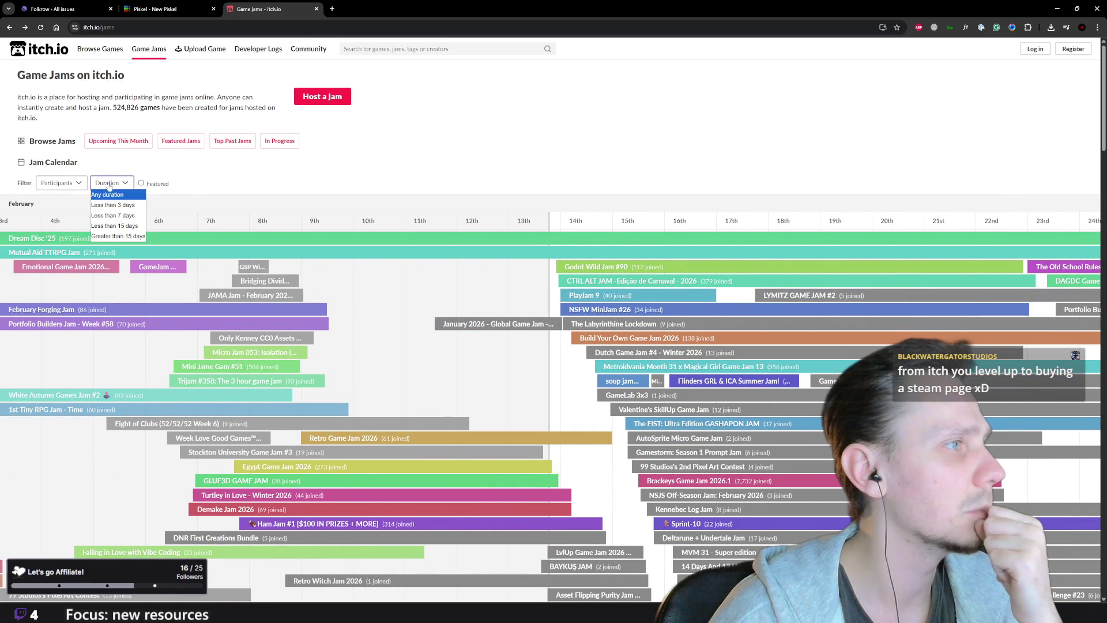
{"action": "left_click", "coordinate": [77, 183]}
{"action": "left_click", "coordinate": [77, 216]}
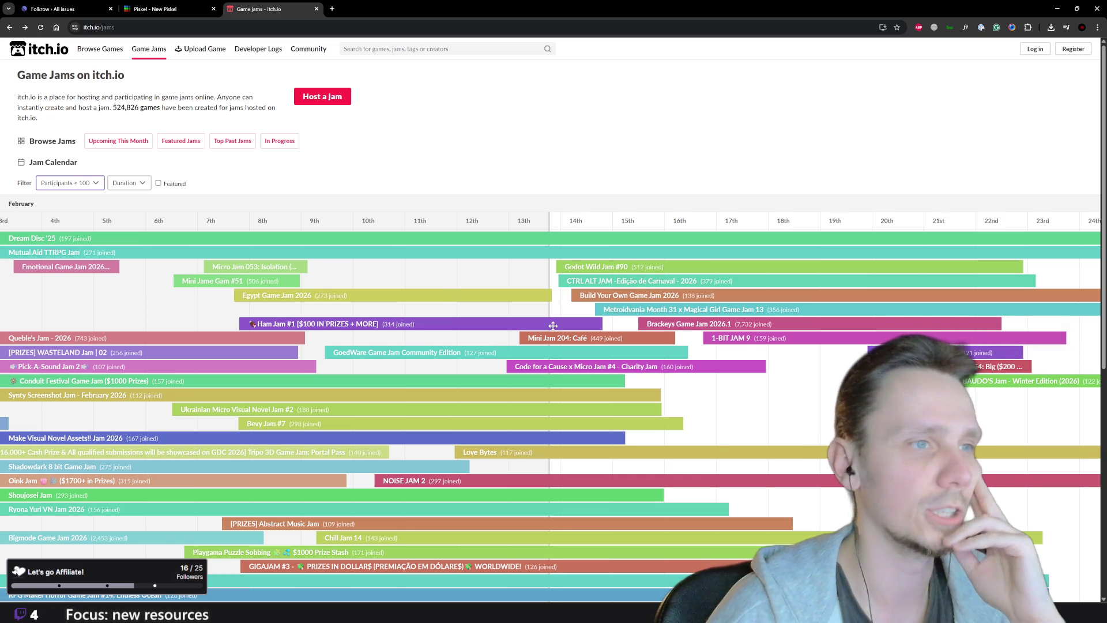
{"action": "scroll", "coordinate": [540, 326], "scroll_direction": "down", "scroll_amount": 1}
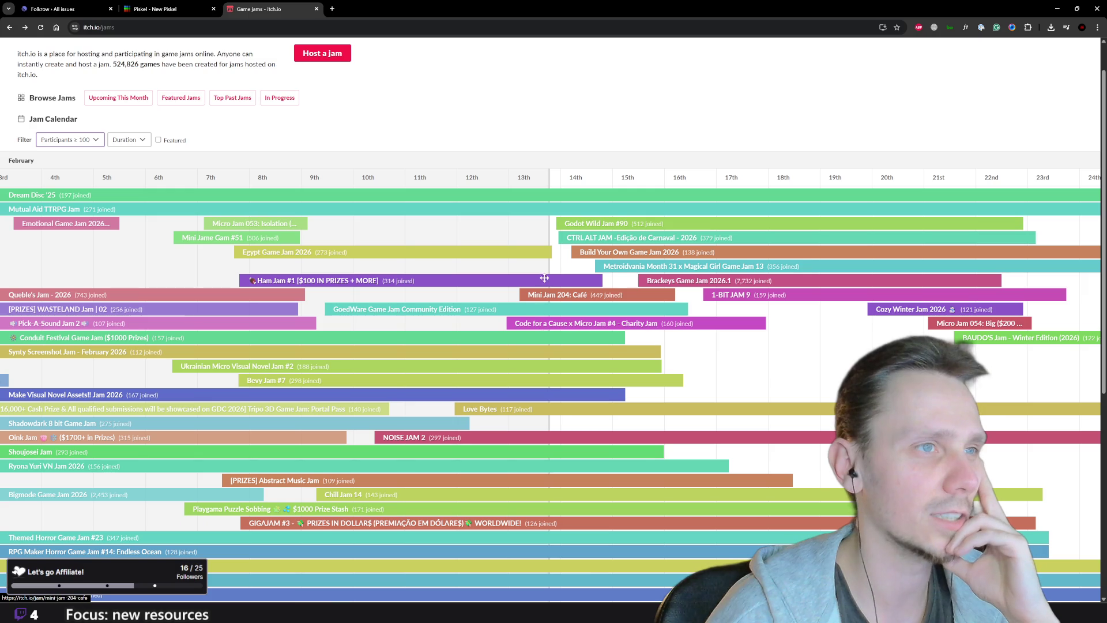
{"action": "left_click", "coordinate": [599, 224]}
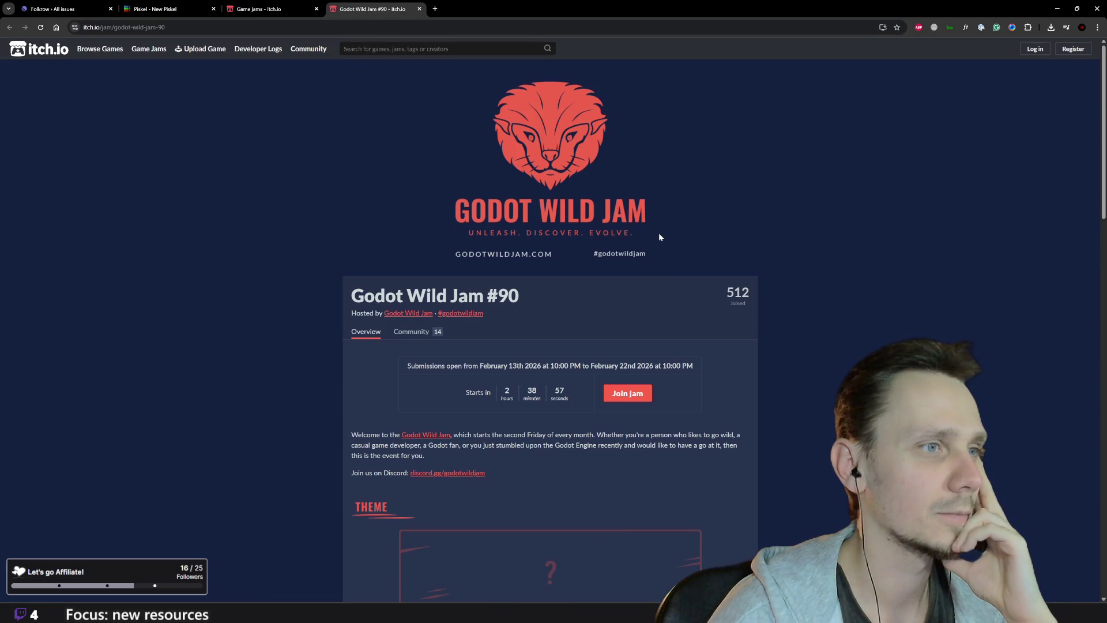
- Scroll through the Godot Wild Jam #90 rules and FAQ, then close its tab
{"action": "scroll", "coordinate": [659, 236], "scroll_direction": "down", "scroll_amount": 3}
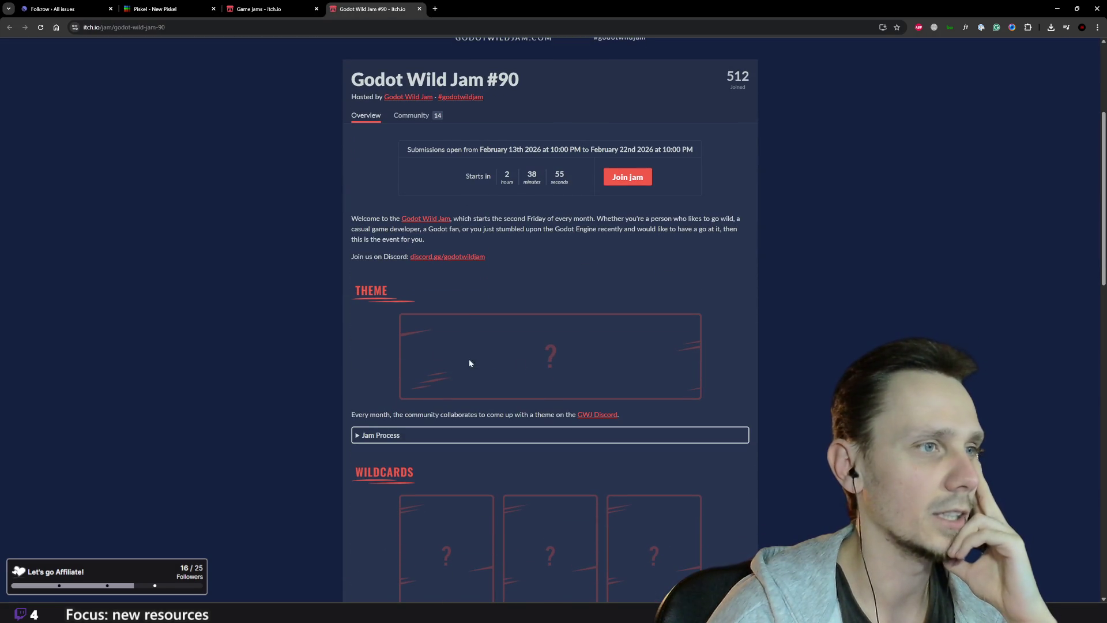
{"action": "scroll", "coordinate": [633, 359], "scroll_direction": "down", "scroll_amount": 6}
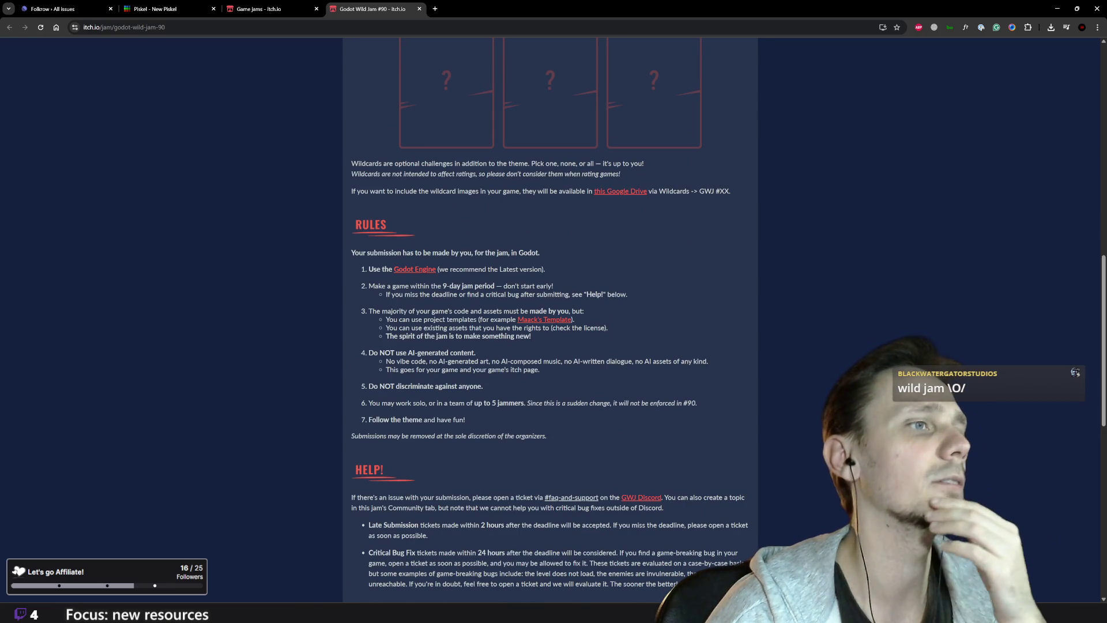
{"action": "scroll", "coordinate": [489, 332], "scroll_direction": "down", "scroll_amount": 2}
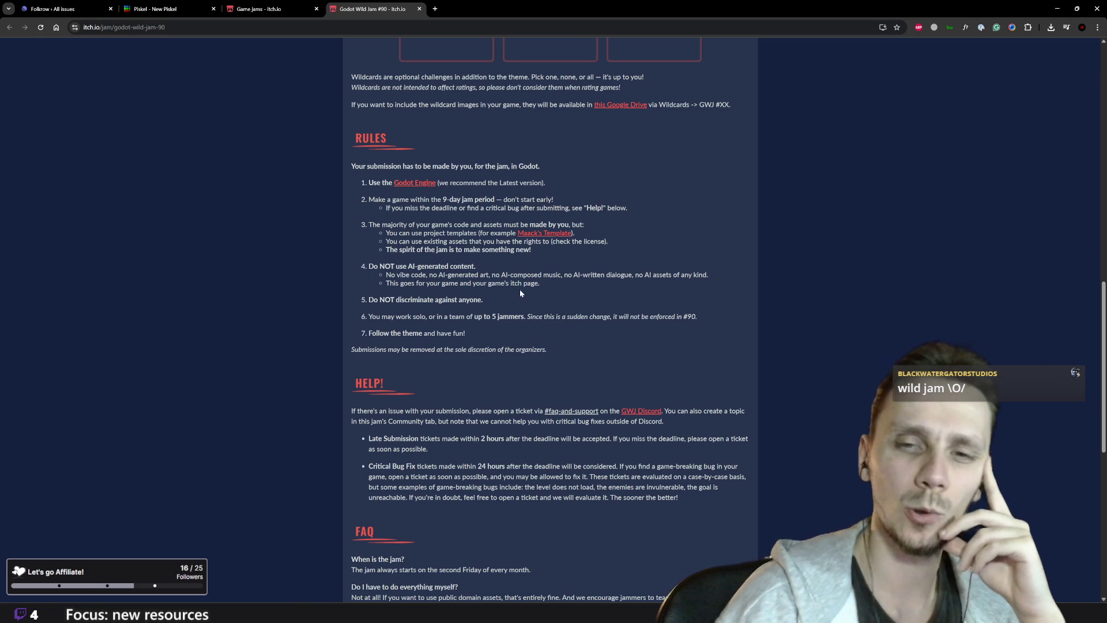
{"action": "scroll", "coordinate": [521, 289], "scroll_direction": "down", "scroll_amount": 3}
{"action": "scroll", "coordinate": [519, 292], "scroll_direction": "down", "scroll_amount": 5}
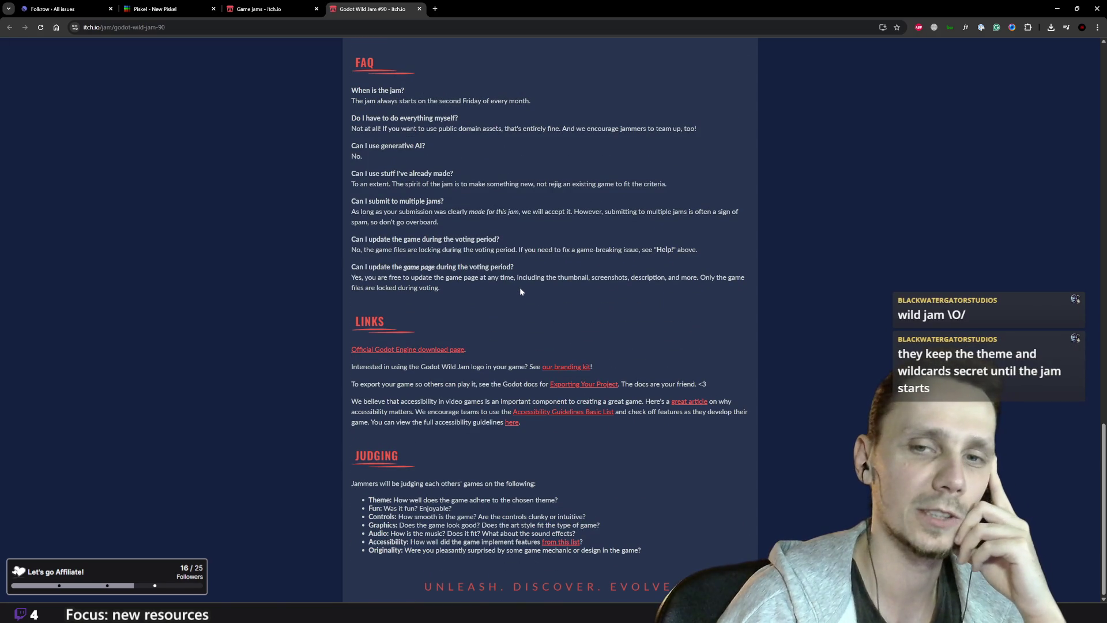
{"action": "scroll", "coordinate": [520, 288], "scroll_direction": "up", "scroll_amount": 10}
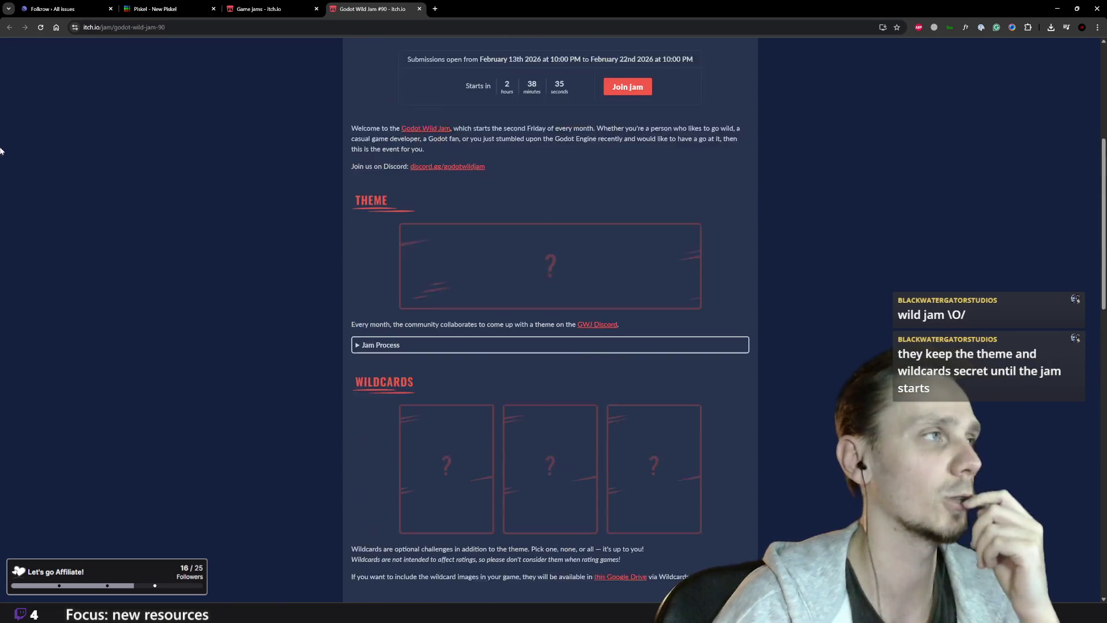
{"action": "left_click", "coordinate": [266, 9]}
{"action": "left_click", "coordinate": [419, 9]}
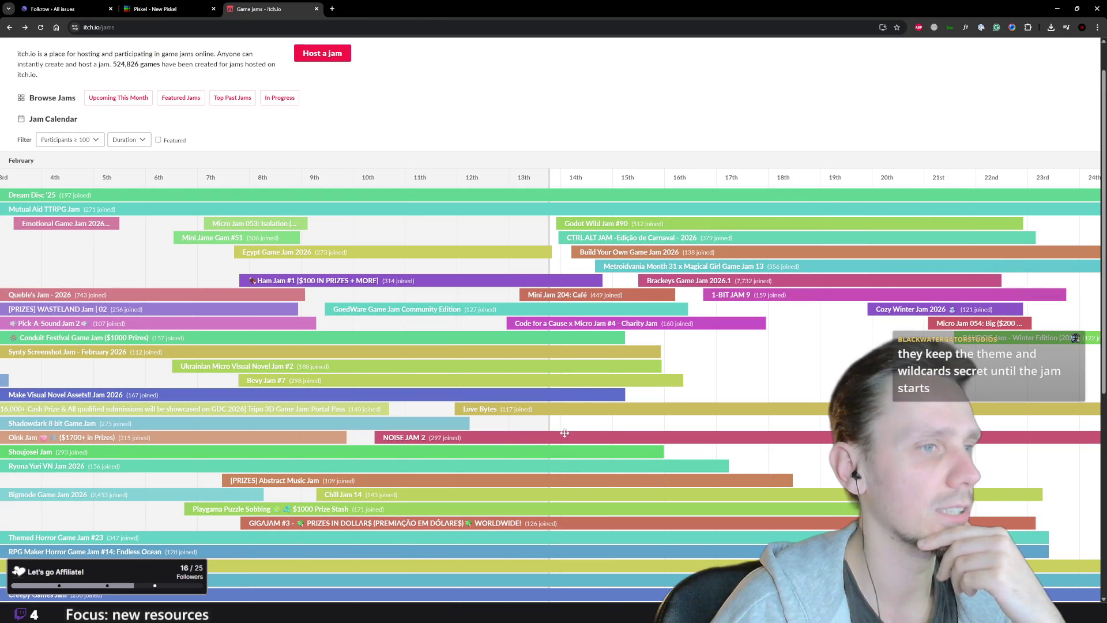
- Open and scroll through the Love Bytes jam page, close it, and switch to the Folkrow board
{"action": "left_click", "coordinate": [474, 409]}
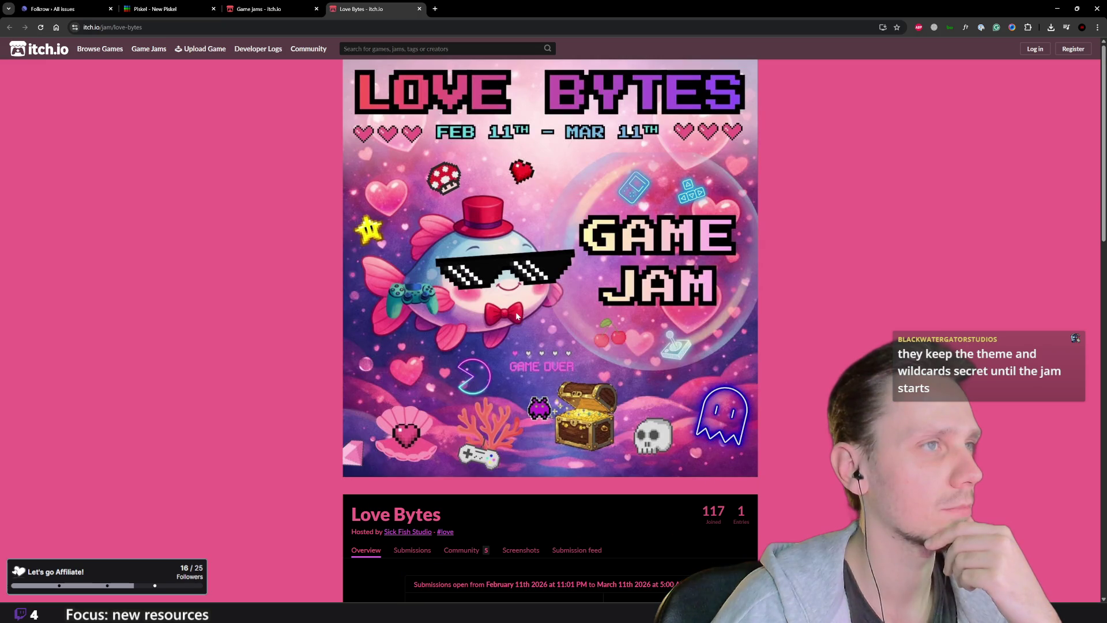
{"action": "scroll", "coordinate": [516, 314], "scroll_direction": "down", "scroll_amount": 8}
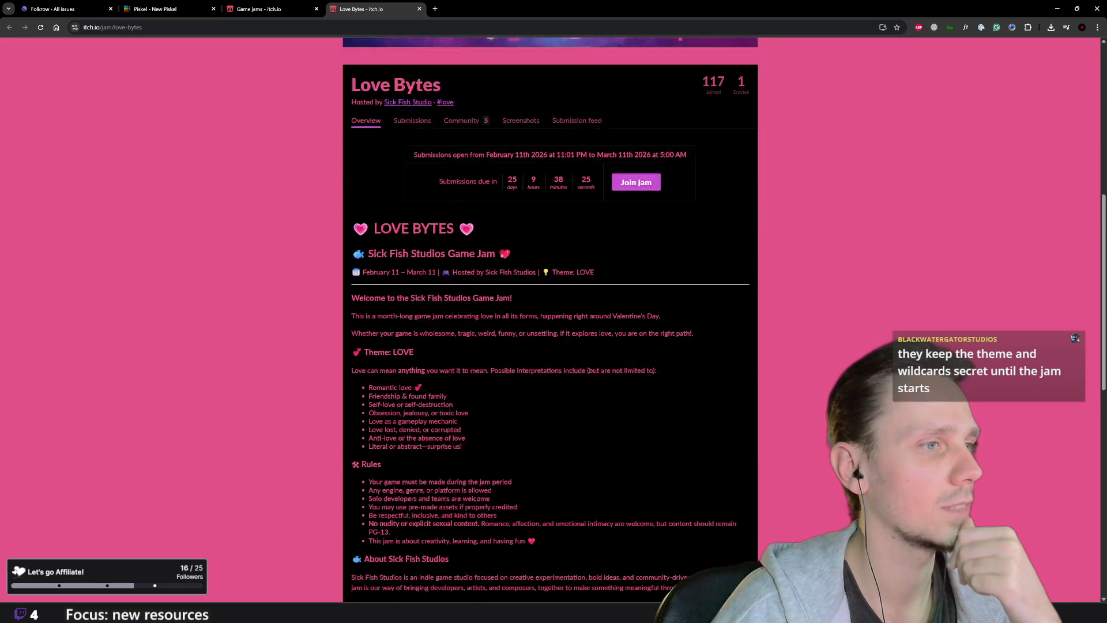
{"action": "scroll", "coordinate": [516, 314], "scroll_direction": "down", "scroll_amount": 3}
{"action": "scroll", "coordinate": [516, 314], "scroll_direction": "down", "scroll_amount": 7}
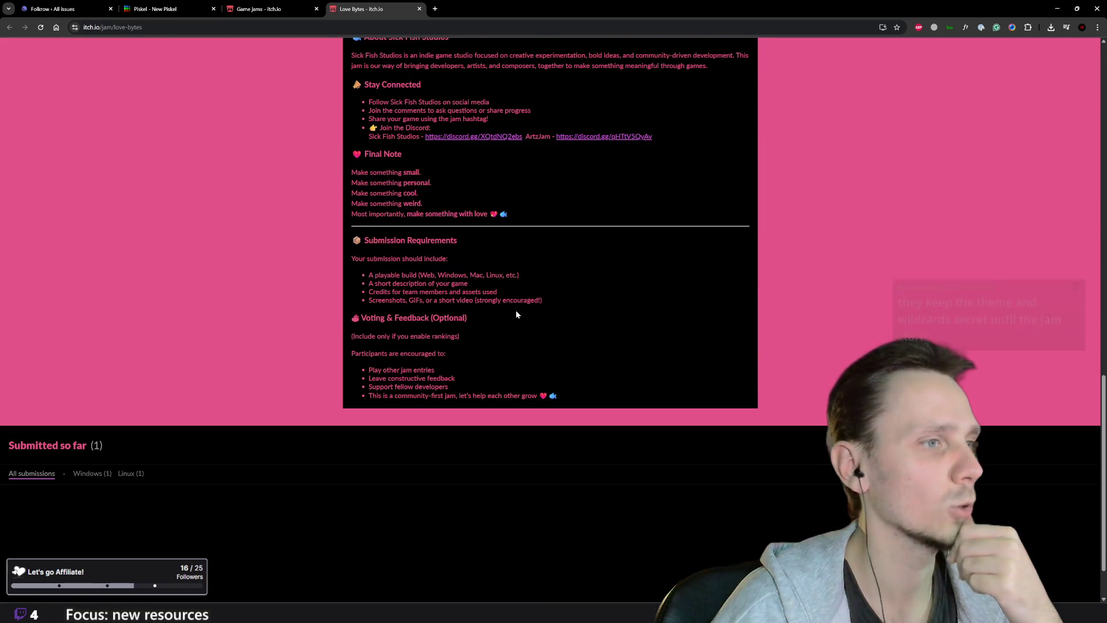
{"action": "scroll", "coordinate": [429, 172], "scroll_direction": "up", "scroll_amount": 15}
{"action": "left_click", "coordinate": [420, 8]}
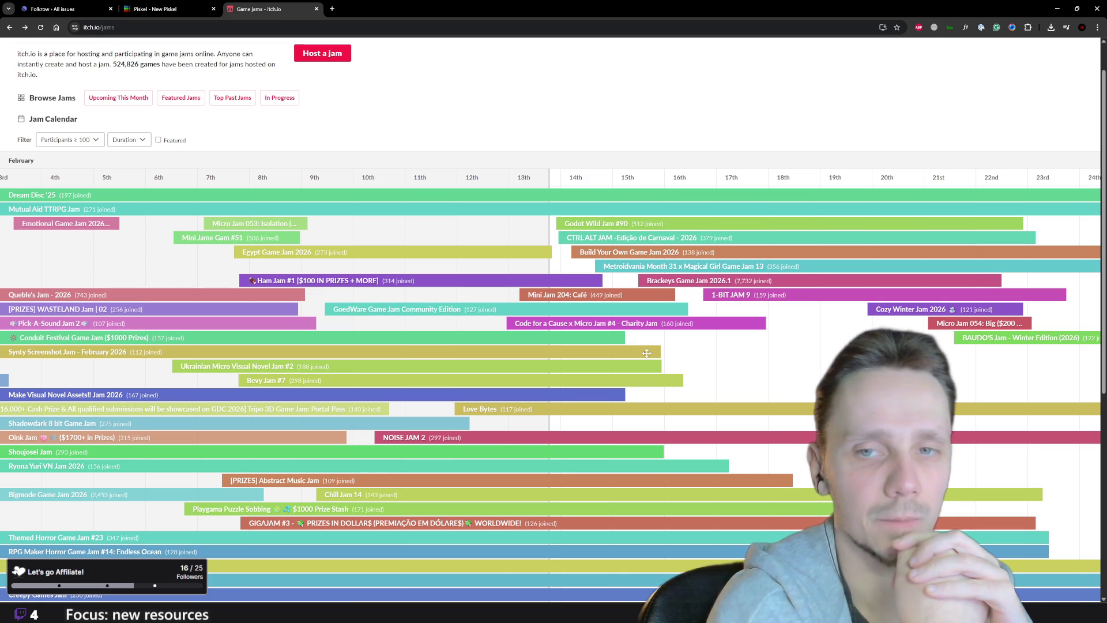
{"action": "left_click", "coordinate": [39, 5]}
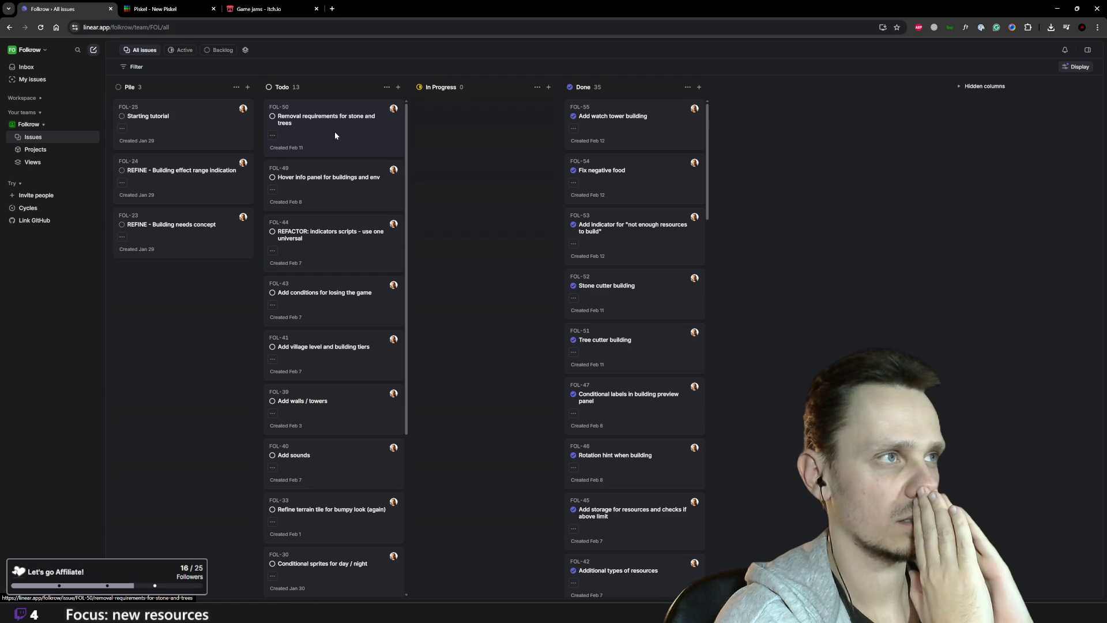
- Drag FOL-50 'Removal requirements for stone and trees' into In Progress and return to Godot
{"action": "mouse_move", "coordinate": [335, 133]}
{"action": "left_mouse_down"}
{"action": "mouse_move", "coordinate": [477, 147]}
{"action": "mouse_move", "coordinate": [537, 167]}
{"action": "left_mouse_up"}
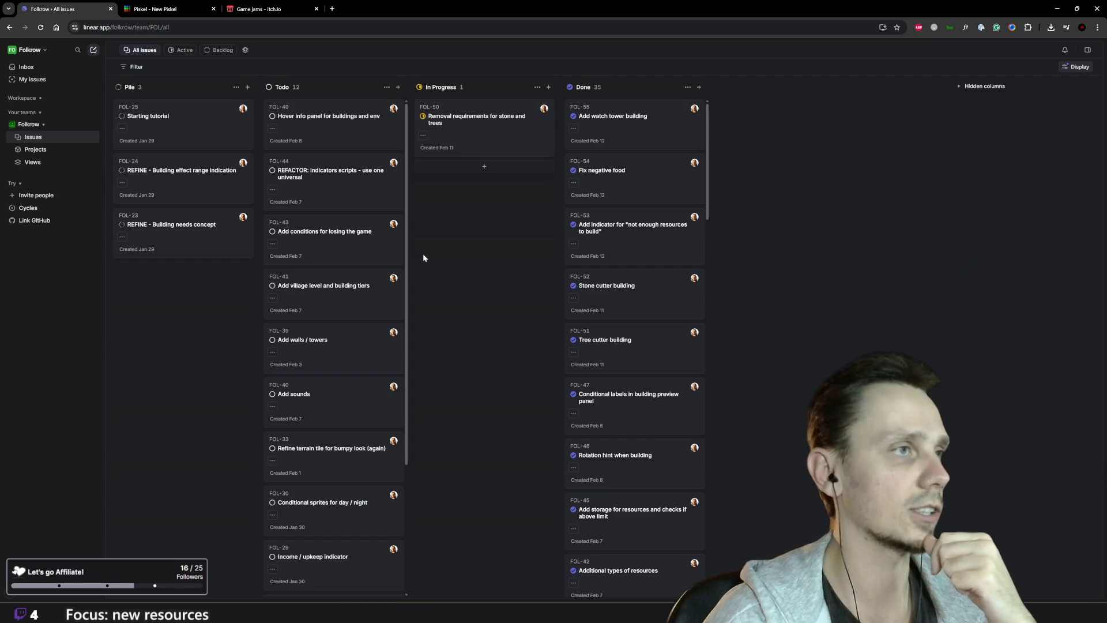
{"action": "mouse_move", "coordinate": [686, 620]}
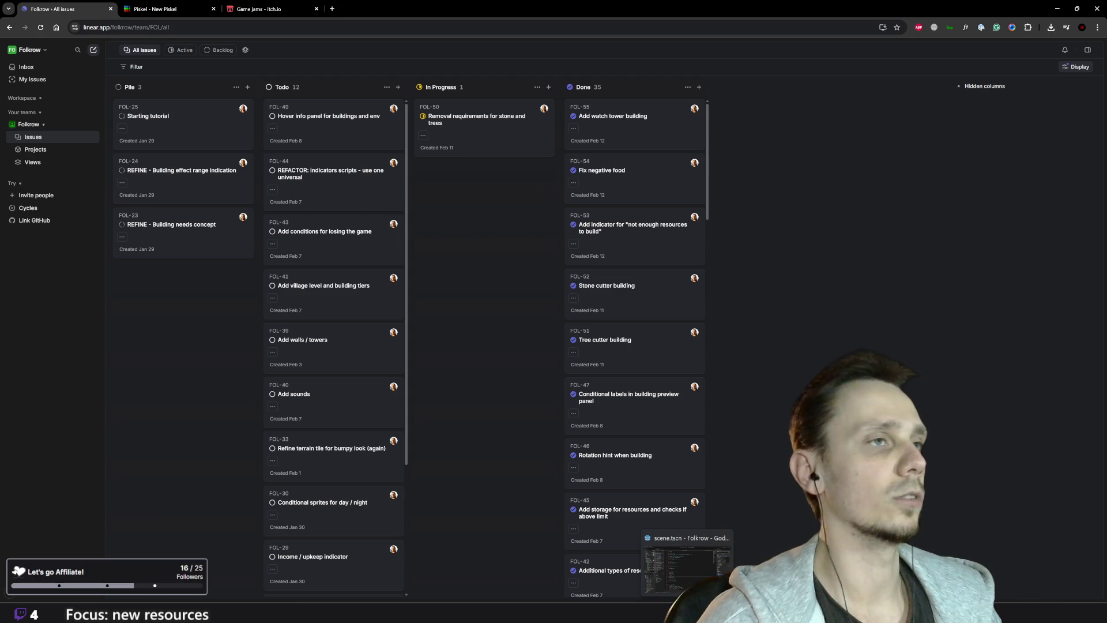
{"action": "left_click", "coordinate": [692, 577]}
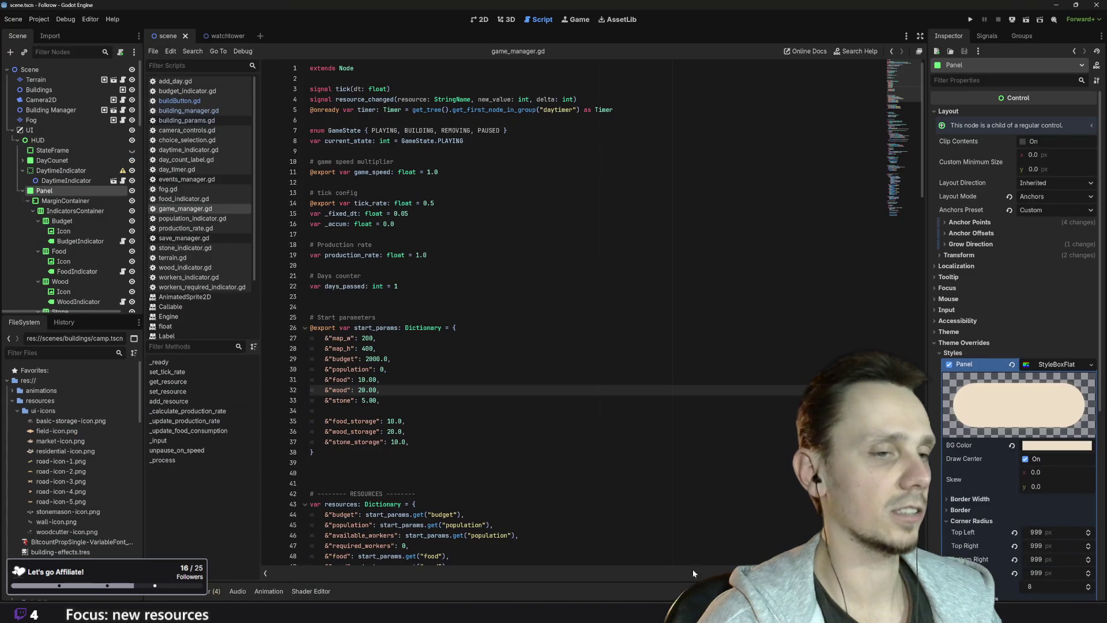
{"action": "left_click", "coordinate": [970, 22]}
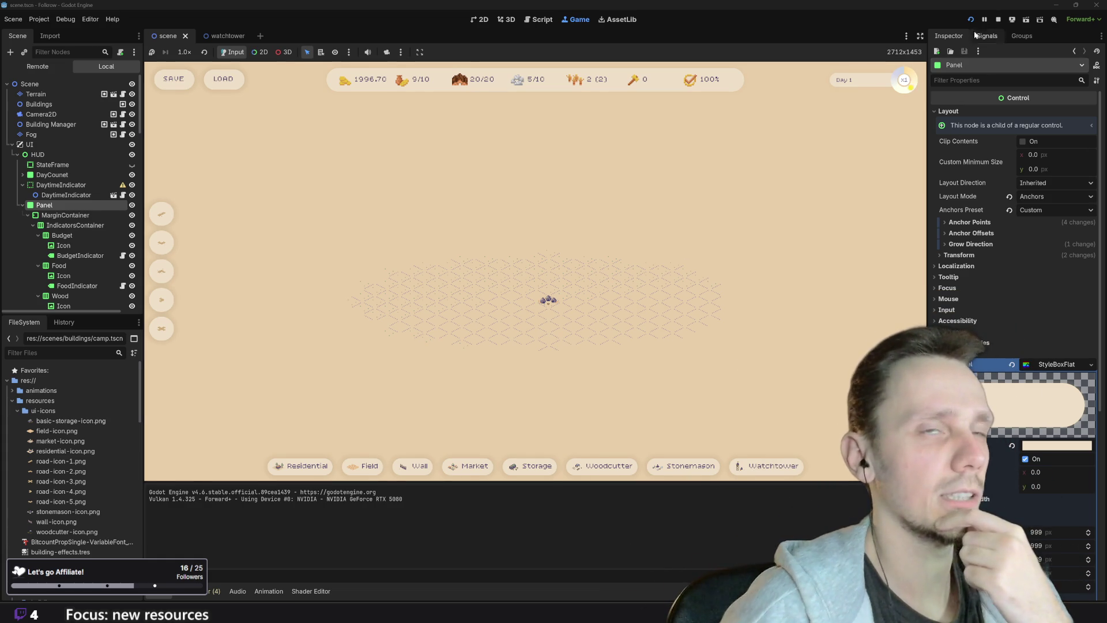
{"action": "left_click", "coordinate": [998, 19]}
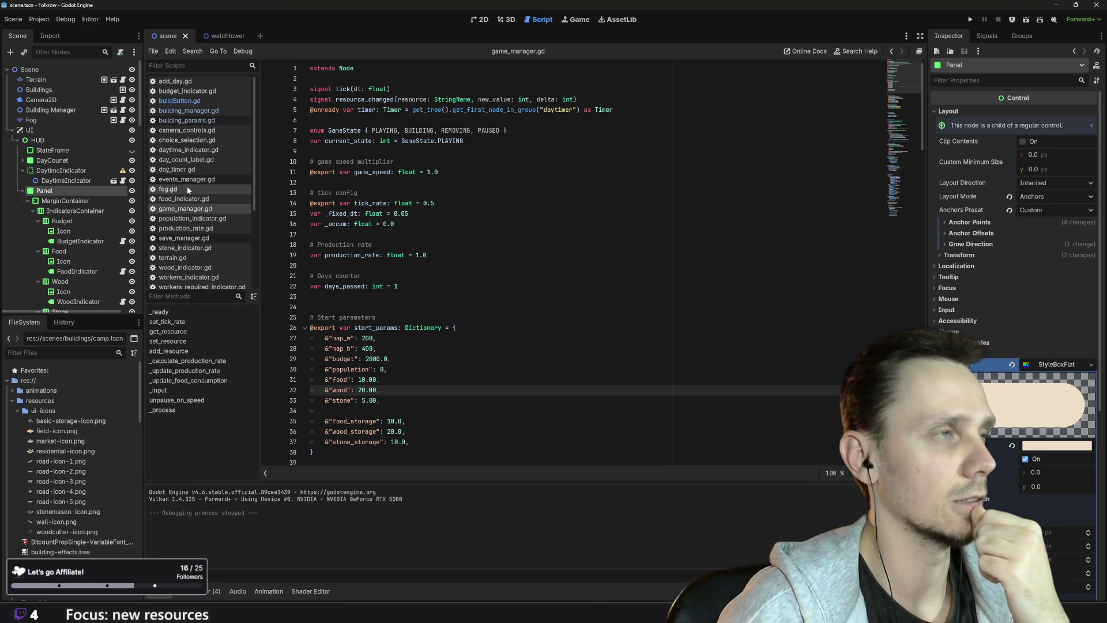
{"action": "left_click", "coordinate": [189, 110]}
{"action": "scroll", "coordinate": [574, 265], "scroll_direction": "down", "scroll_amount": 12}
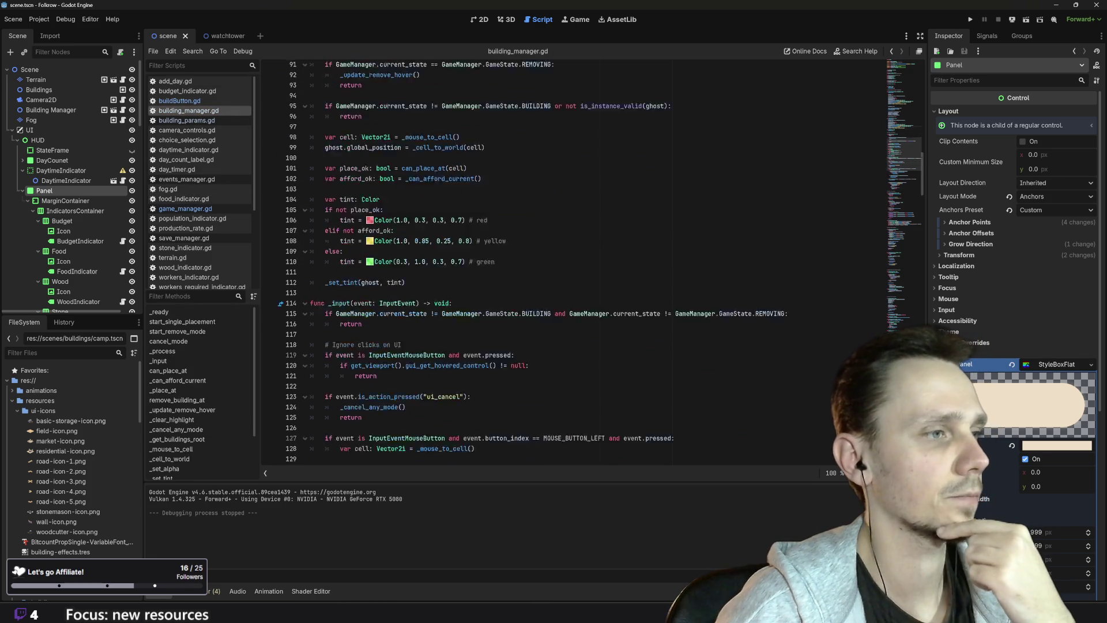
{"action": "scroll", "coordinate": [574, 265], "scroll_direction": "up", "scroll_amount": 20}
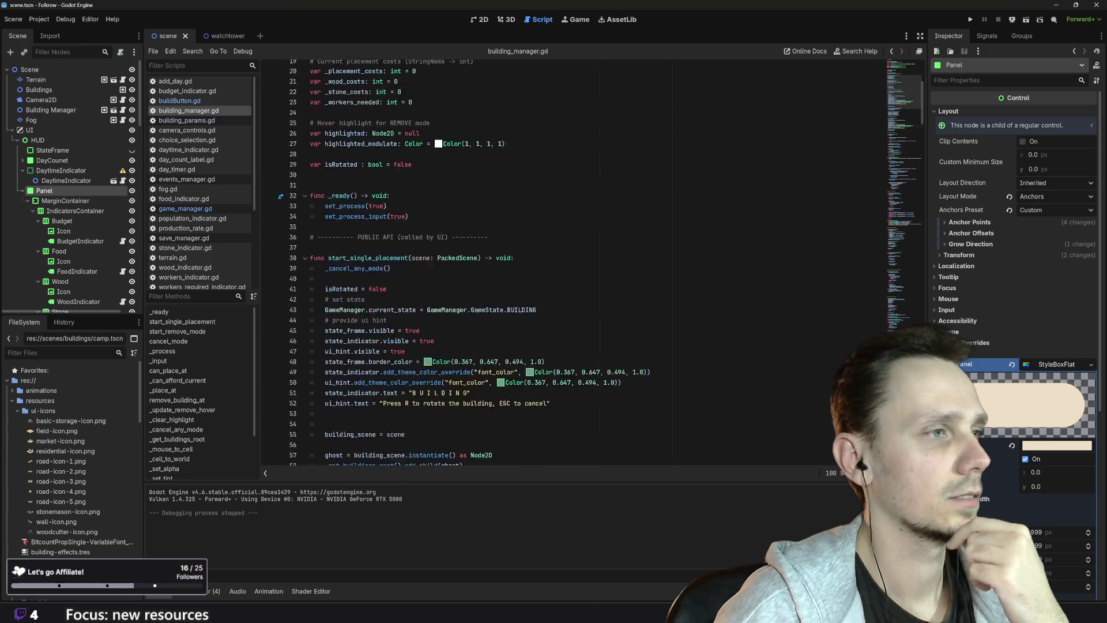
{"action": "scroll", "coordinate": [574, 266], "scroll_direction": "down", "scroll_amount": 11}
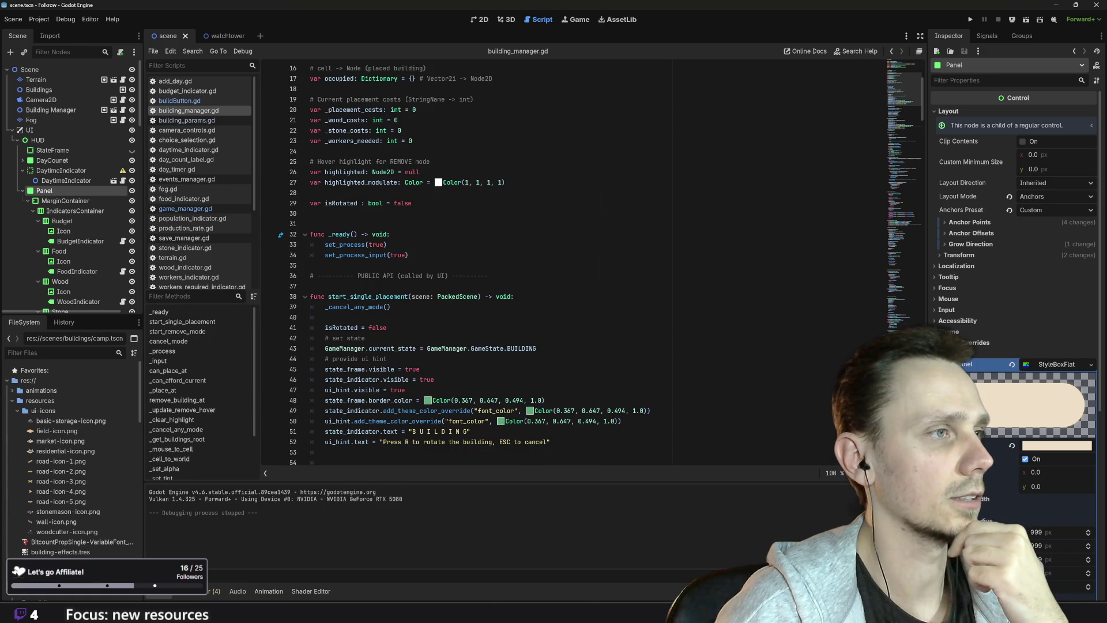
{"action": "left_click_drag", "start_coordinate": [350, 400], "coordinate": [621, 400]}
{"action": "scroll", "coordinate": [574, 265], "scroll_direction": "down", "scroll_amount": 3}
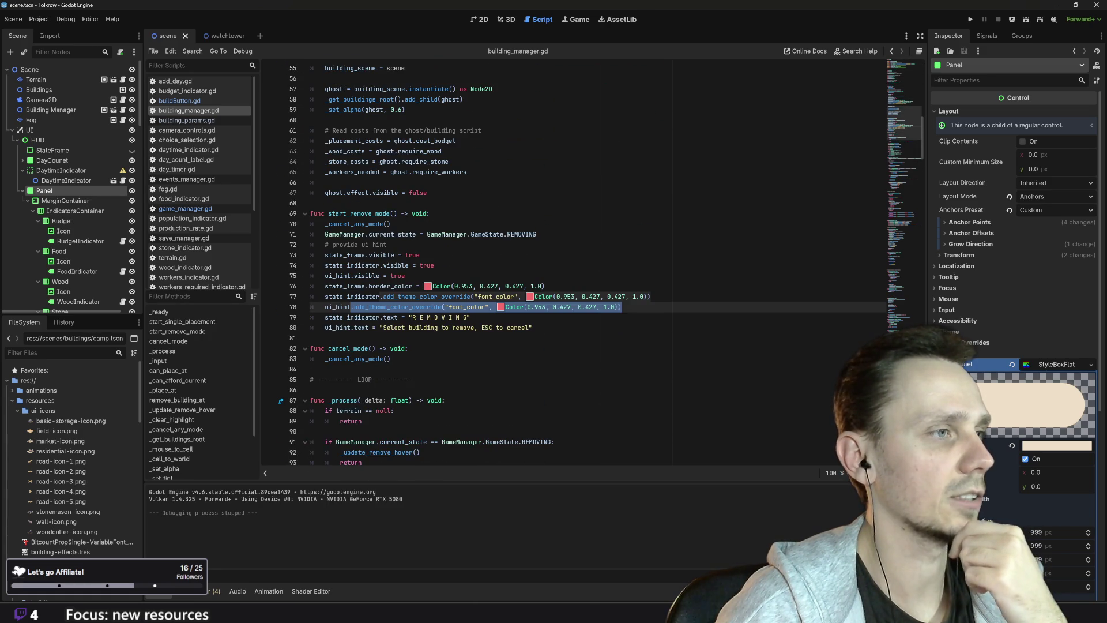
{"action": "left_click", "coordinate": [533, 328]}
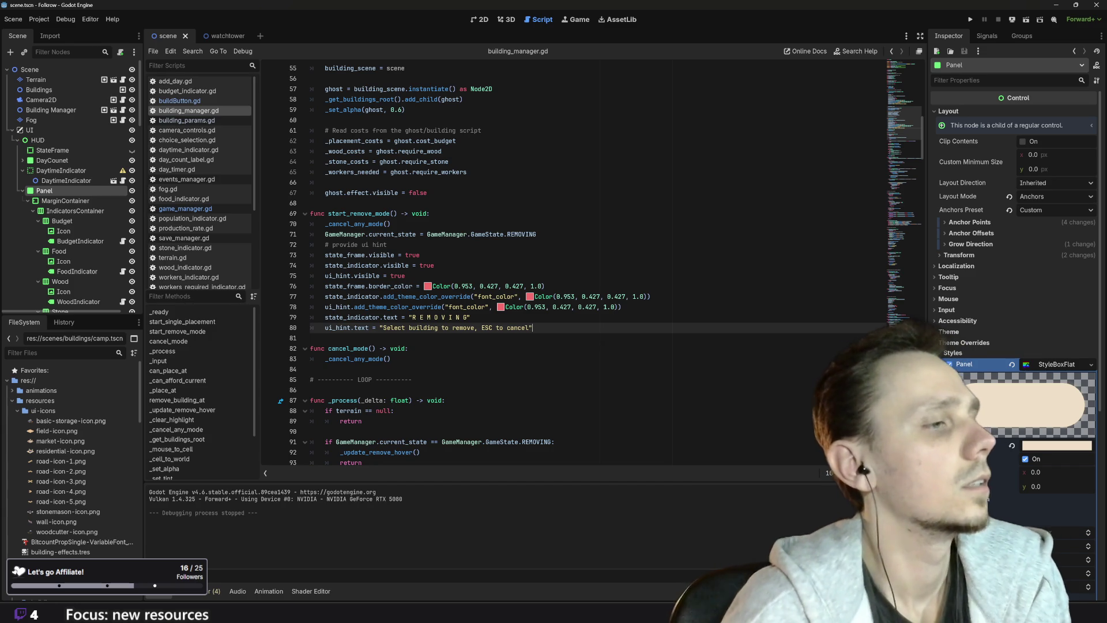
{"action": "scroll", "coordinate": [574, 266], "scroll_direction": "down", "scroll_amount": 4}
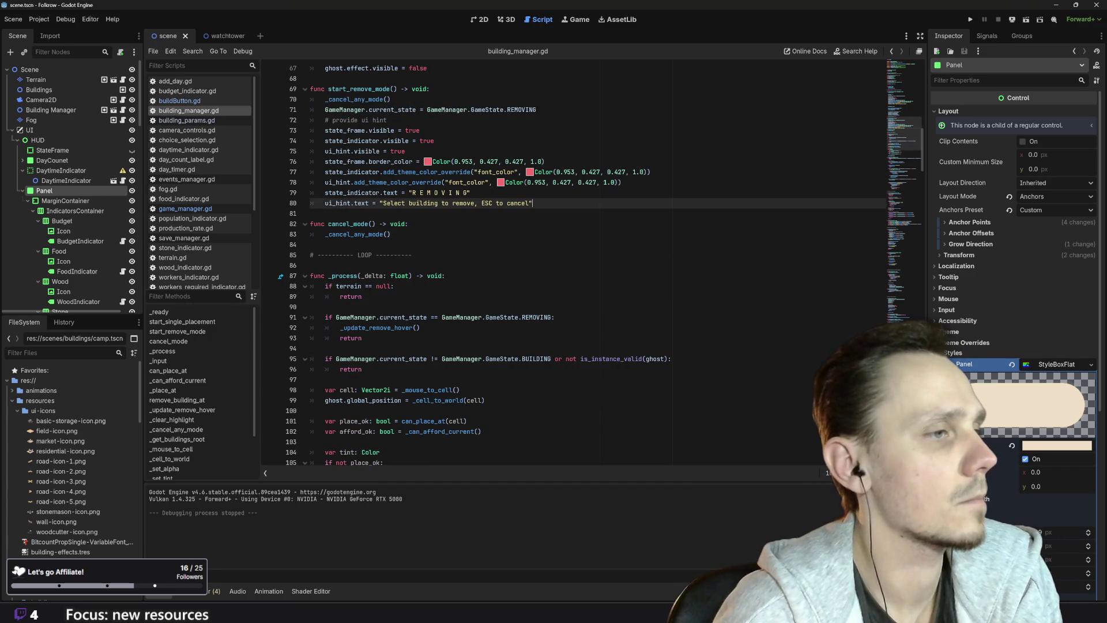
{"action": "scroll", "coordinate": [574, 265], "scroll_direction": "down", "scroll_amount": 1}
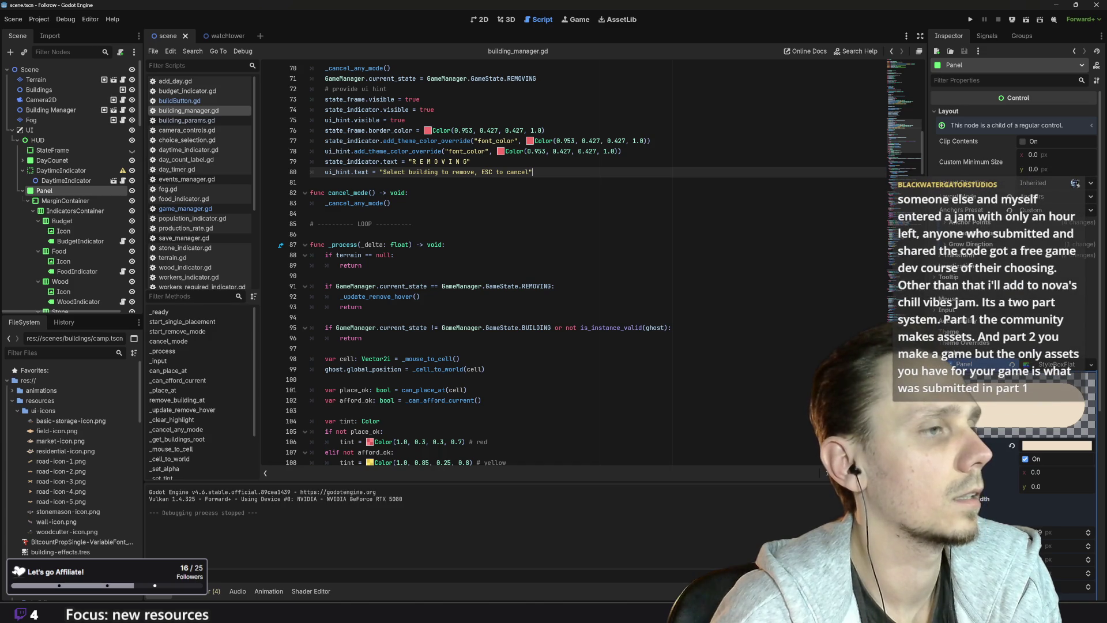
{"action": "double_click", "coordinate": [398, 296]}
{"action": "mouse_move", "coordinate": [398, 296]}
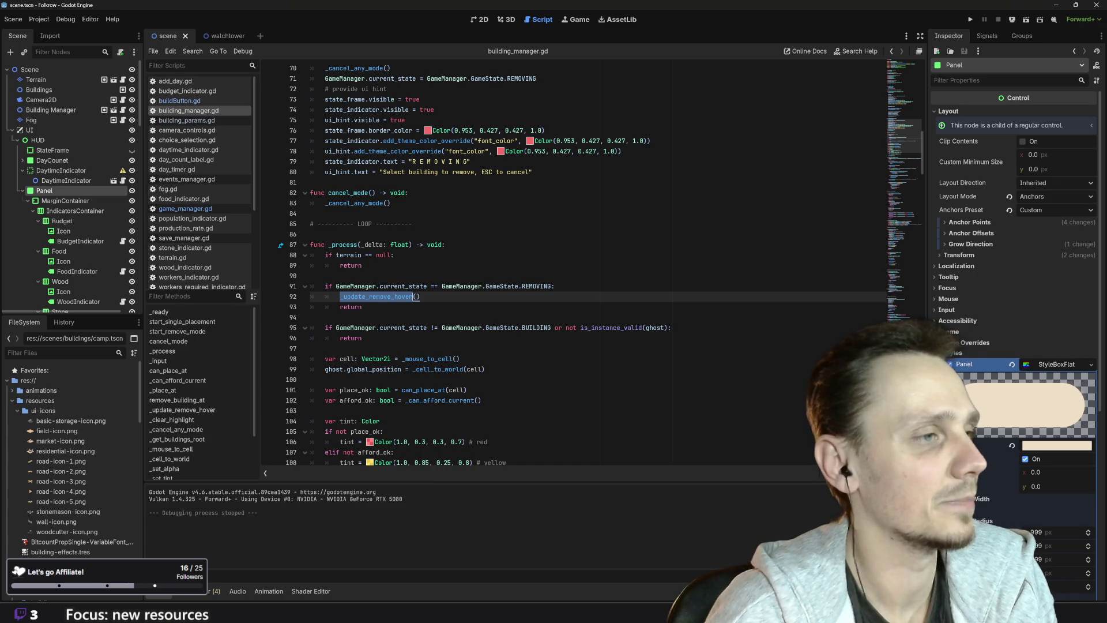
{"action": "scroll", "coordinate": [604, 264], "scroll_direction": "down", "scroll_amount": 1}
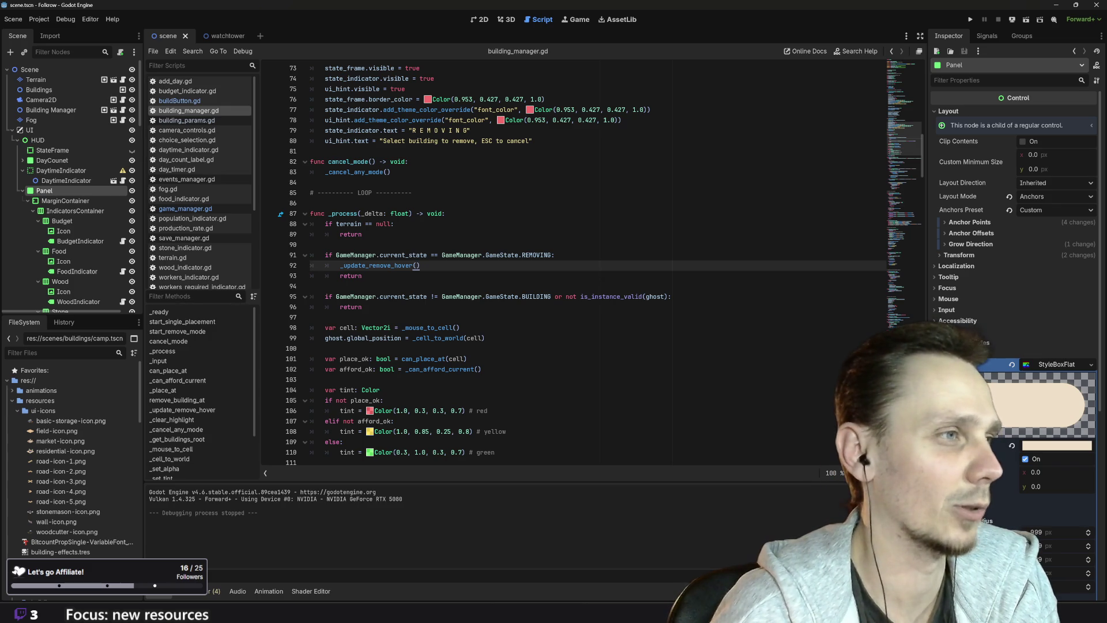
{"action": "double_click", "coordinate": [390, 266]}
{"action": "scroll", "coordinate": [573, 265], "scroll_direction": "down", "scroll_amount": 19}
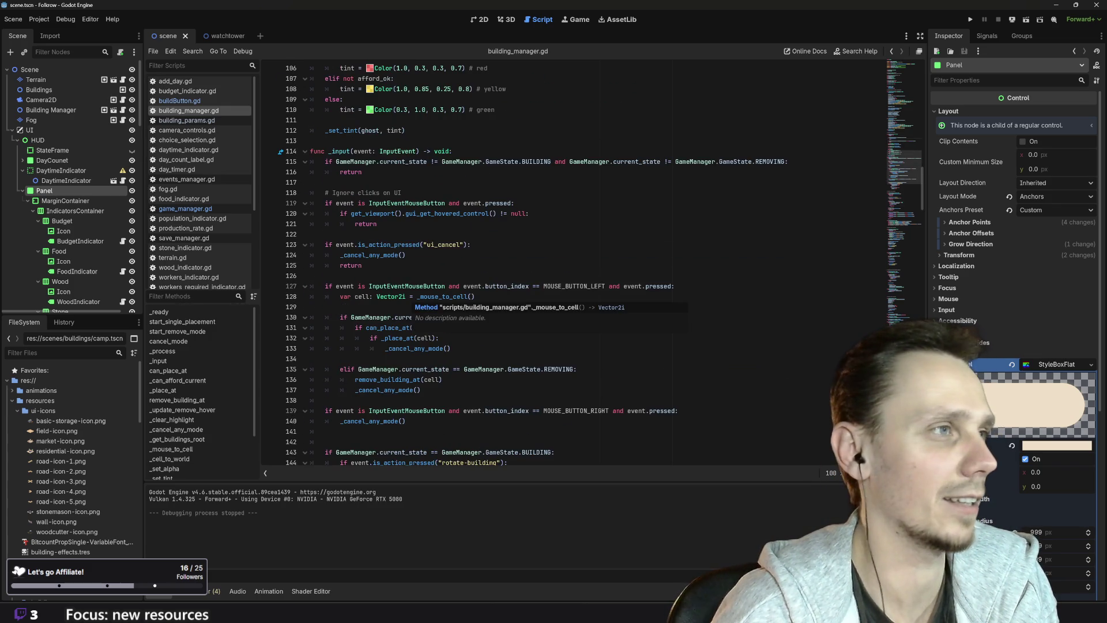
{"action": "scroll", "coordinate": [573, 265], "scroll_direction": "down", "scroll_amount": 20}
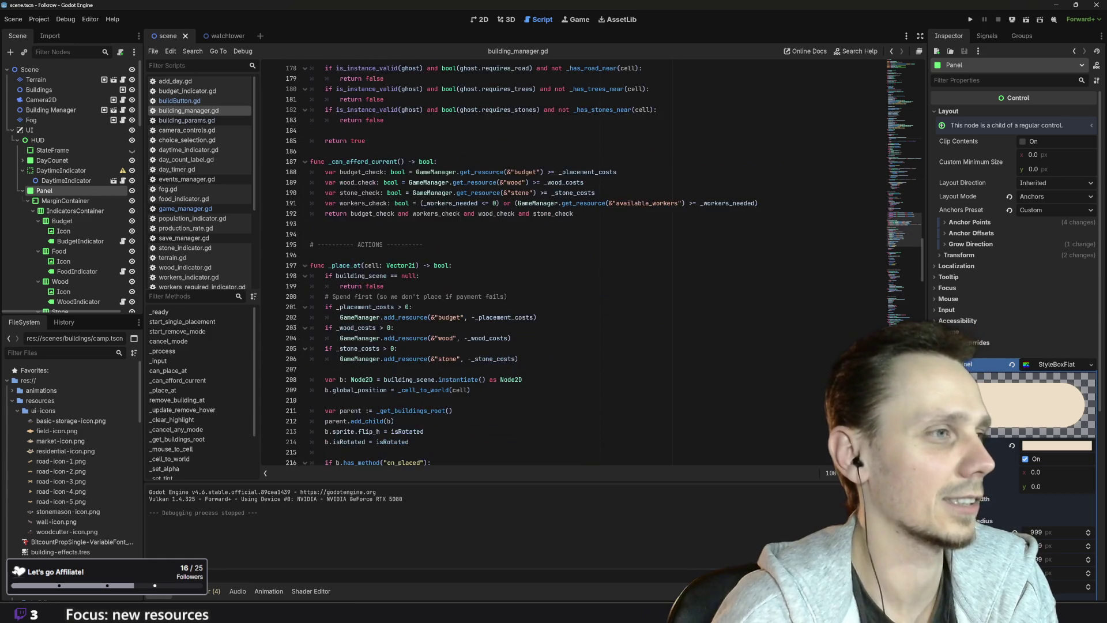
{"action": "scroll", "coordinate": [573, 265], "scroll_direction": "down", "scroll_amount": 20}
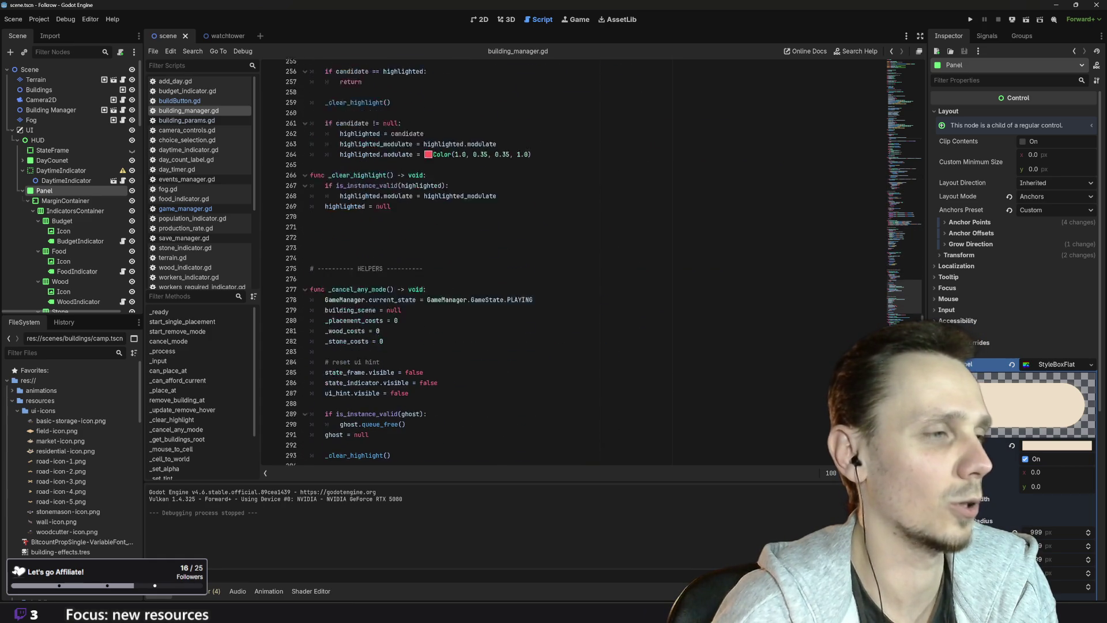
{"action": "scroll", "coordinate": [573, 266], "scroll_direction": "down", "scroll_amount": 5}
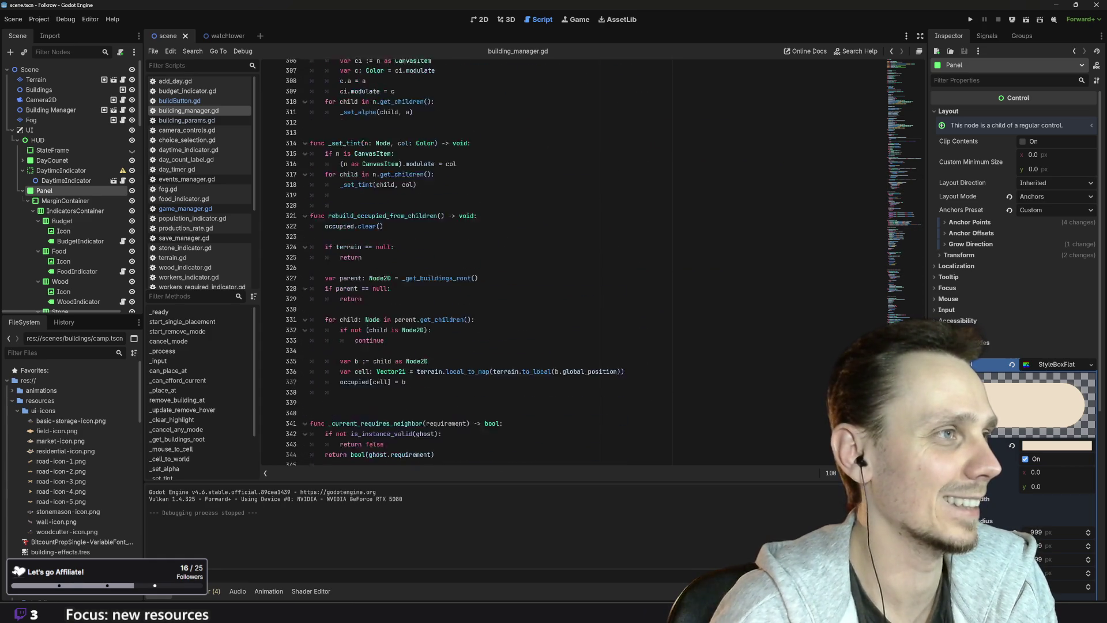
{"action": "scroll", "coordinate": [573, 265], "scroll_direction": "up", "scroll_amount": 10}
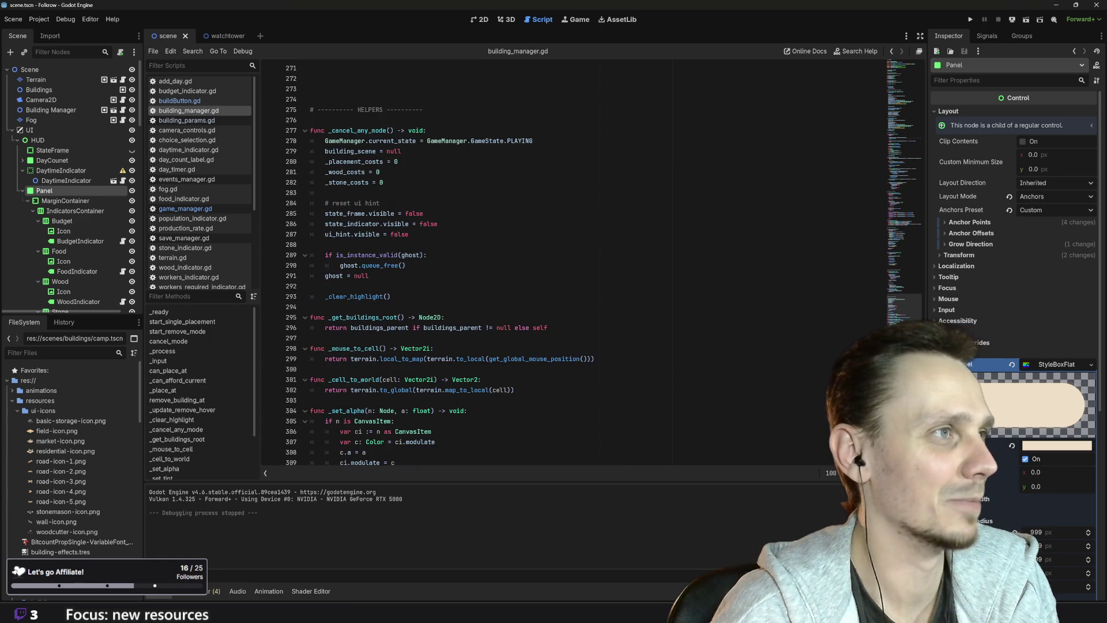
{"action": "scroll", "coordinate": [573, 265], "scroll_direction": "up", "scroll_amount": 17}
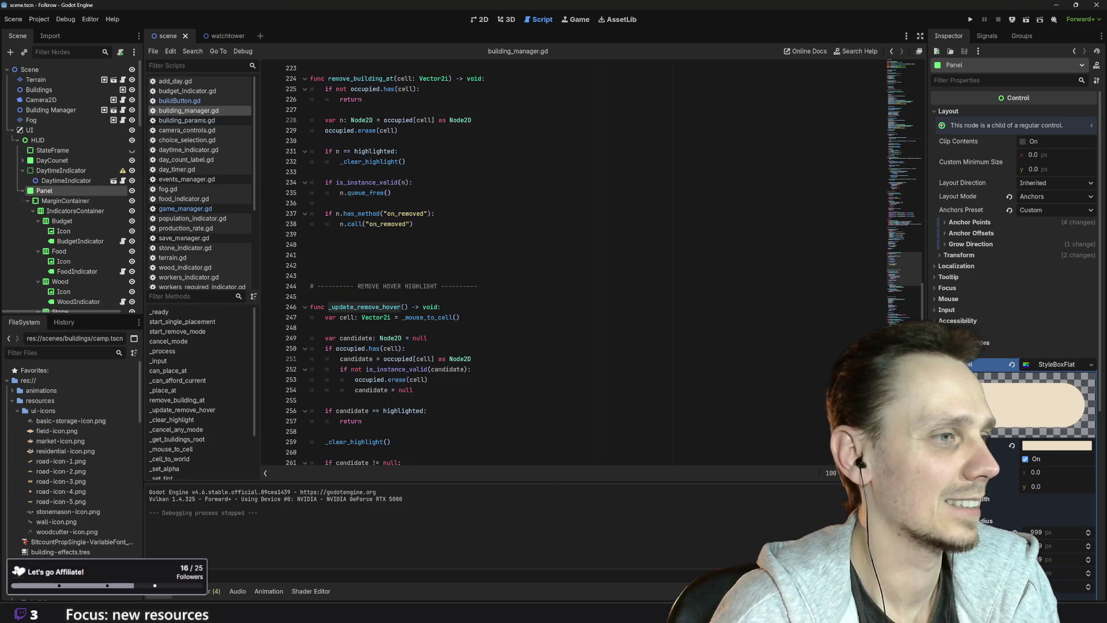
{"action": "scroll", "coordinate": [573, 265], "scroll_direction": "down", "scroll_amount": 5}
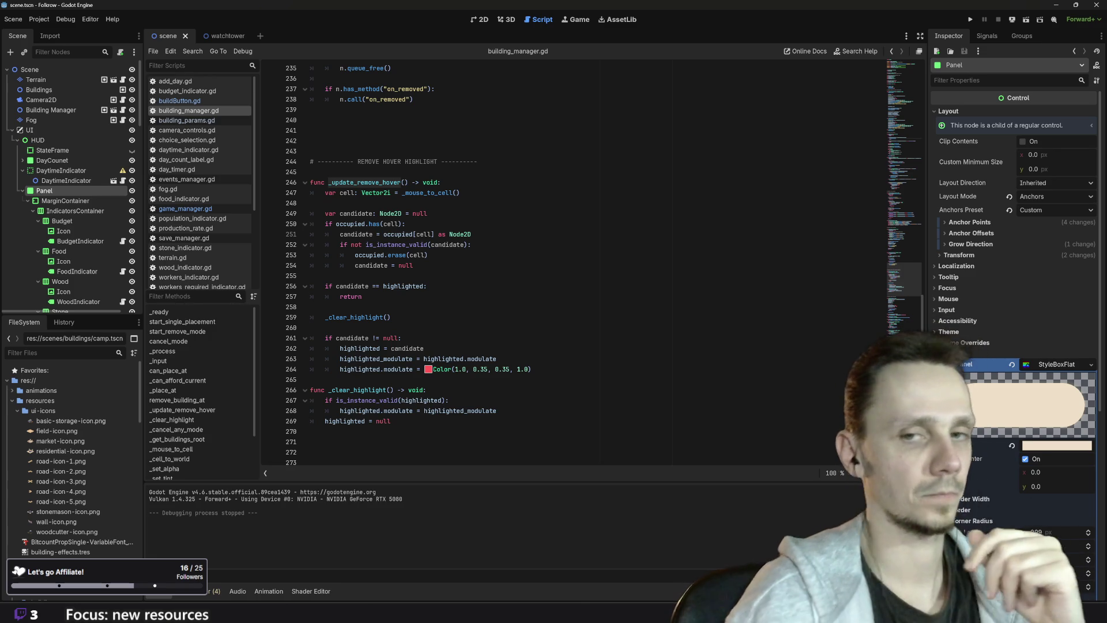
{"action": "scroll", "coordinate": [571, 265], "scroll_direction": "down", "scroll_amount": 4}
{"action": "scroll", "coordinate": [570, 265], "scroll_direction": "down", "scroll_amount": 5}
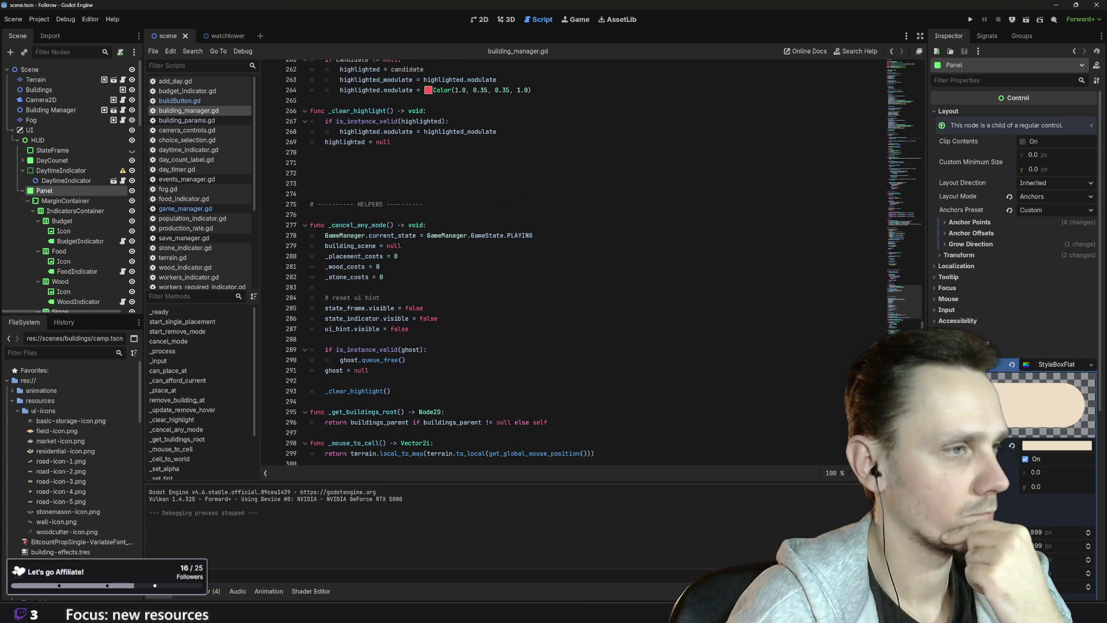
{"action": "scroll", "coordinate": [571, 266], "scroll_direction": "up", "scroll_amount": 15}
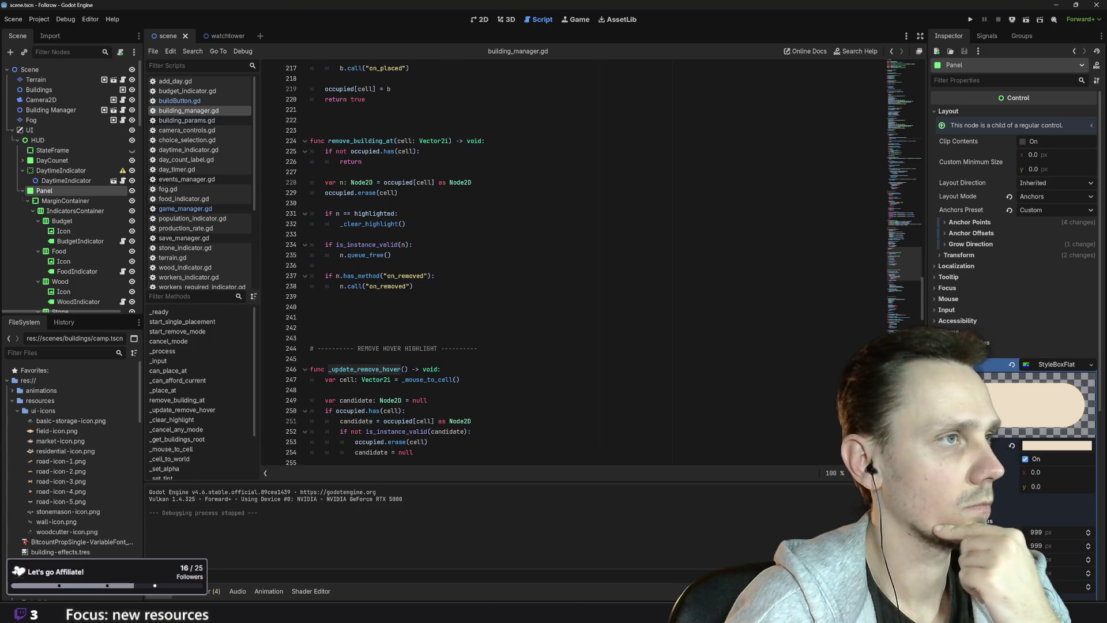
{"action": "scroll", "coordinate": [571, 265], "scroll_direction": "up", "scroll_amount": 11}
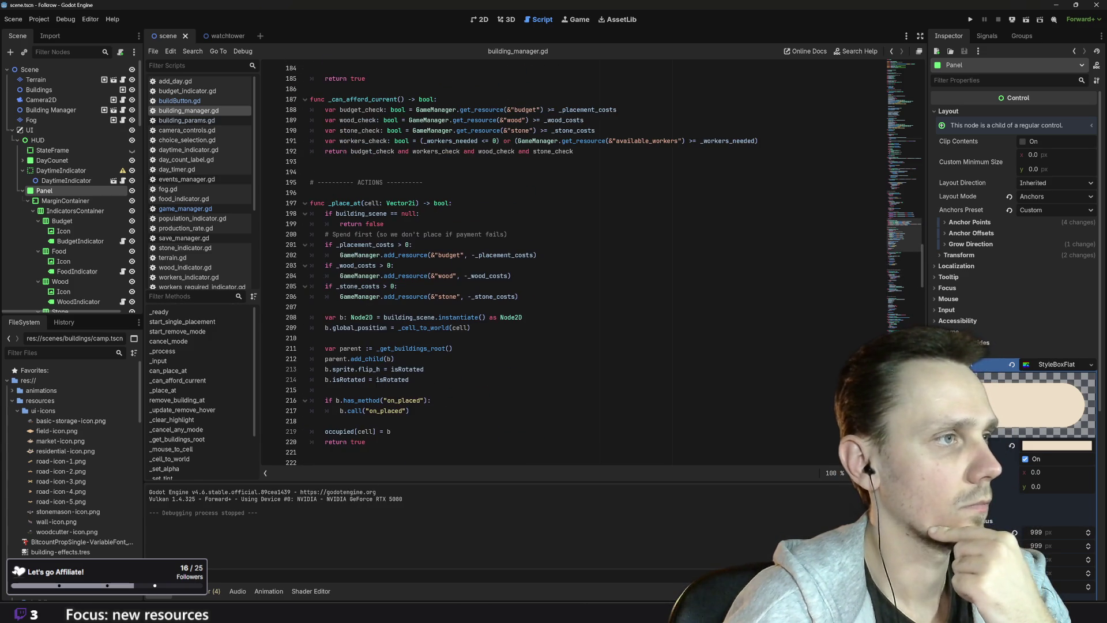
{"action": "scroll", "coordinate": [571, 266], "scroll_direction": "down", "scroll_amount": 8}
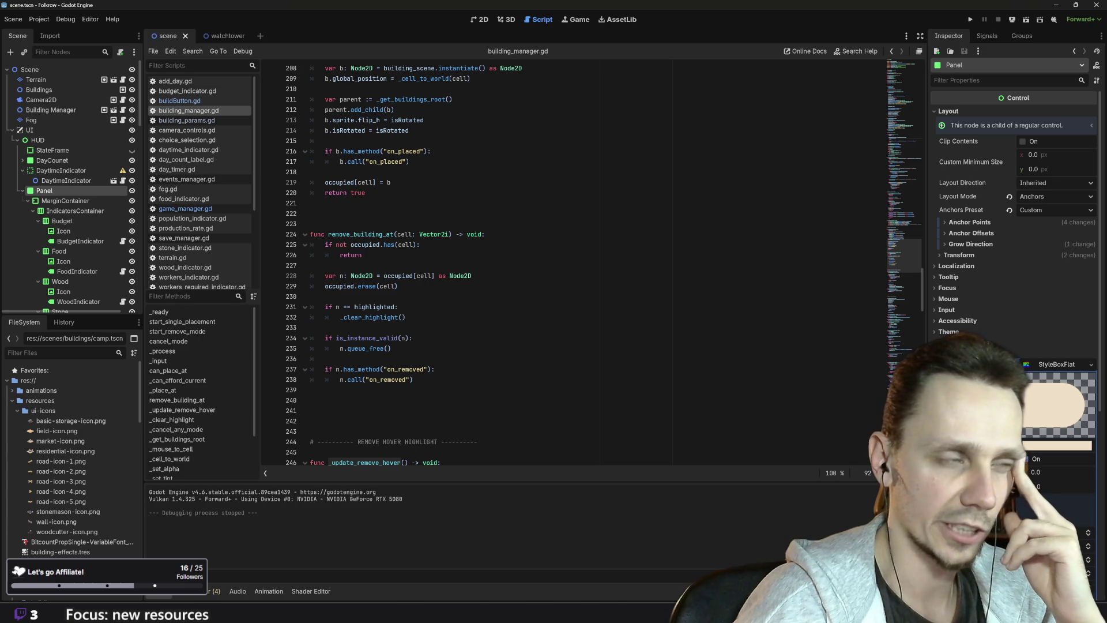
{"action": "scroll", "coordinate": [604, 264], "scroll_direction": "up", "scroll_amount": 1}
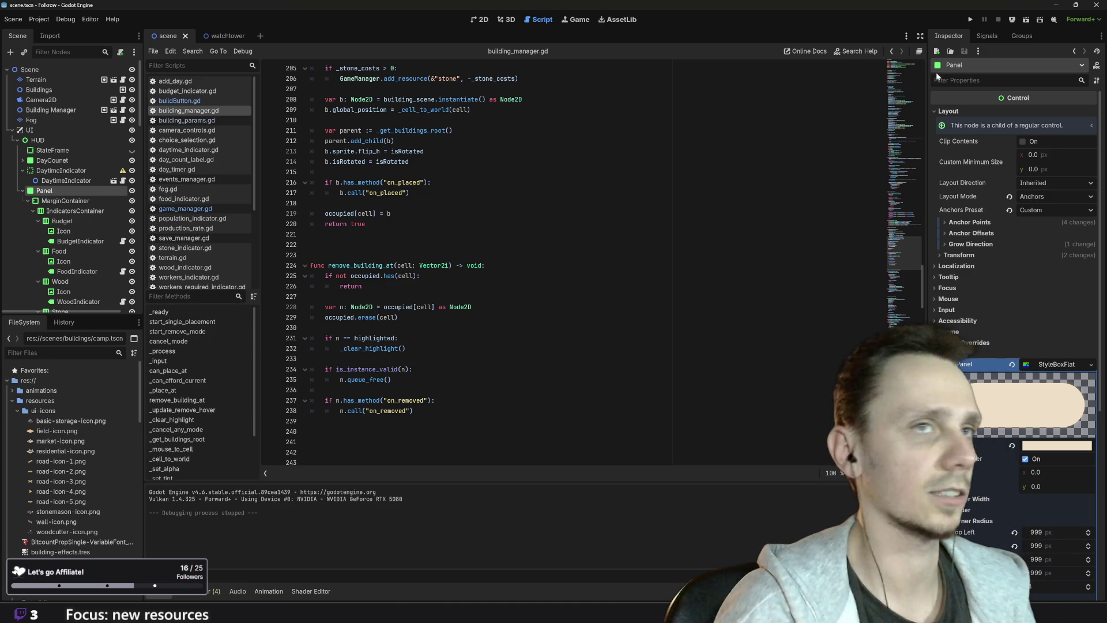
- Create a global stonemason group and take the Panel out of it
{"action": "left_click", "coordinate": [1016, 37]}
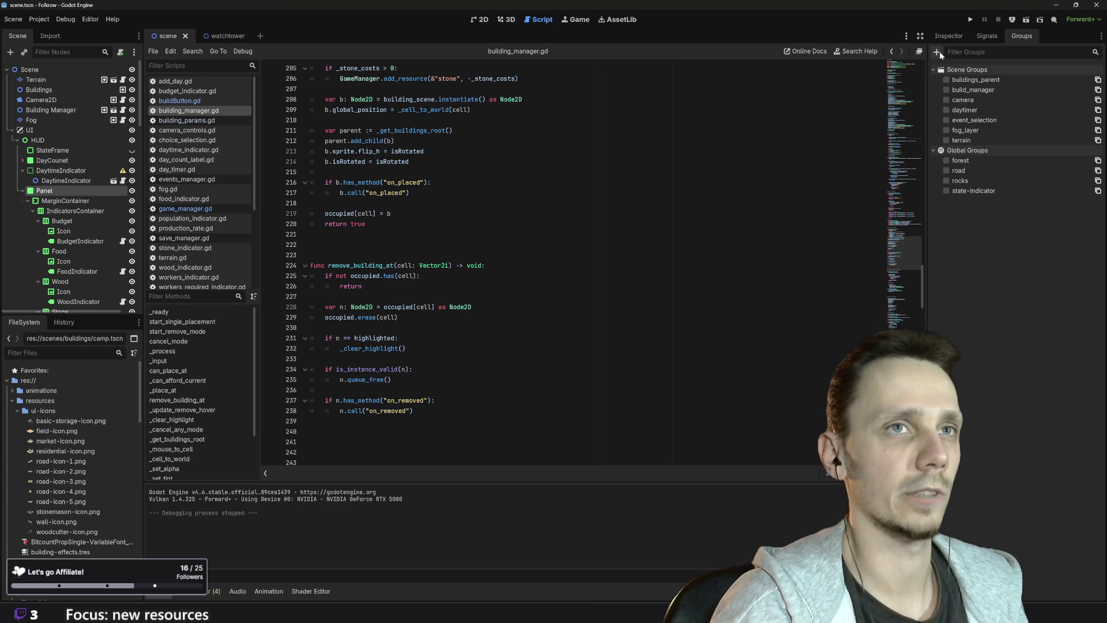
{"action": "left_click", "coordinate": [938, 52]}
{"action": "left_click", "coordinate": [623, 288]}
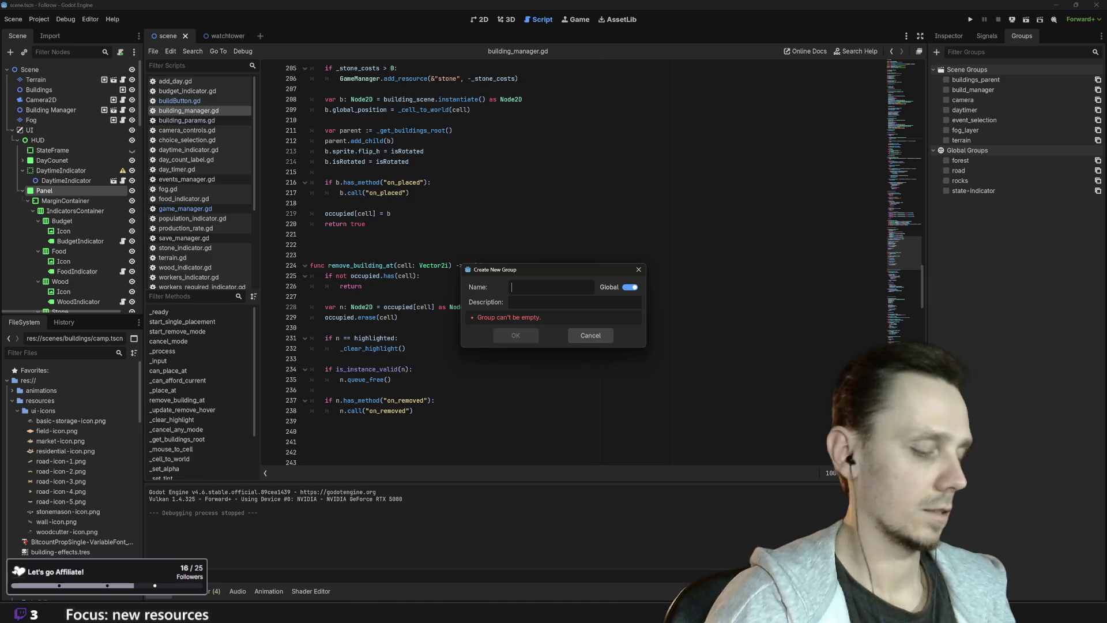
{"action": "type", "text": "stone"}
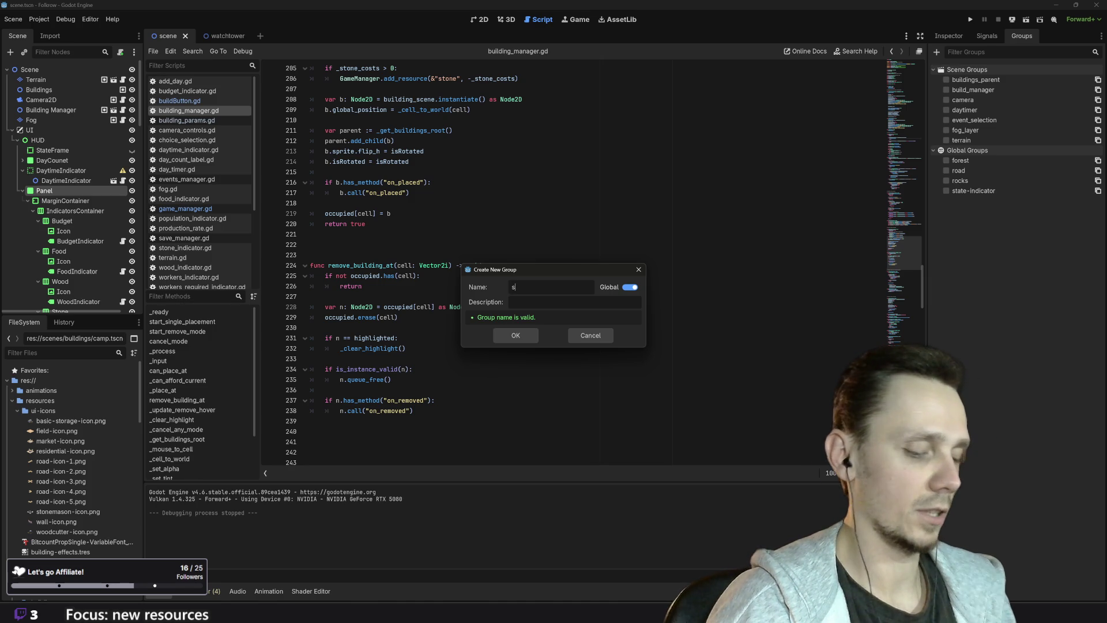
{"action": "type", "text": "mason"}
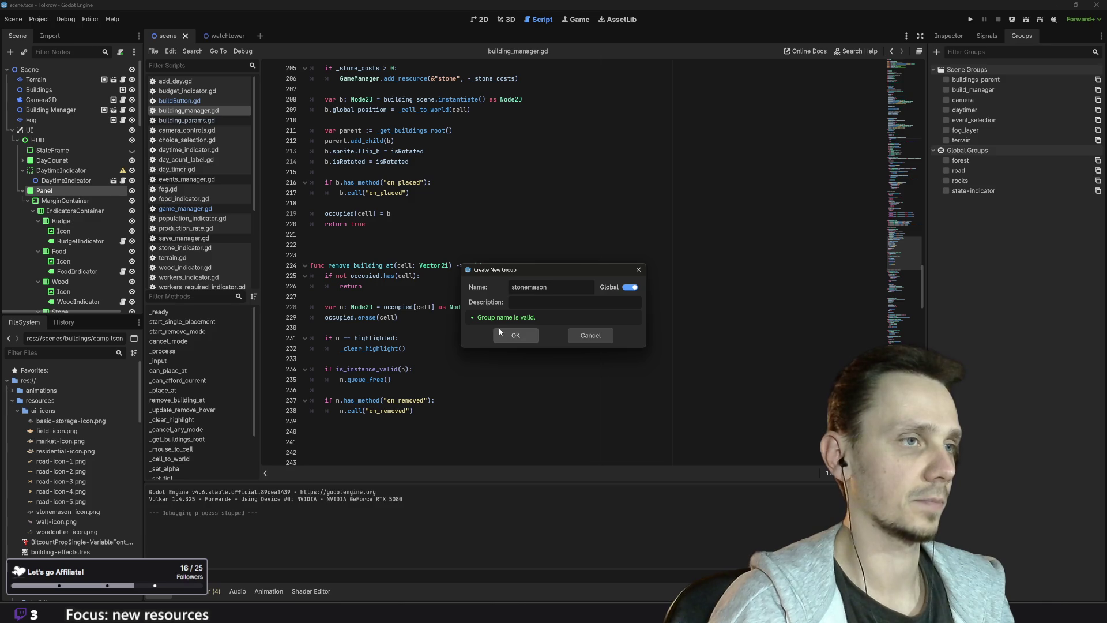
{"action": "left_click", "coordinate": [516, 337]}
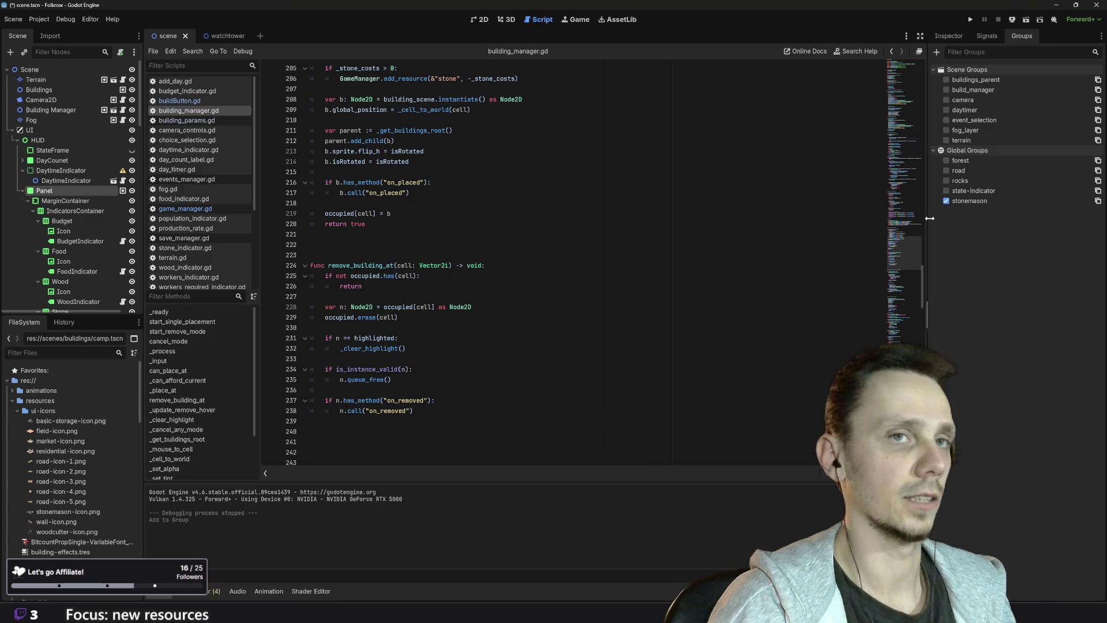
{"action": "left_click", "coordinate": [947, 201]}
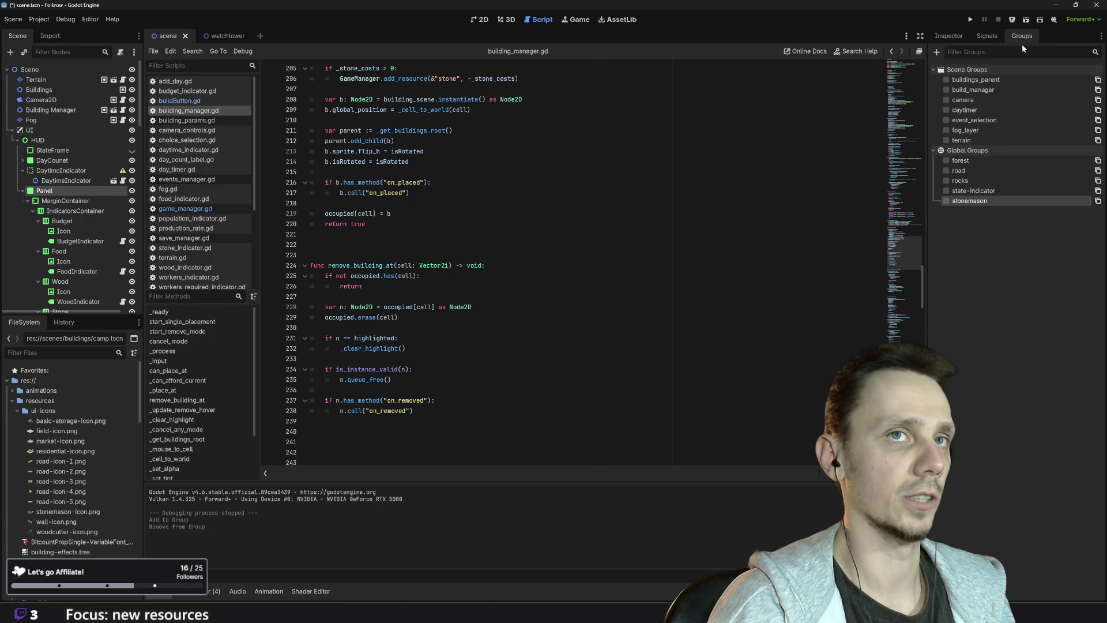
- Add a 'wood' scene group, then remove the Panel from it and delete the woodcutter scene group
{"action": "left_click", "coordinate": [937, 52]}
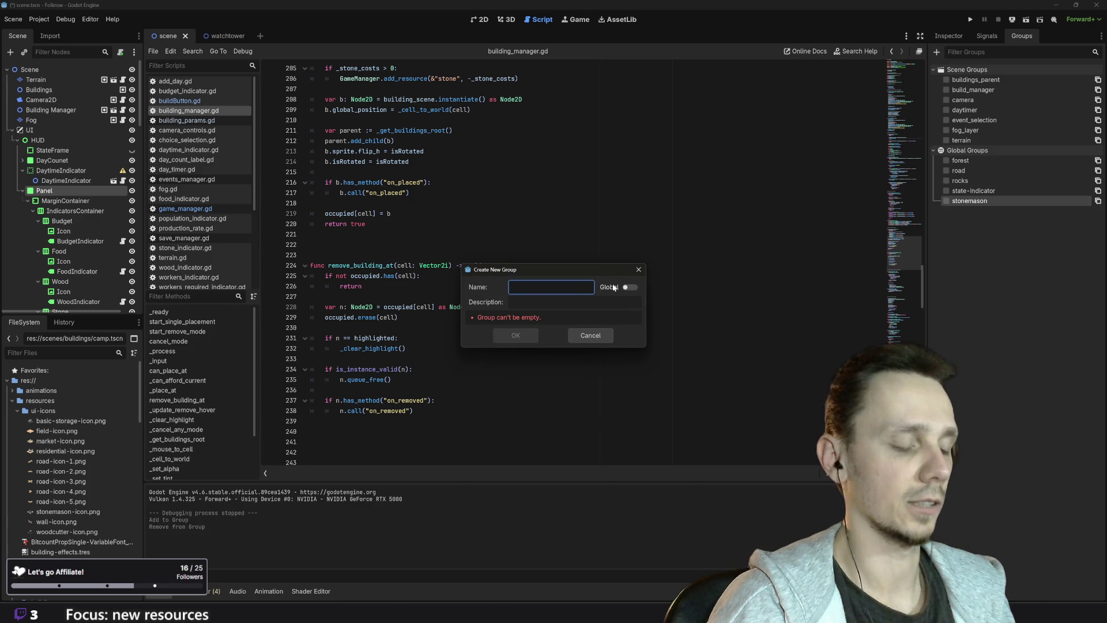
{"action": "type", "text": "woodcutter"}
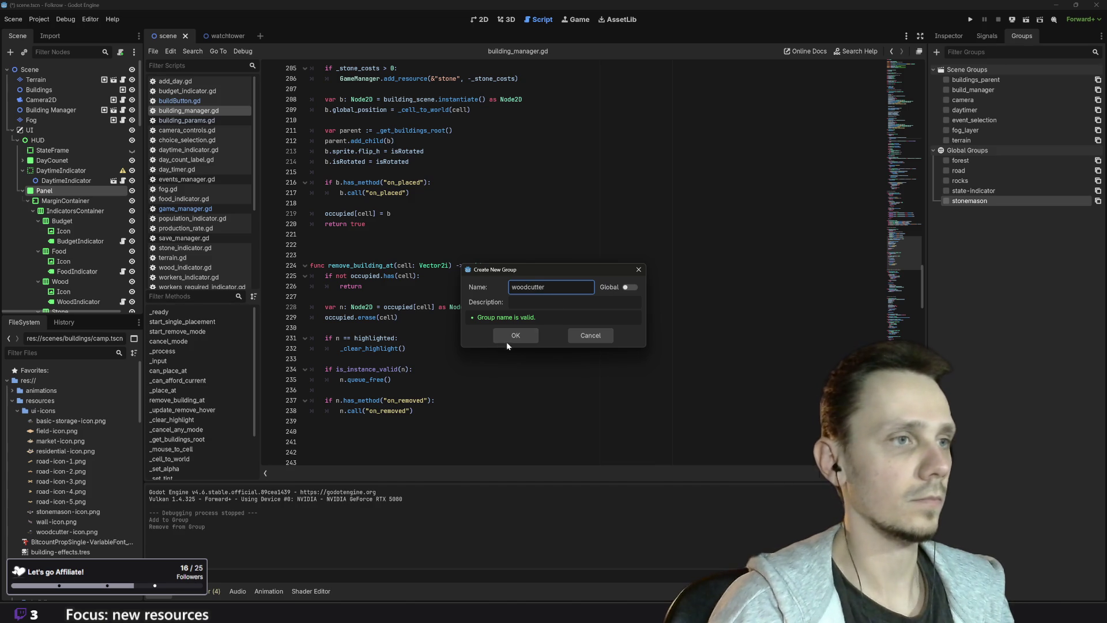
{"action": "left_click", "coordinate": [513, 336]}
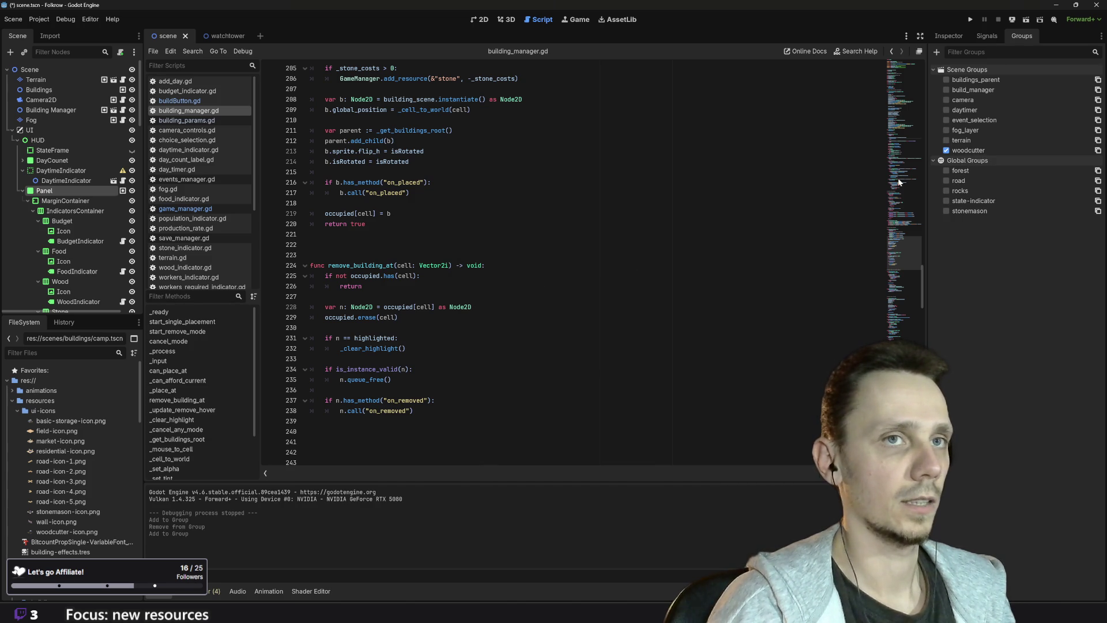
{"action": "left_click", "coordinate": [947, 150]}
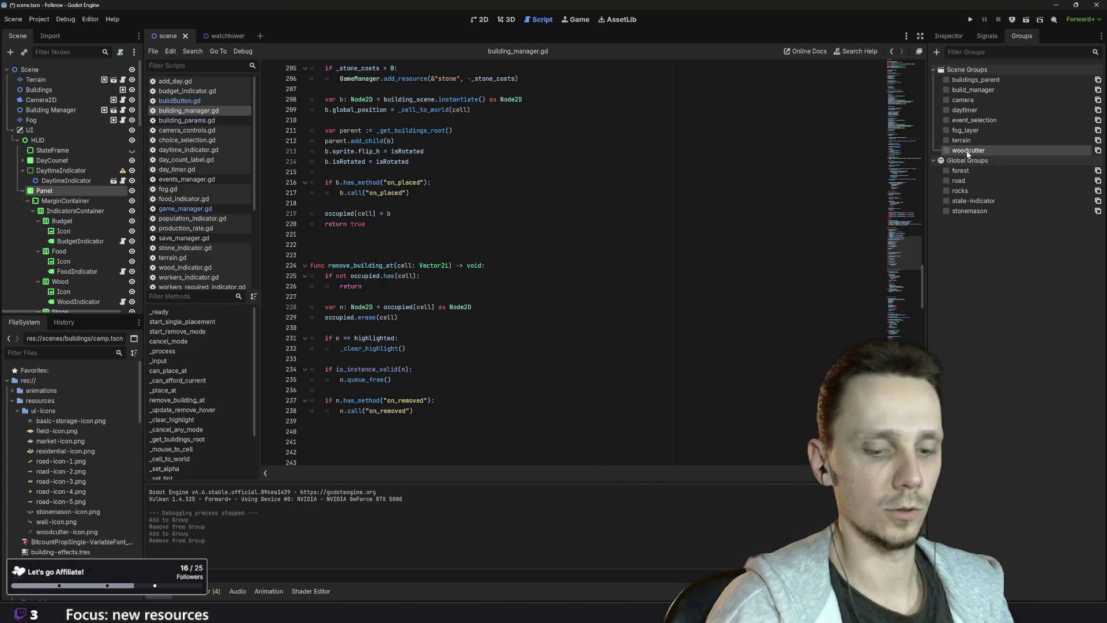
{"action": "key", "text": "Delete"}
{"action": "key", "text": "Return"}
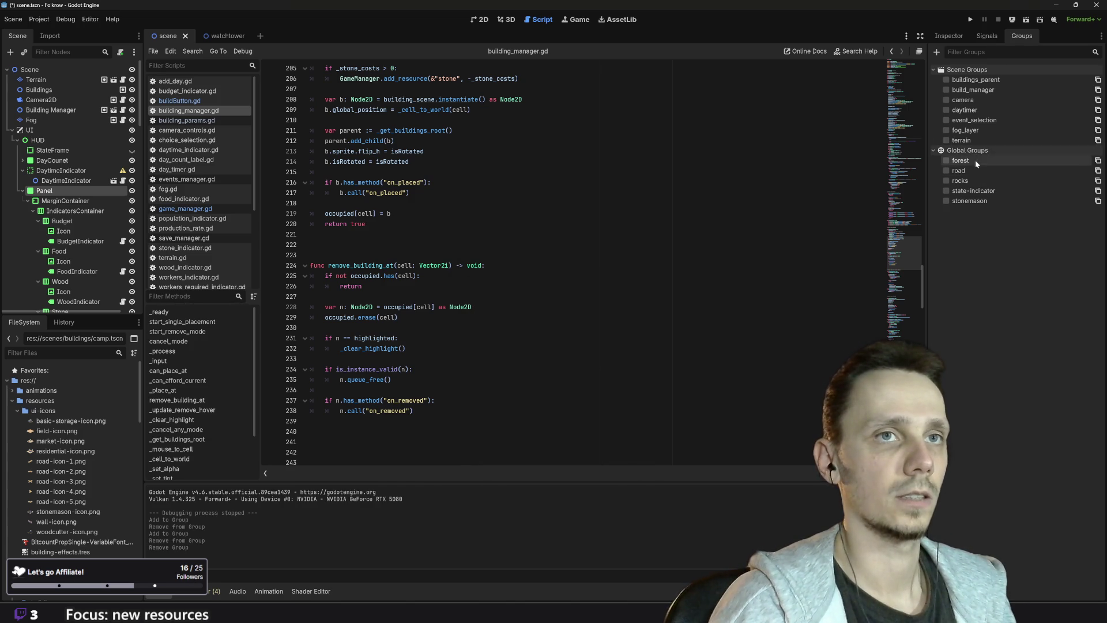
- Create a global group named woodcutter and save the scene
{"action": "left_click", "coordinate": [936, 52]}
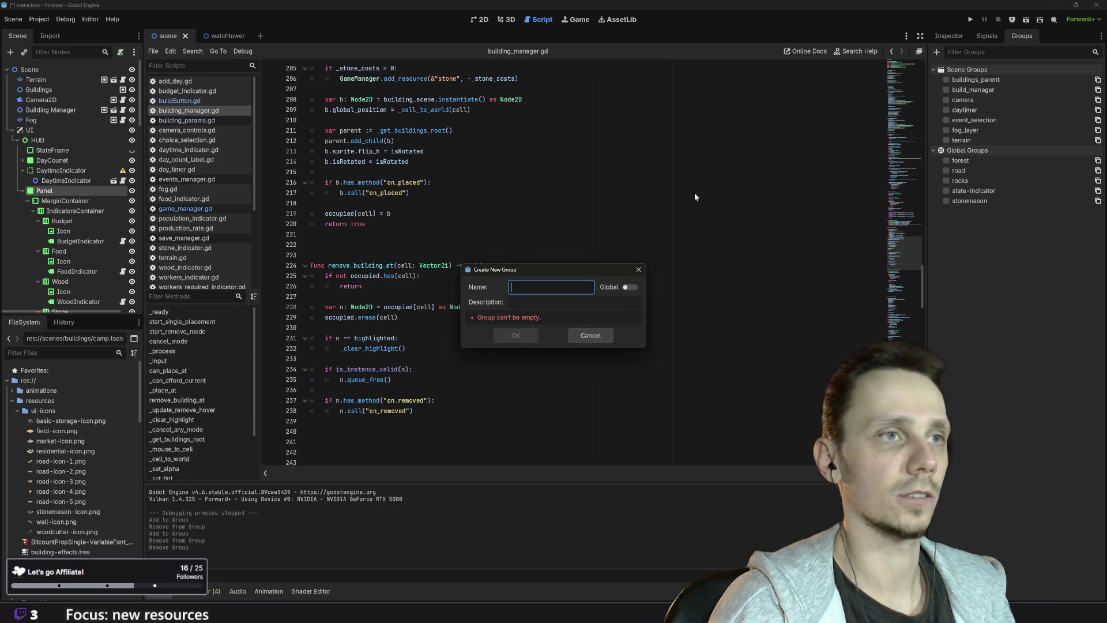
{"action": "left_click", "coordinate": [630, 287]}
{"action": "type", "text": "woodcutt"}
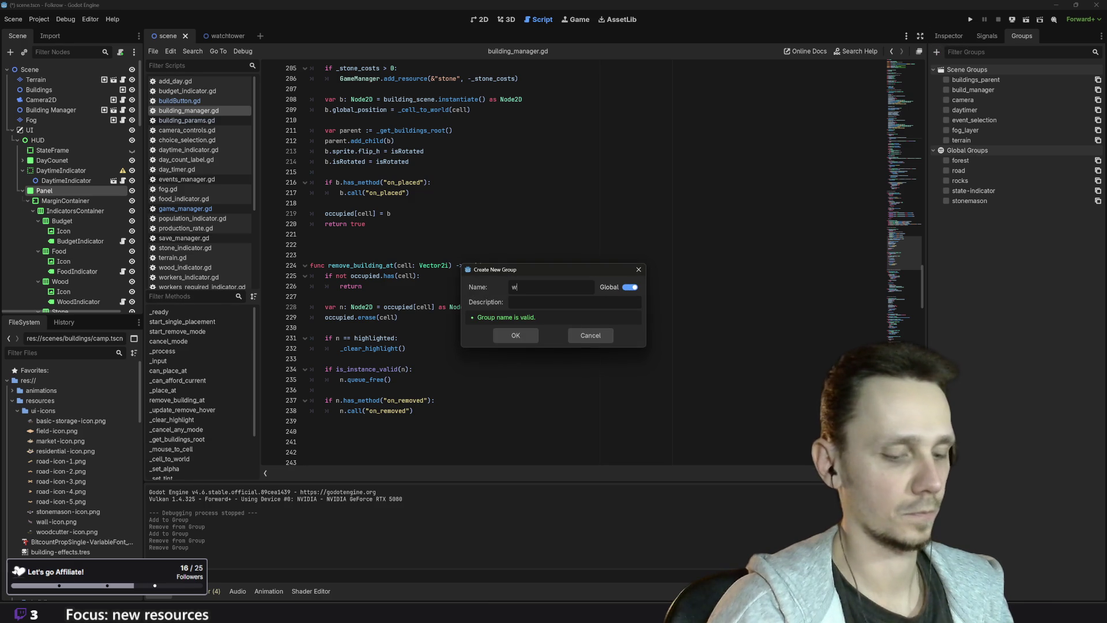
{"action": "type", "text": "er"}
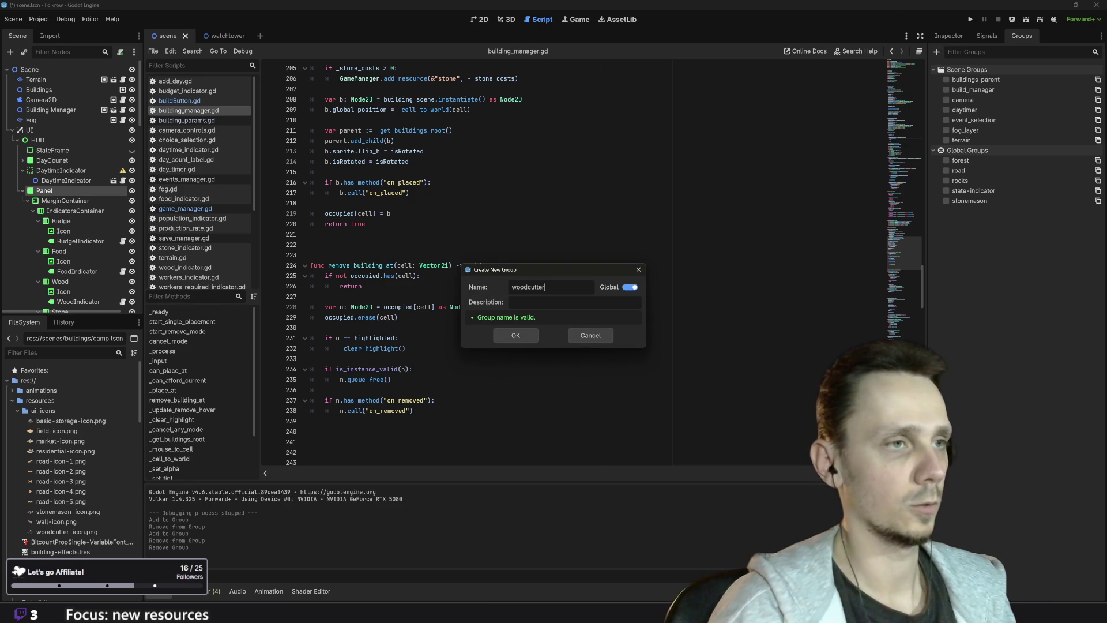
{"action": "left_click", "coordinate": [947, 211]}
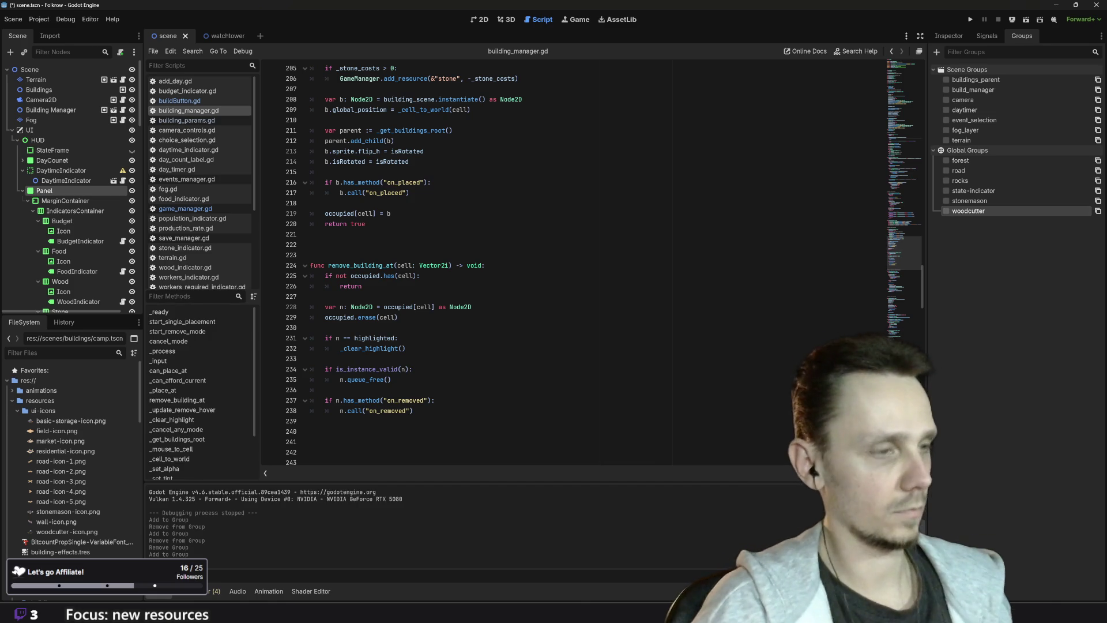
{"action": "left_click", "coordinate": [438, 244]}
{"action": "key", "text": "ctrl+s"}
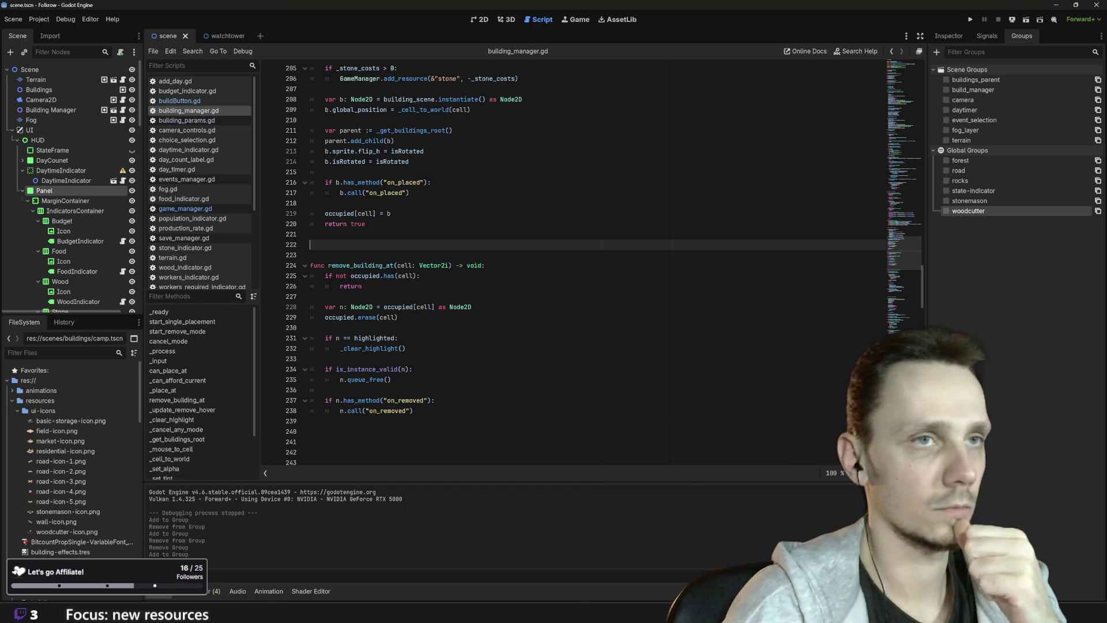
- Add the woodcutter.tscn root node to the woodcutter group and save the scene
{"action": "scroll", "coordinate": [102, 510], "scroll_direction": "down", "scroll_amount": 10}
{"action": "scroll", "coordinate": [100, 509], "scroll_direction": "down", "scroll_amount": 10}
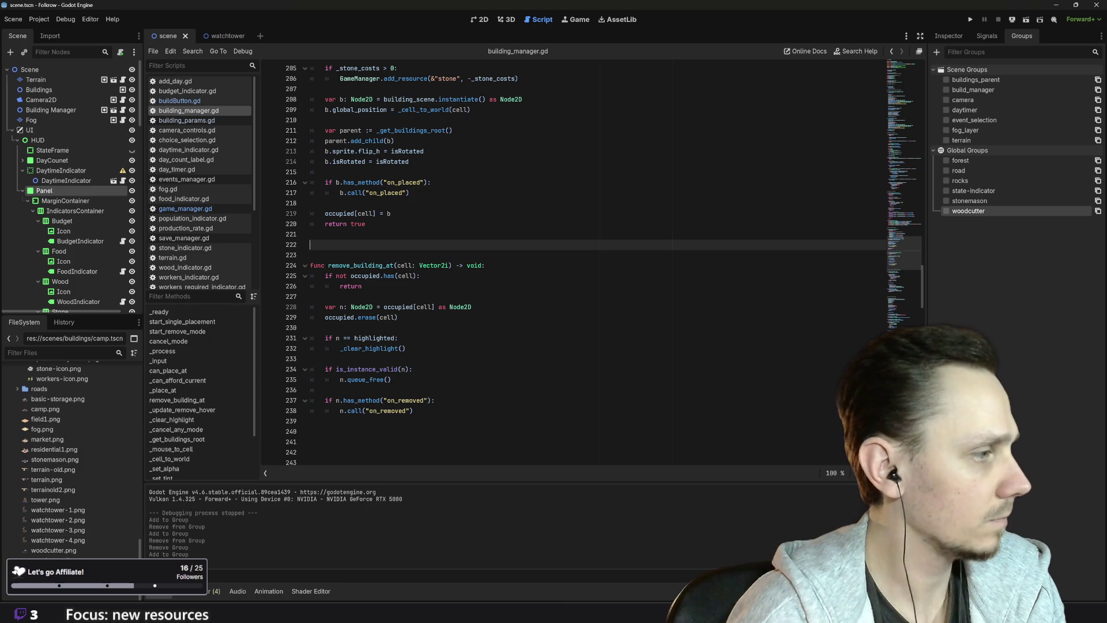
{"action": "scroll", "coordinate": [63, 536], "scroll_direction": "up", "scroll_amount": 10}
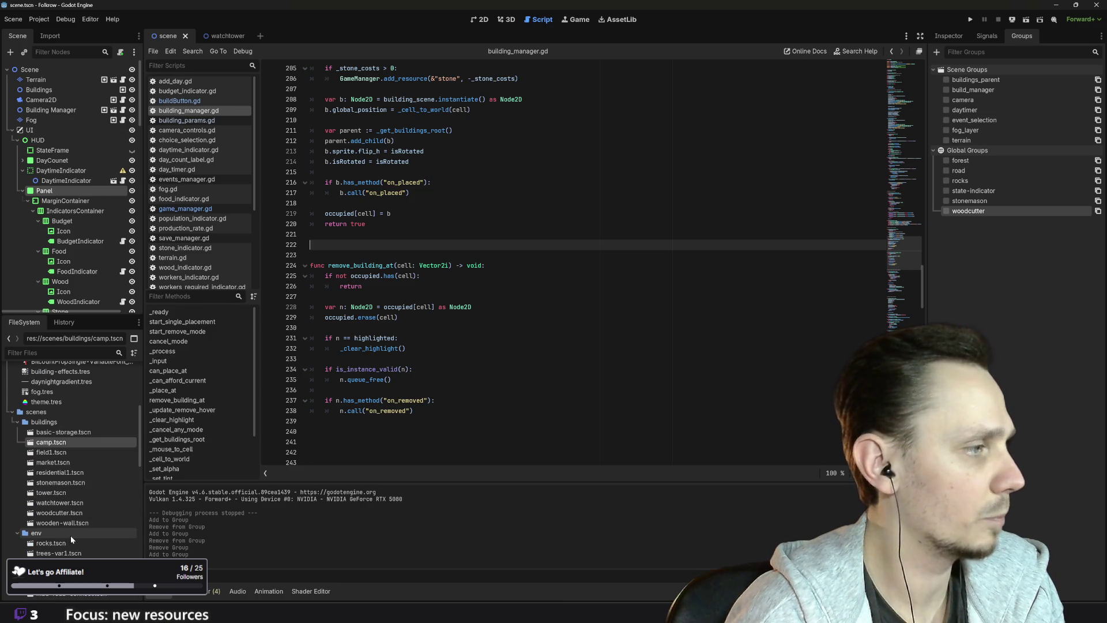
{"action": "double_click", "coordinate": [58, 513]}
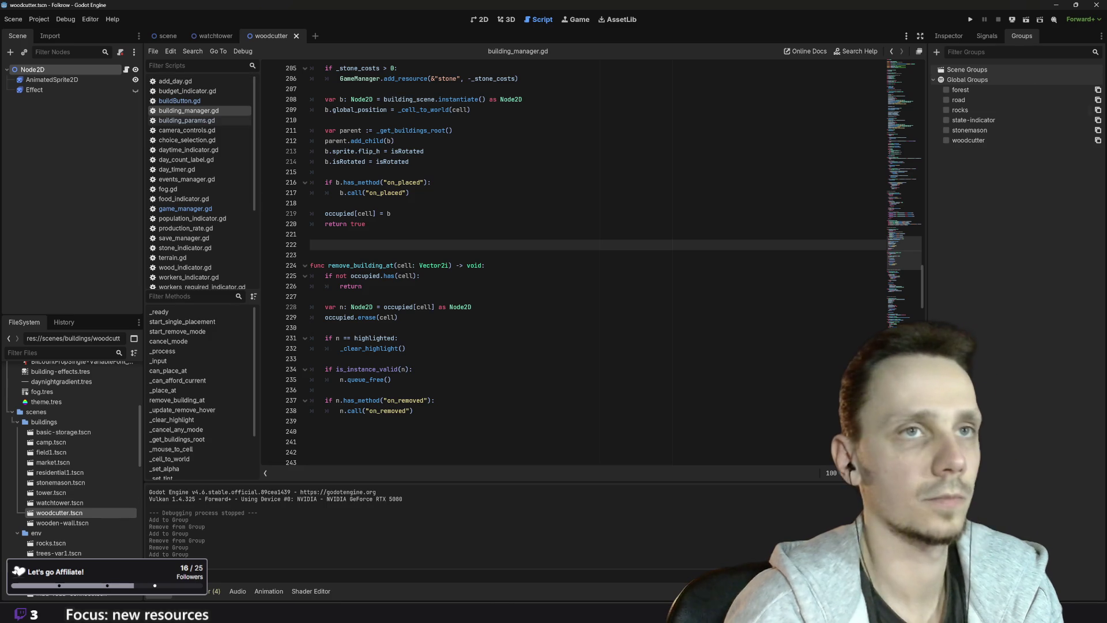
{"action": "left_click", "coordinate": [946, 140]}
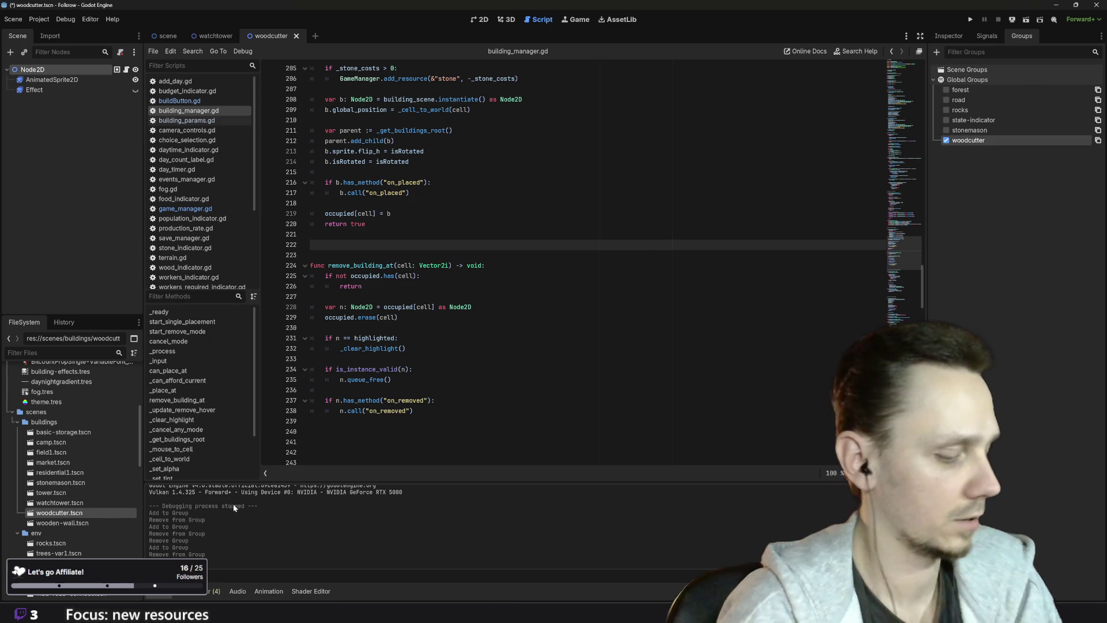
{"action": "key", "text": "ctrl+s"}
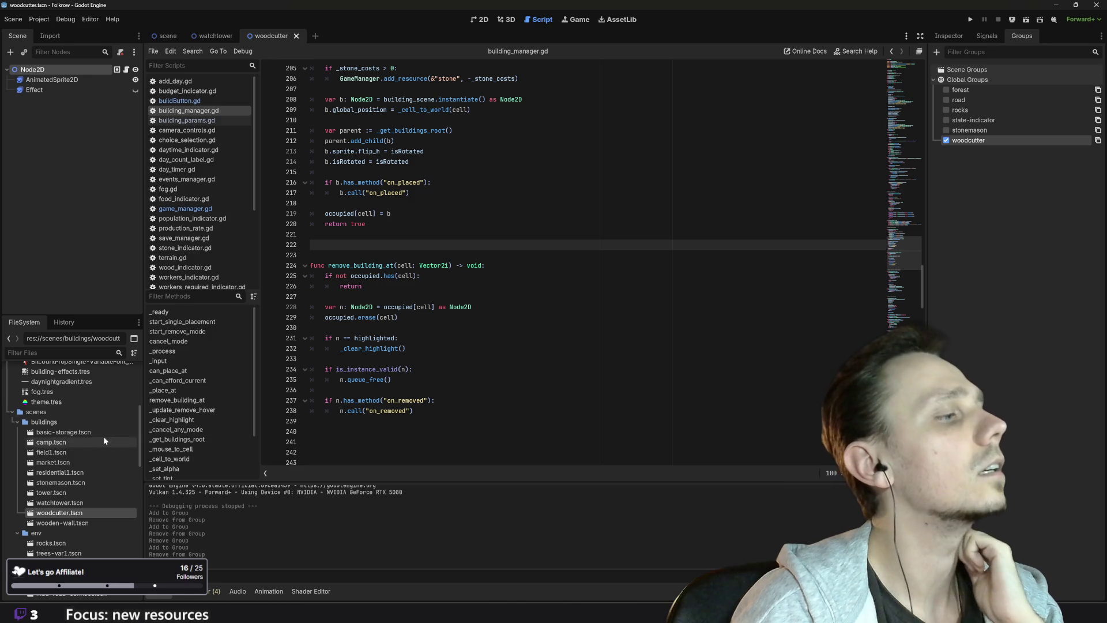
- Add the stonemason.tscn root node to the stonemason group and save it
{"action": "double_click", "coordinate": [71, 483]}
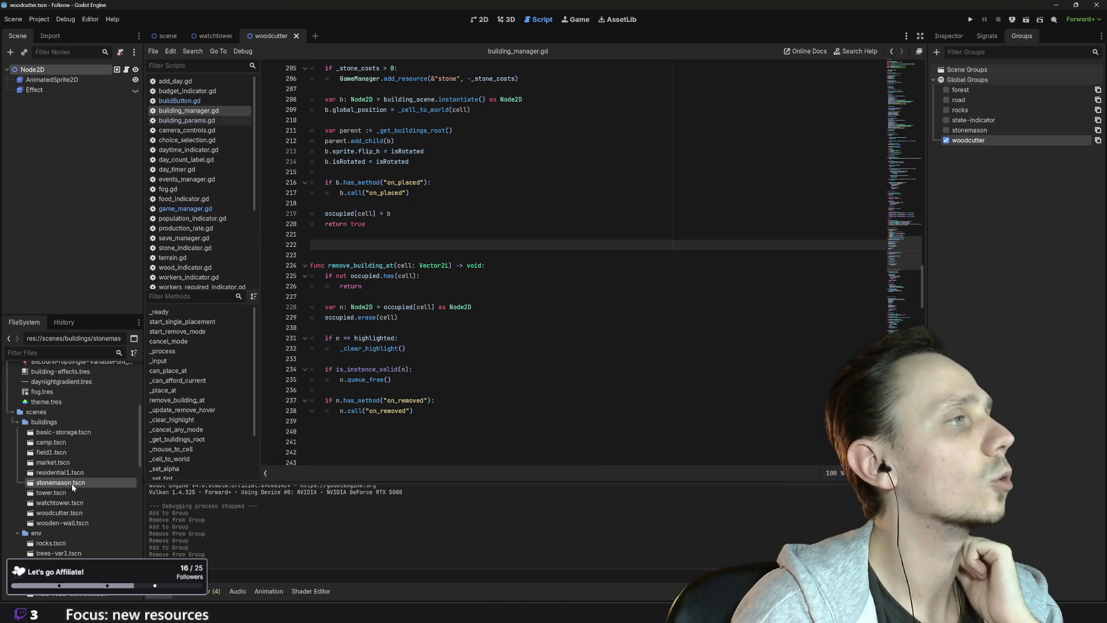
{"action": "left_click", "coordinate": [946, 130]}
{"action": "key", "text": "ctrl+s"}
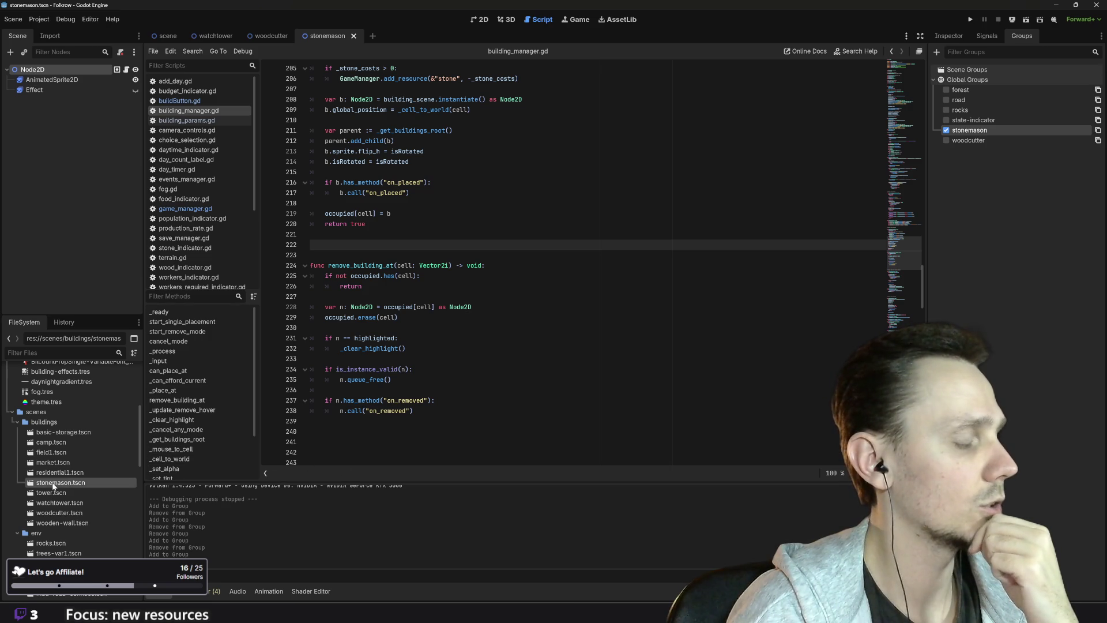
{"action": "left_click", "coordinate": [187, 120]}
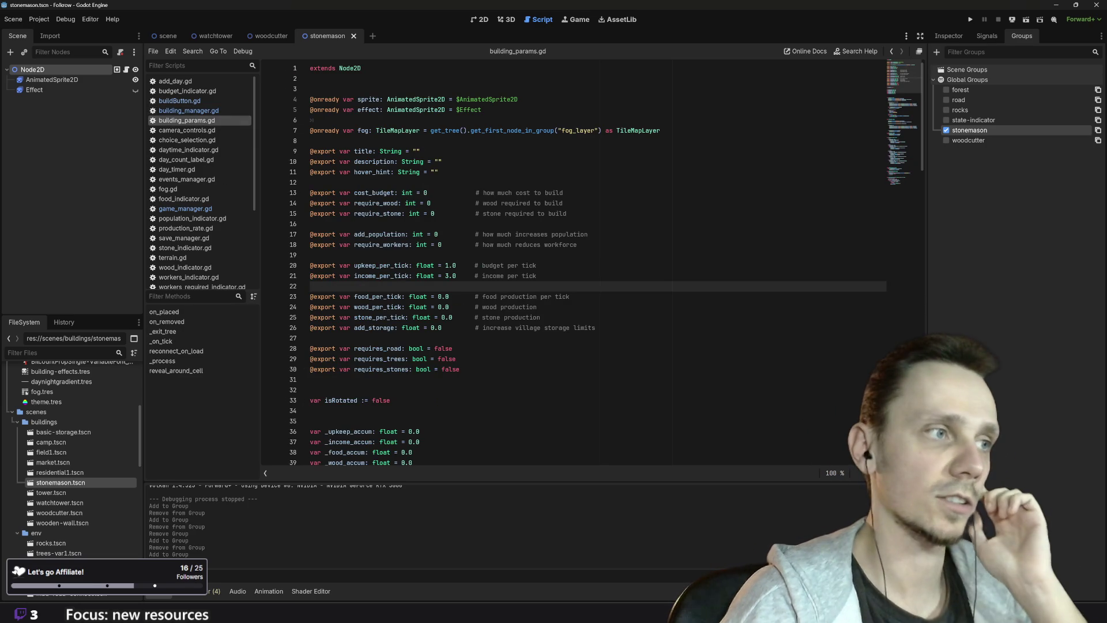
{"action": "left_click", "coordinate": [460, 369]}
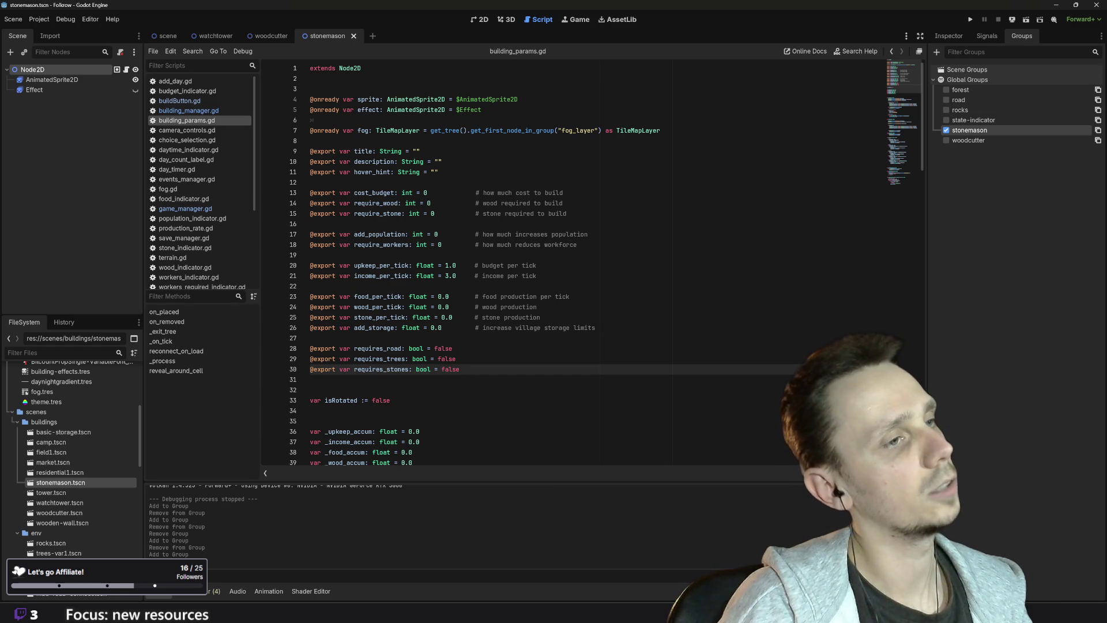
{"action": "key", "text": "Return"}
{"action": "key", "text": "Return"}
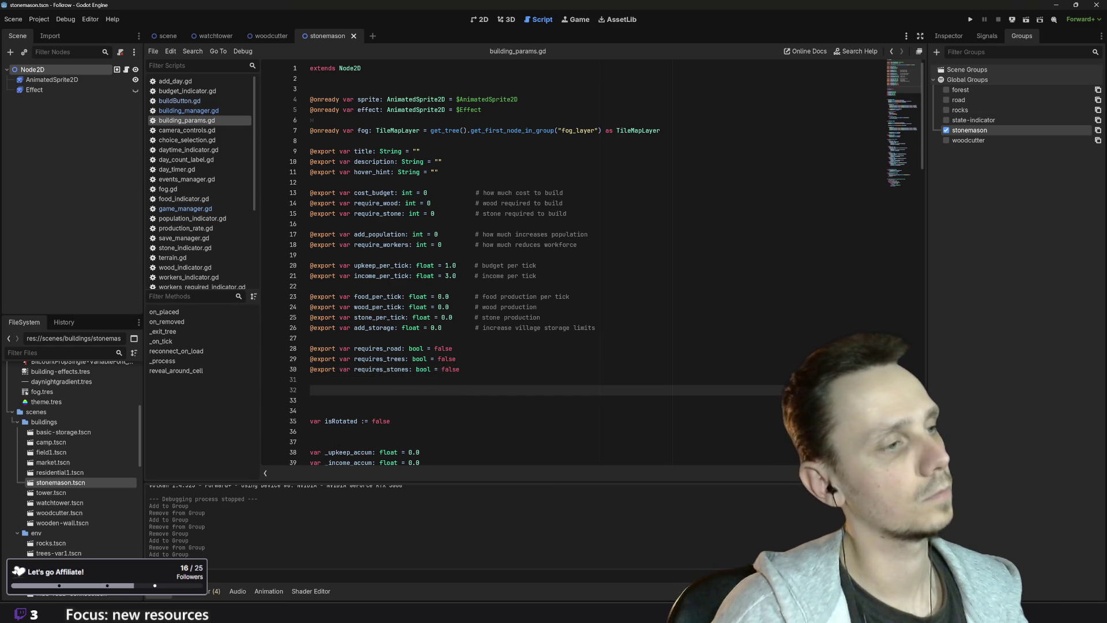
{"action": "type", "text": "@"}
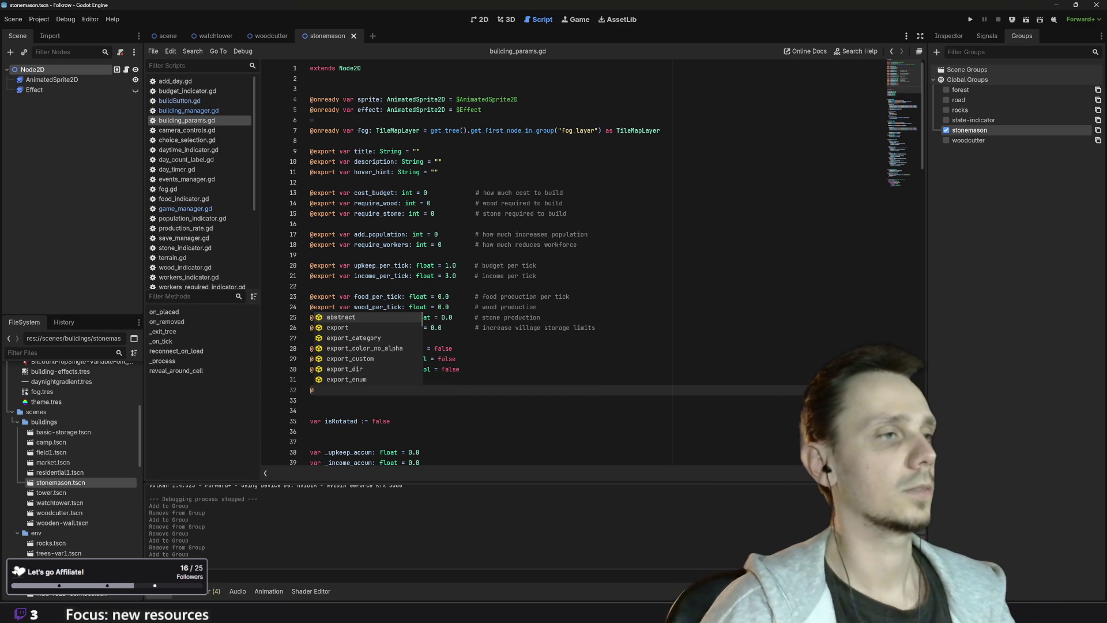
{"action": "key", "text": "Down"}
{"action": "key", "text": "Return"}
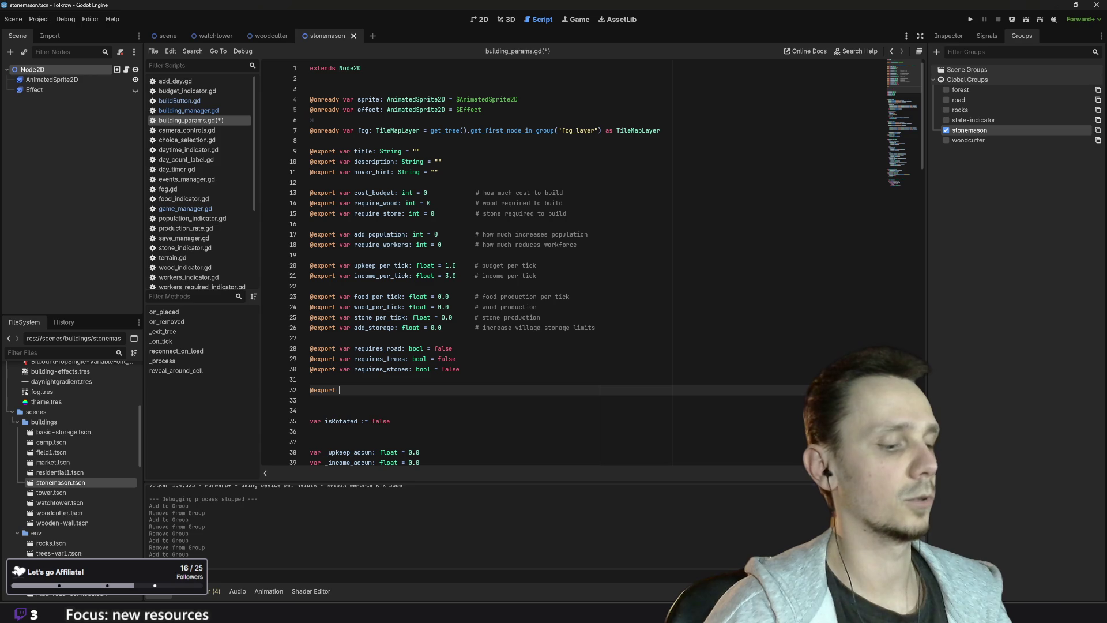
{"action": "type", "text": "var "}
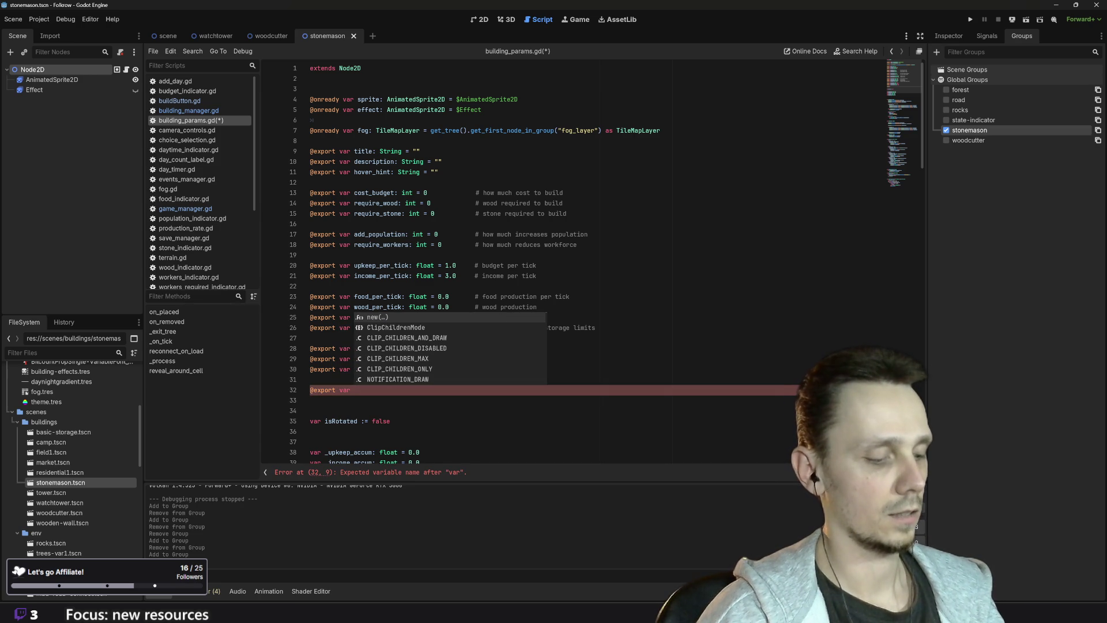
{"action": "type", "text": "wood"}
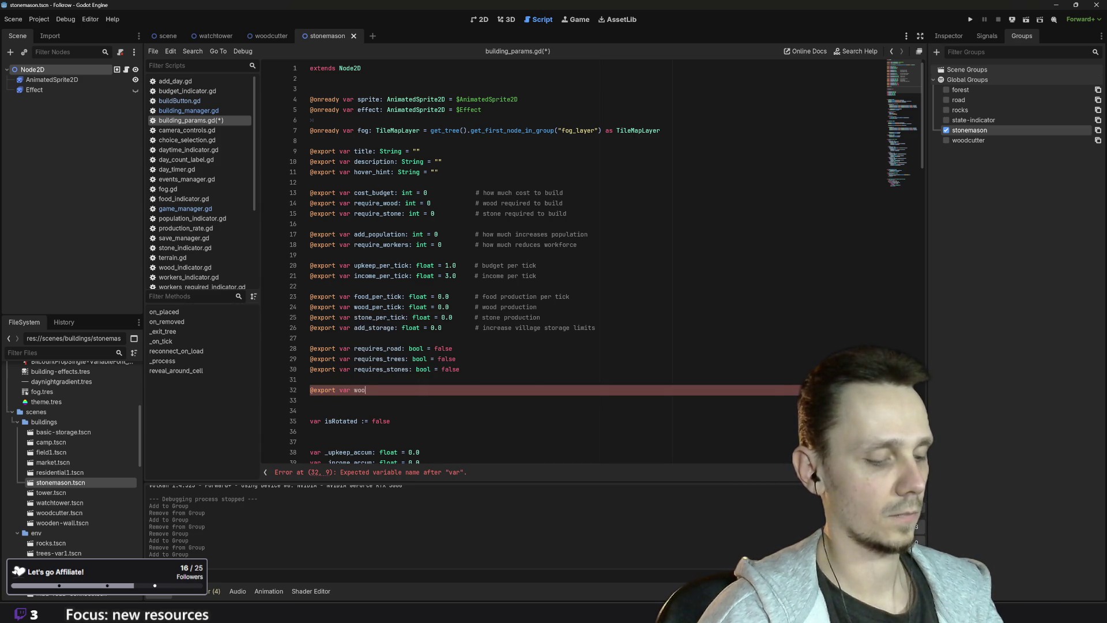
{"action": "type", "text": "cuter"}
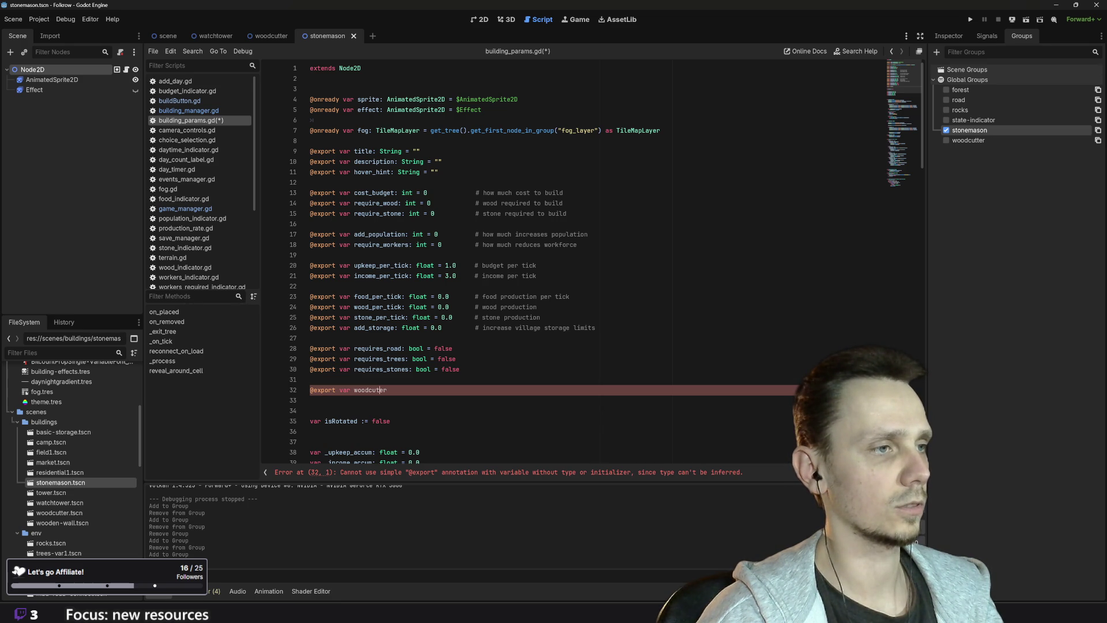
{"action": "type", "text": "t"}
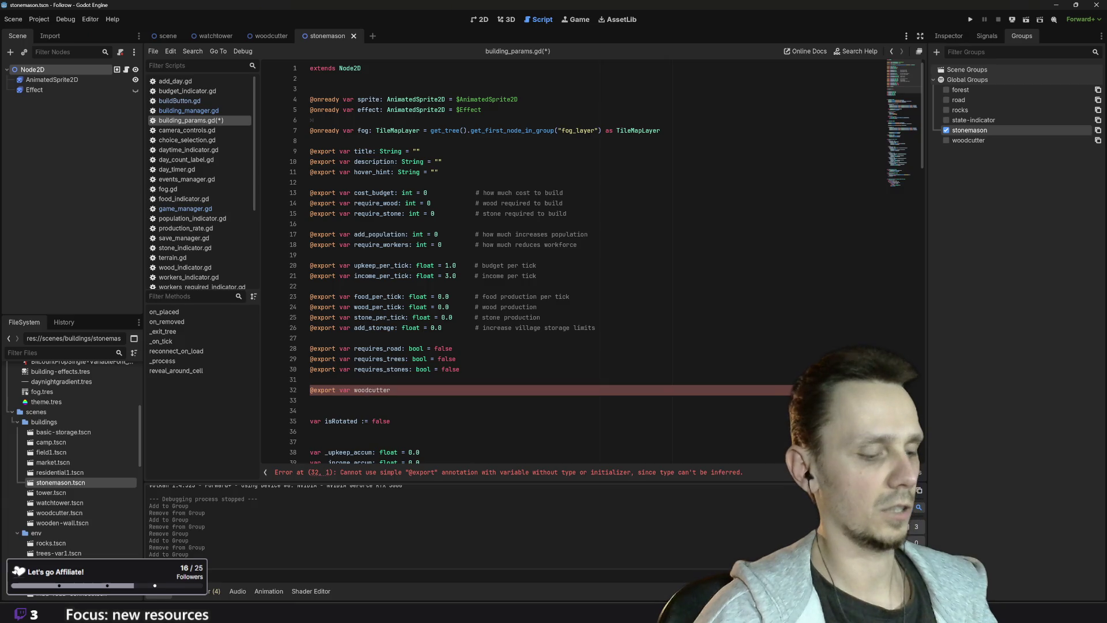
{"action": "double_click", "coordinate": [365, 389]}
{"action": "key", "text": "ctrl+c"}
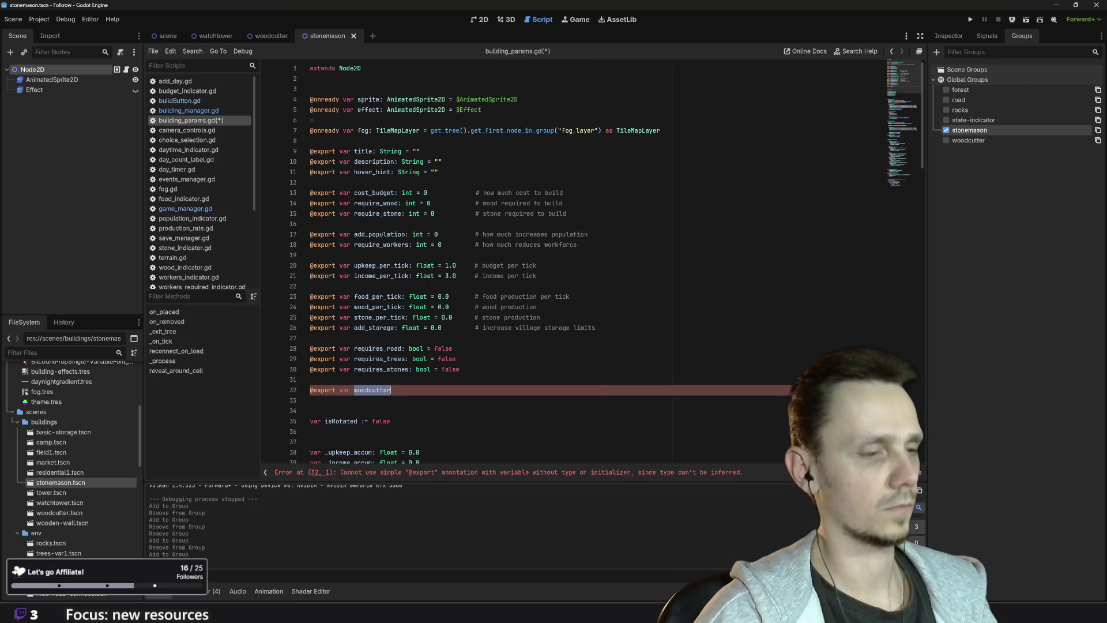
{"action": "mouse_move", "coordinate": [455, 594]}
{"action": "left_click", "coordinate": [500, 536]}
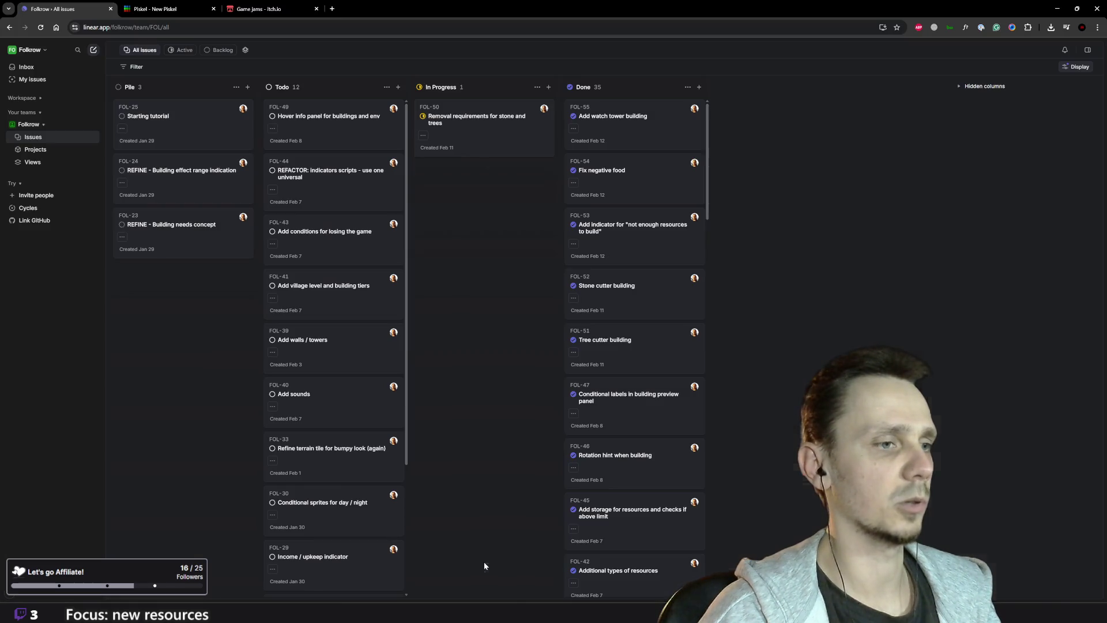
{"action": "left_click", "coordinate": [330, 8]}
{"action": "key", "text": "ctrl+v"}
{"action": "key", "text": "Return"}
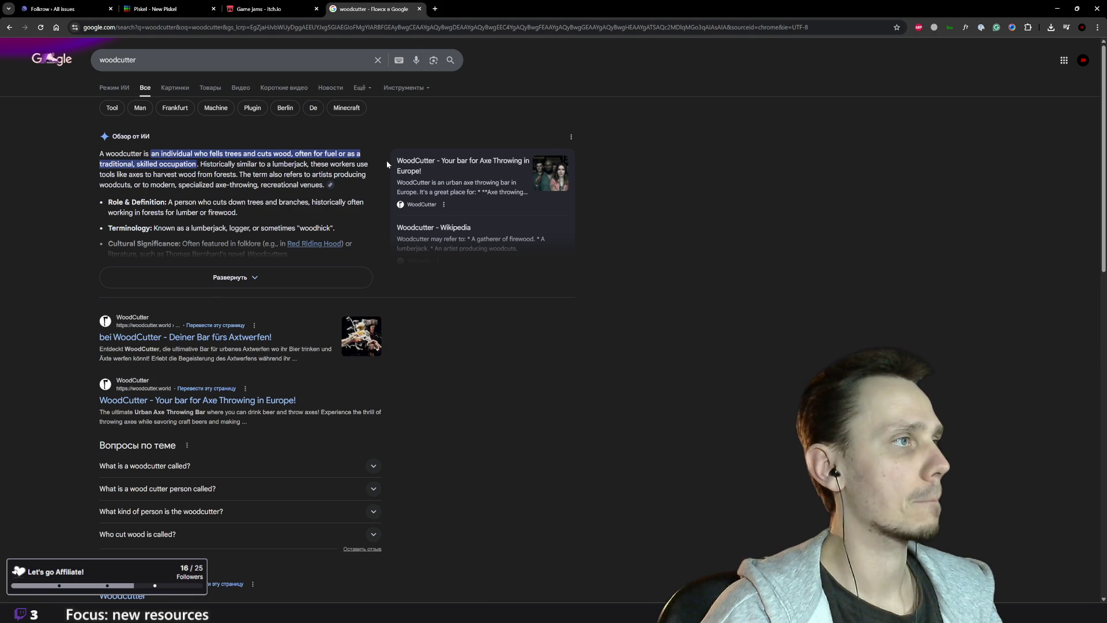
{"action": "left_click", "coordinate": [417, 8]}
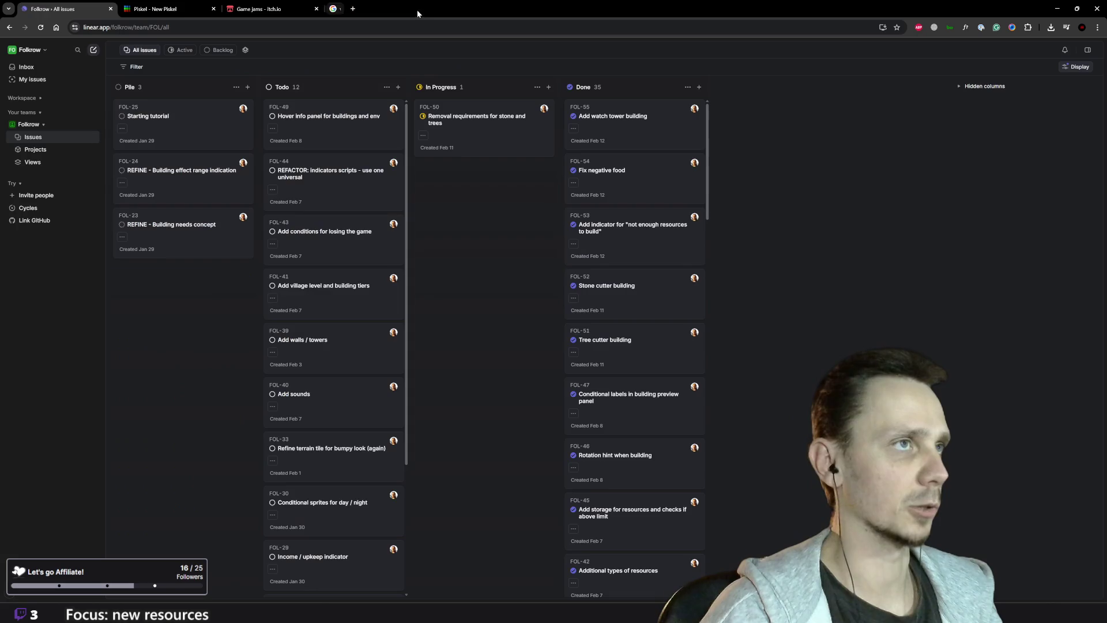
{"action": "mouse_move", "coordinate": [686, 610]}
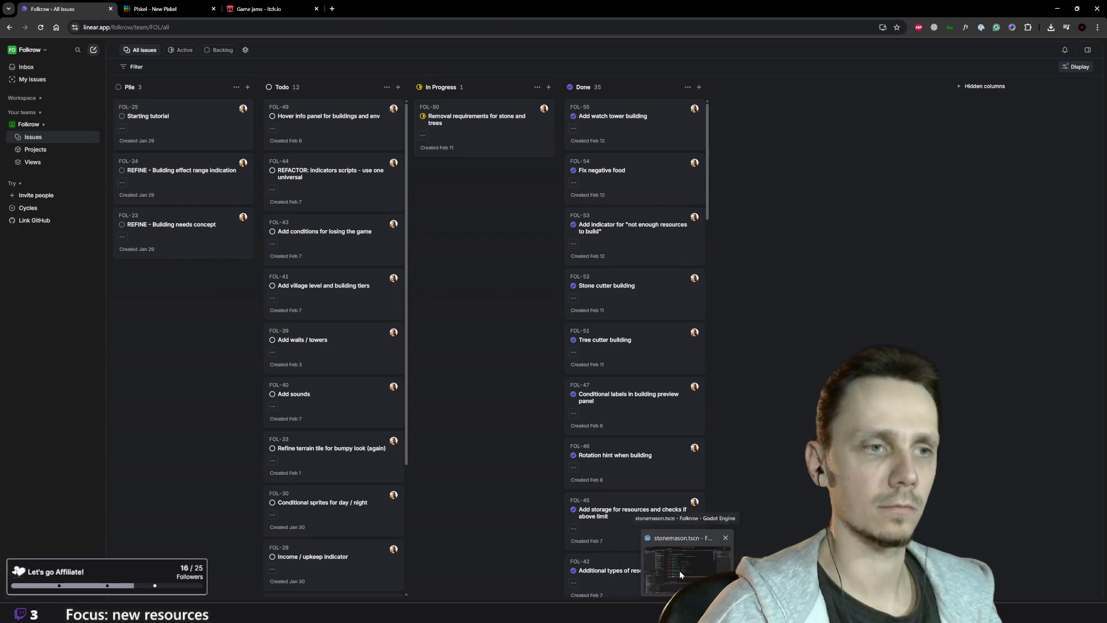
{"action": "left_click", "coordinate": [681, 574]}
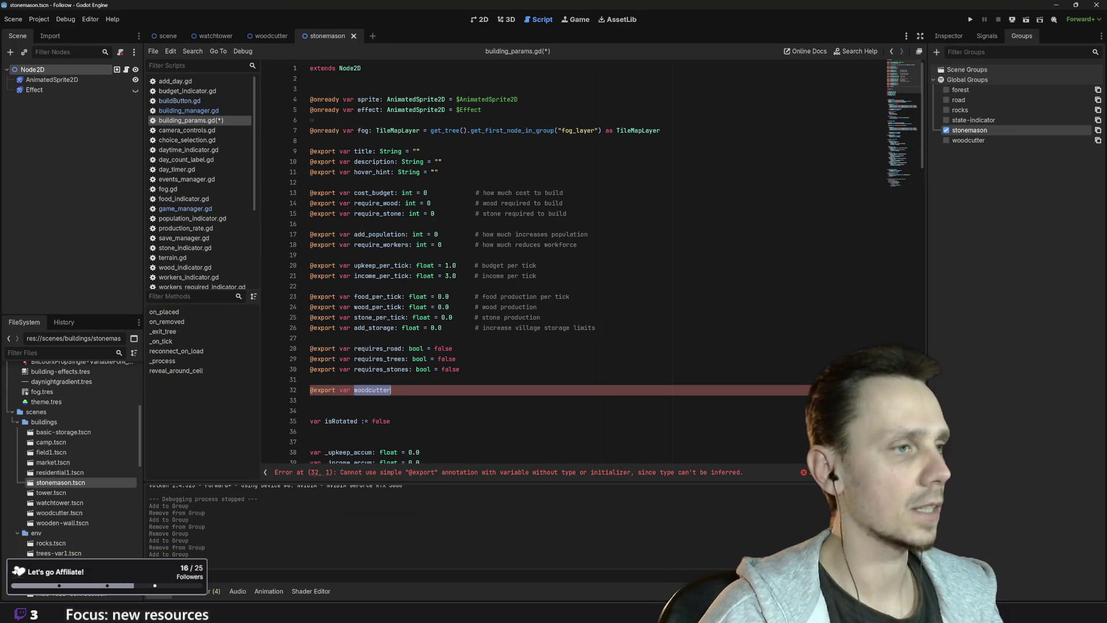
{"action": "key", "text": "Right"}
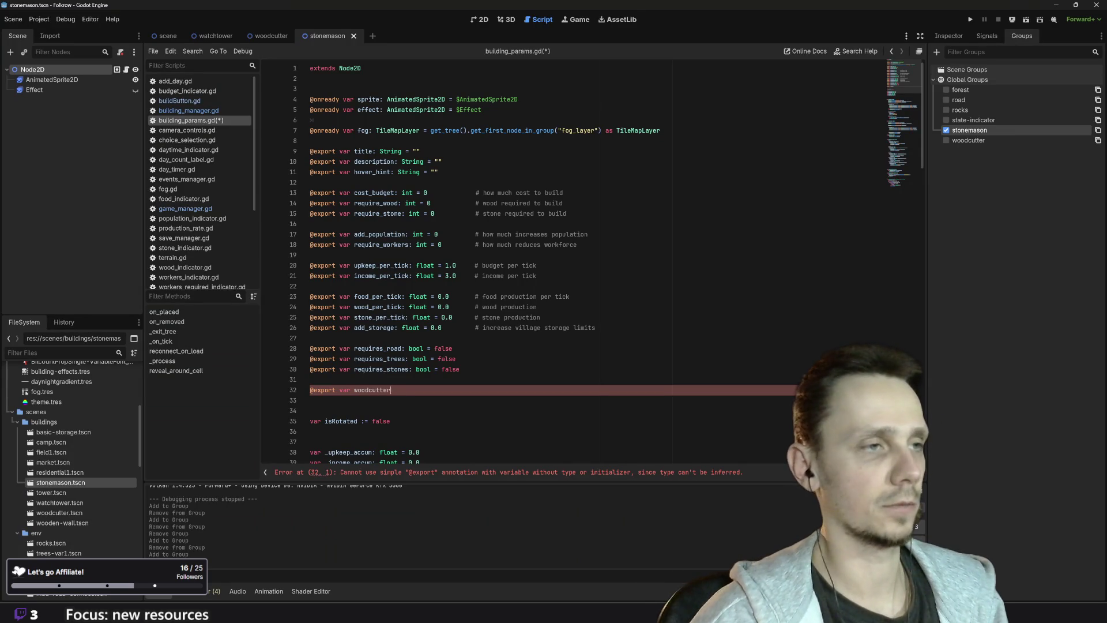
{"action": "type", "text": "_Pfor"}
{"action": "key", "text": "BackSpace"}
{"action": "key", "text": "BackSpace"}
{"action": "type", "text": "to_remo"}
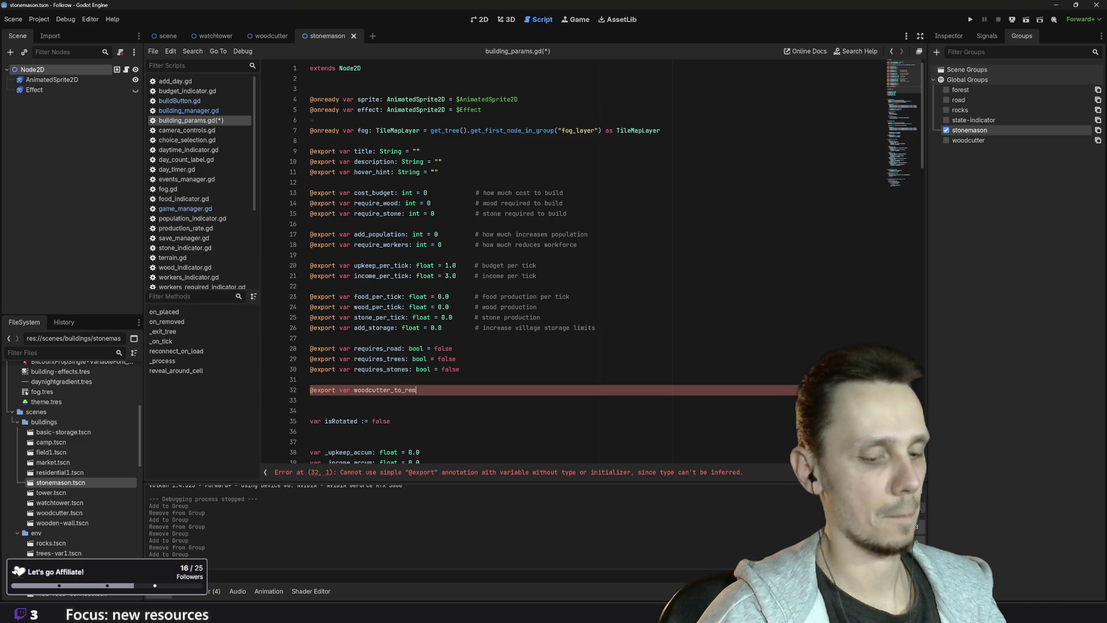
{"action": "type", "text": "ve"}
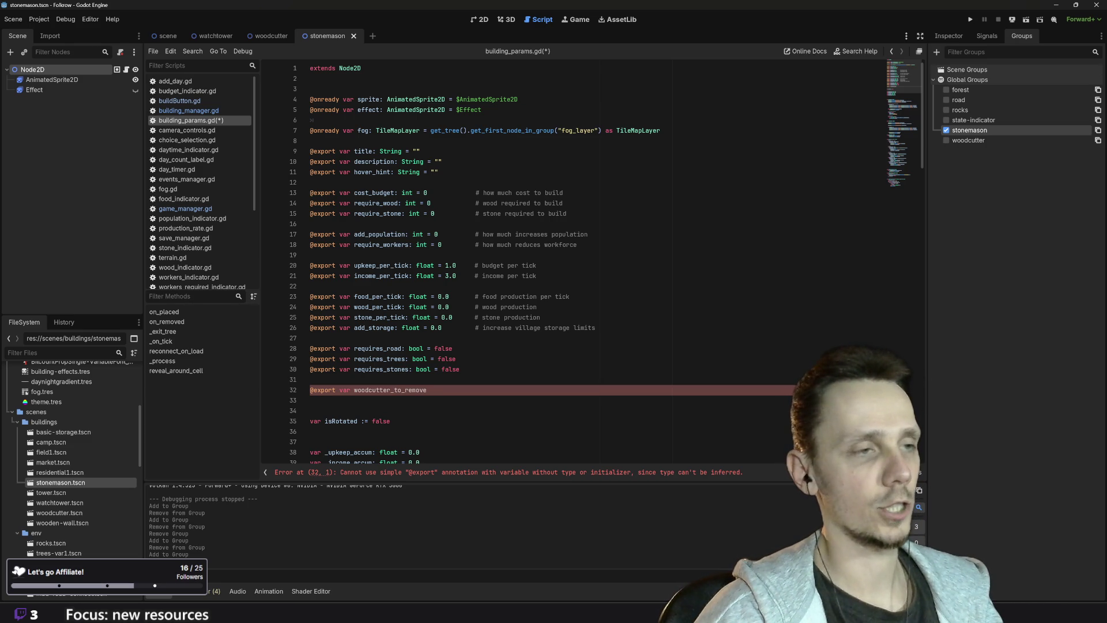
{"action": "type", "text": " : bool"}
{"action": "key", "text": "Return"}
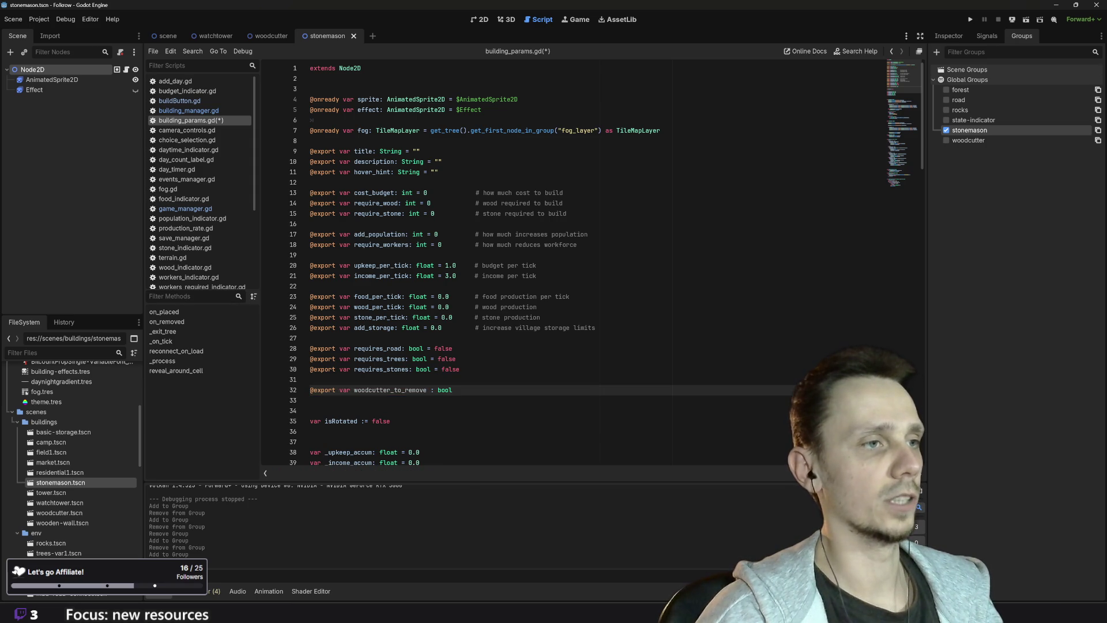
{"action": "type", "text": "fal"}
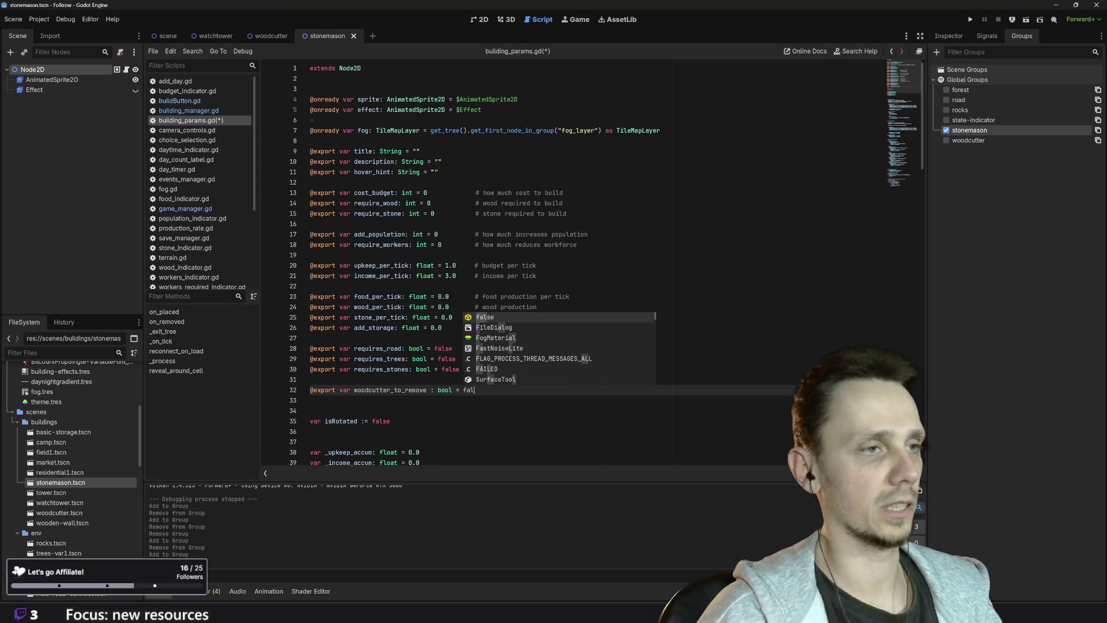
{"action": "key", "text": "Return"}
{"action": "key", "text": "Return"}
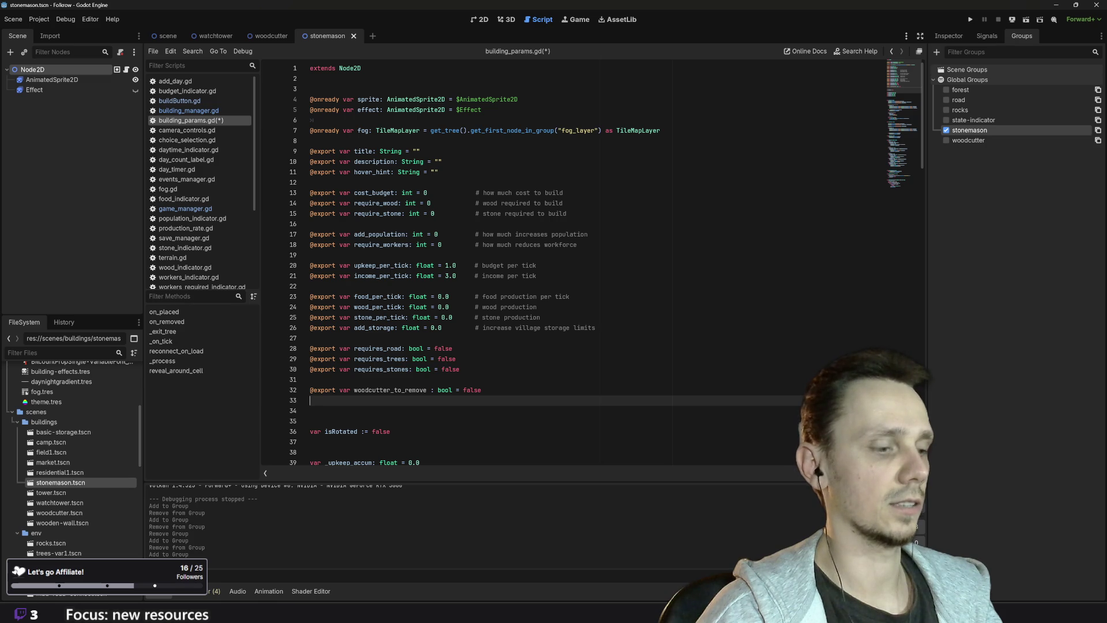
{"action": "type", "text": "@"}
{"action": "key", "text": "Down"}
{"action": "key", "text": "Return"}
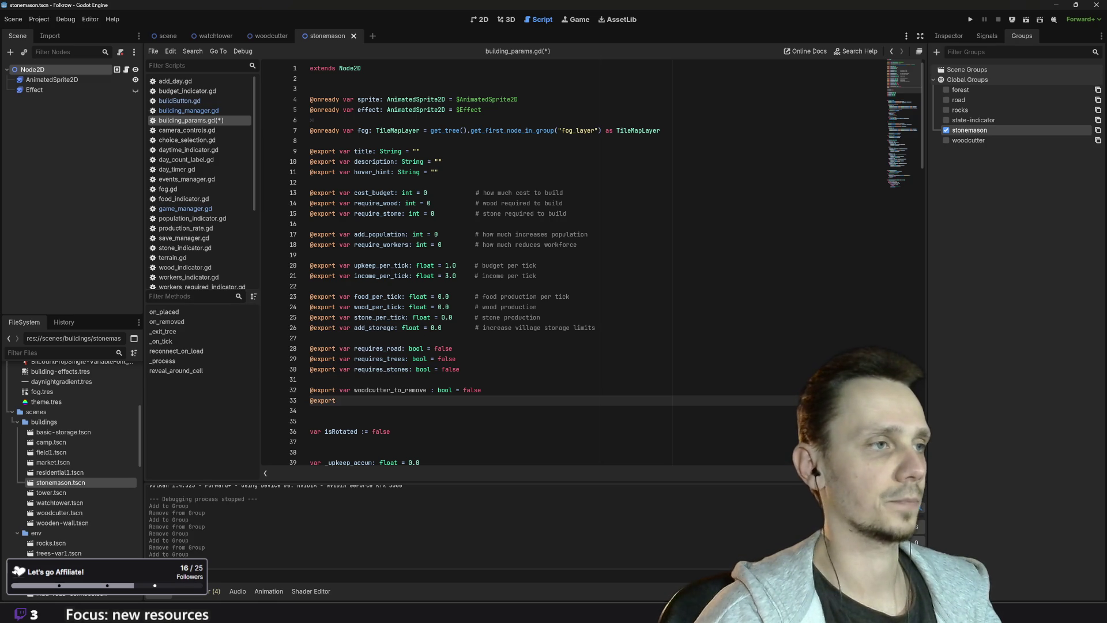
- Declare 'var stonemason_to_remove: bool = false' on the line 33 export
{"action": "mouse_move", "coordinate": [669, 617]}
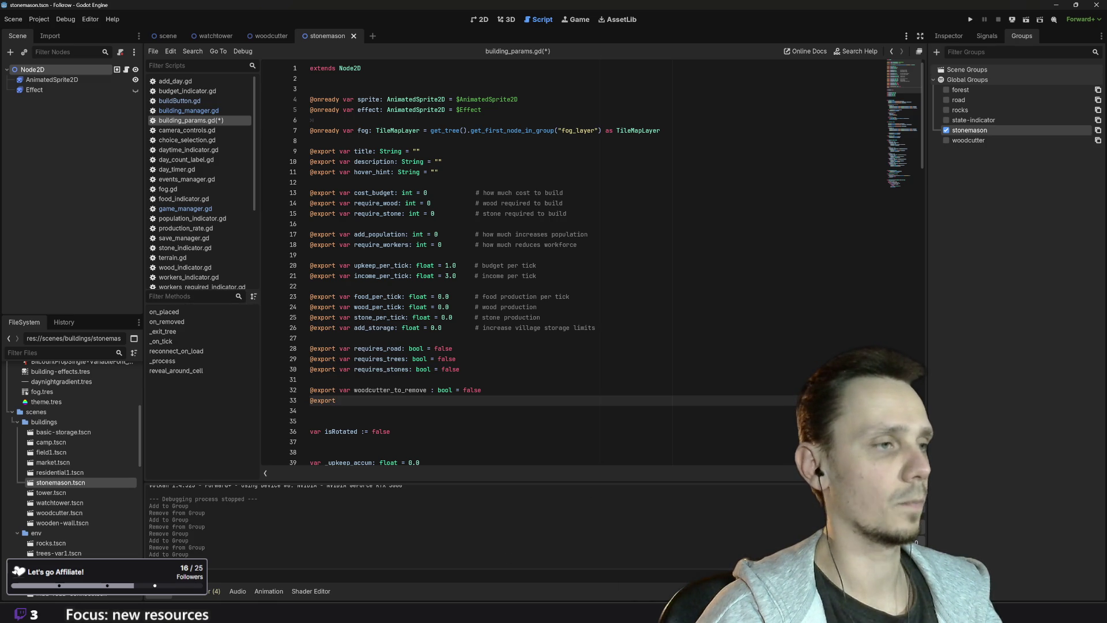
{"action": "type", "text": "ar "}
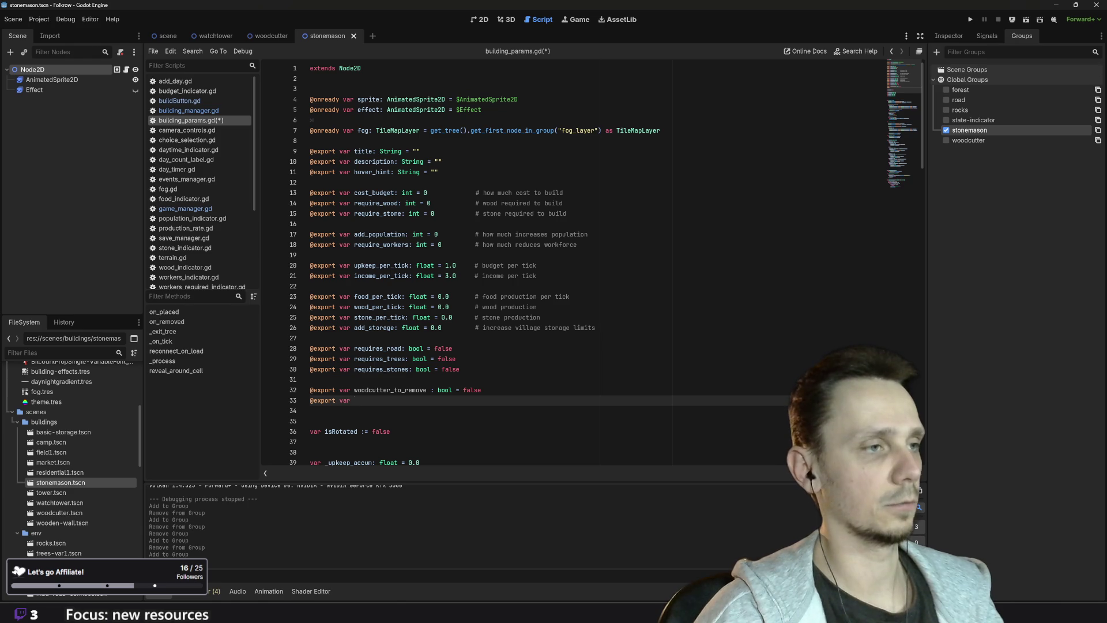
{"action": "type", "text": "ston"}
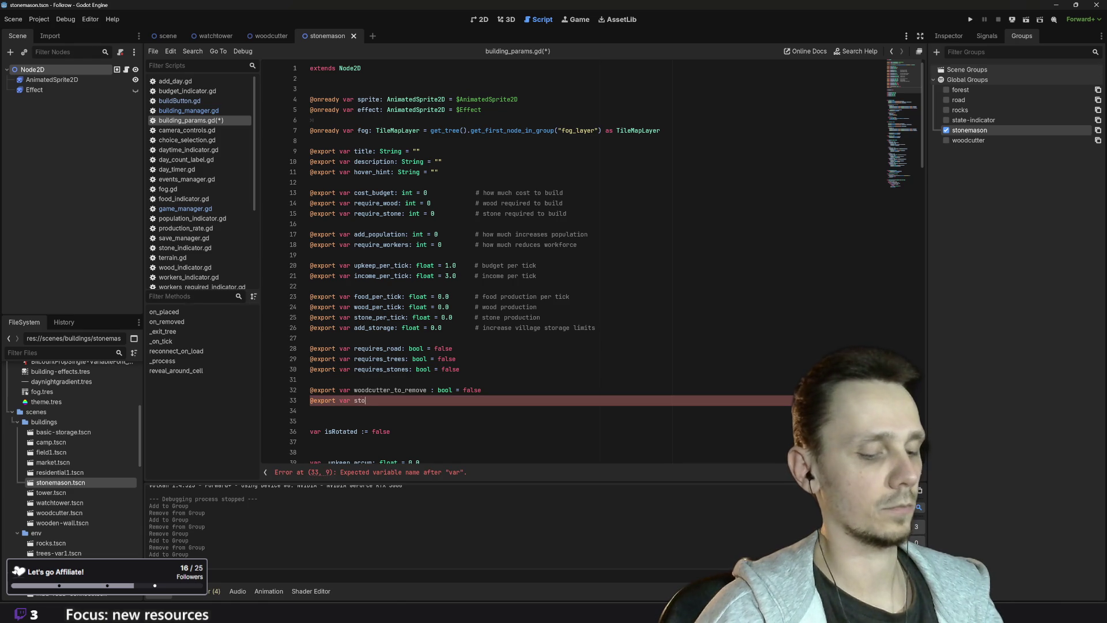
{"action": "type", "text": "emason"}
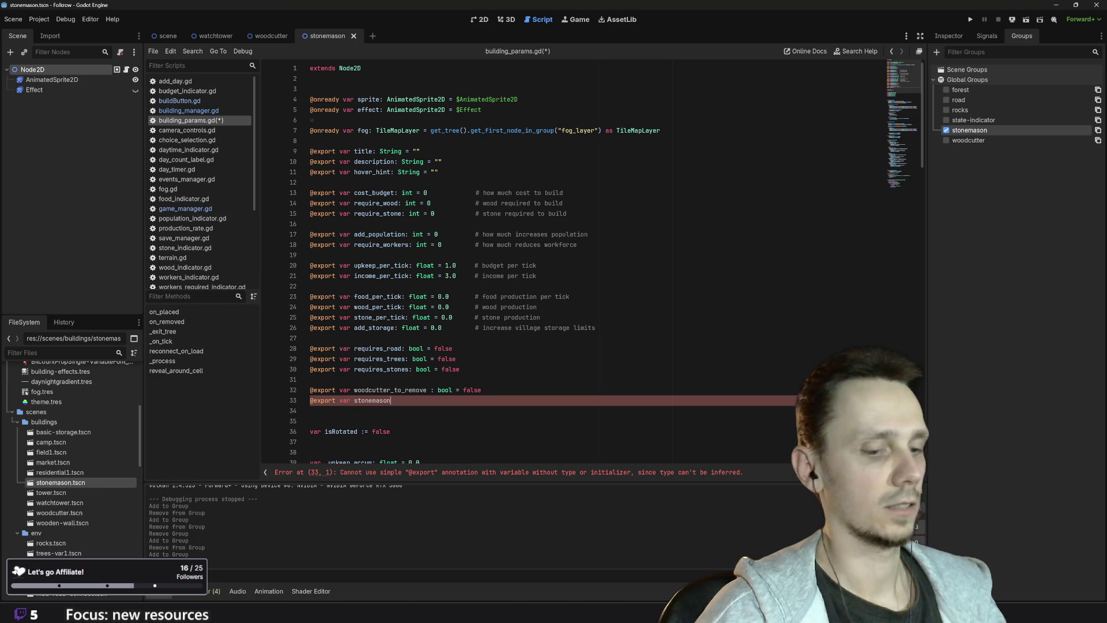
{"action": "type", "text": "_to_"}
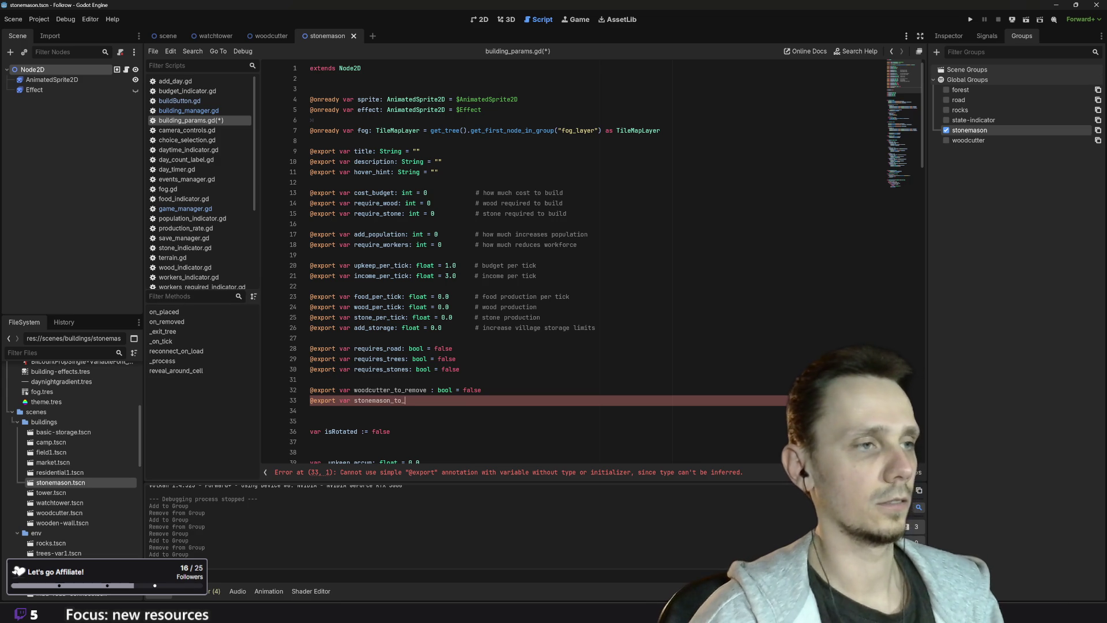
{"action": "type", "text": "remove:"}
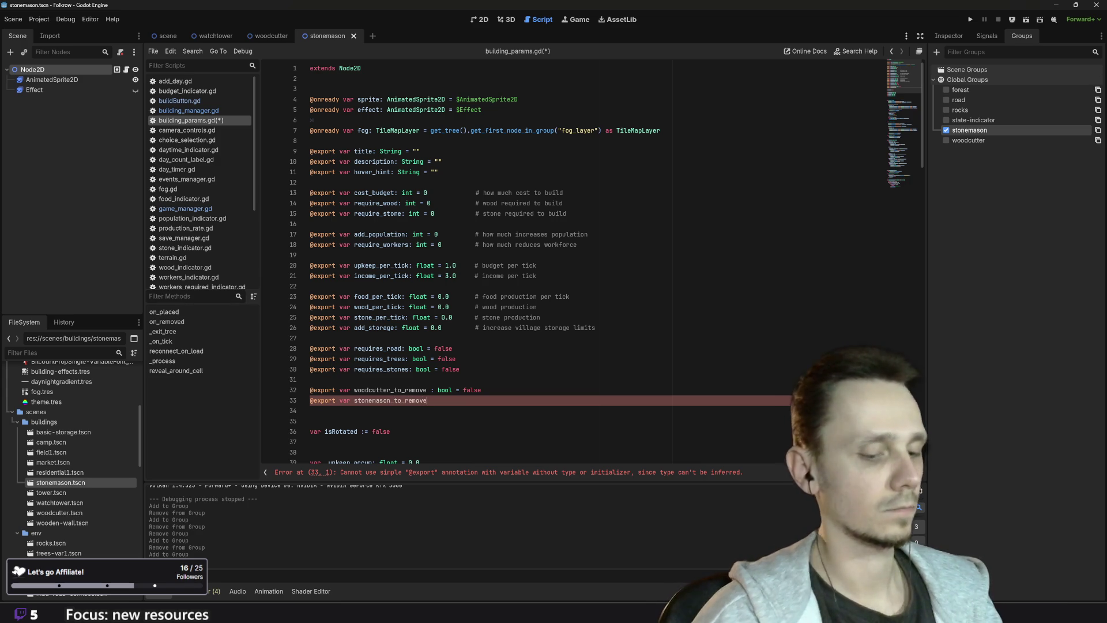
{"action": "type", "text": " boo"}
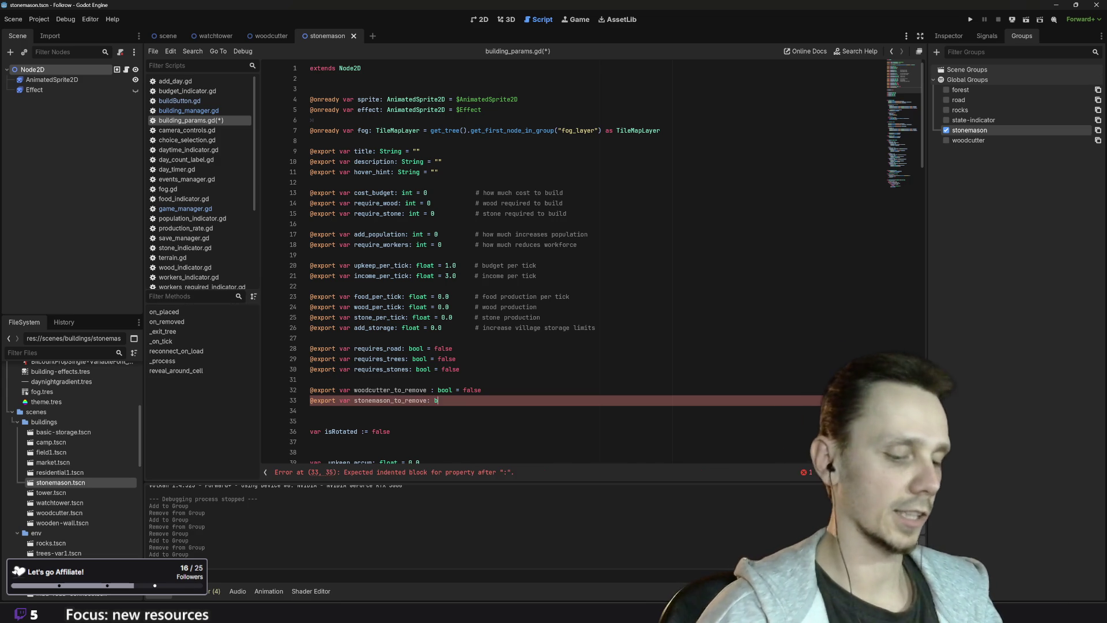
{"action": "key", "text": "Return"}
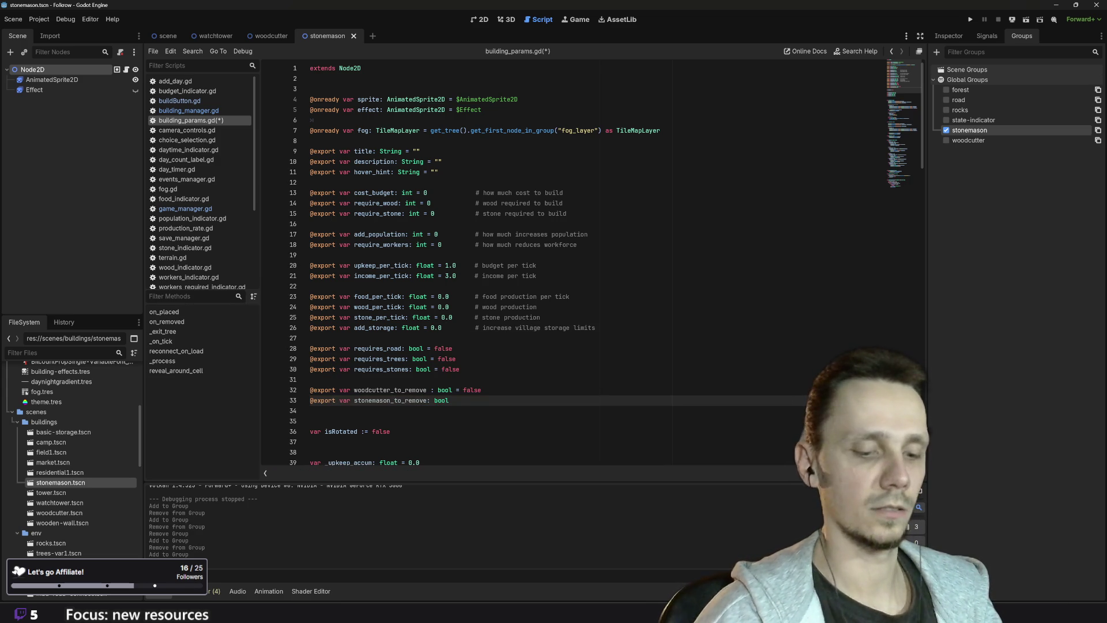
{"action": "type", "text": "false"}
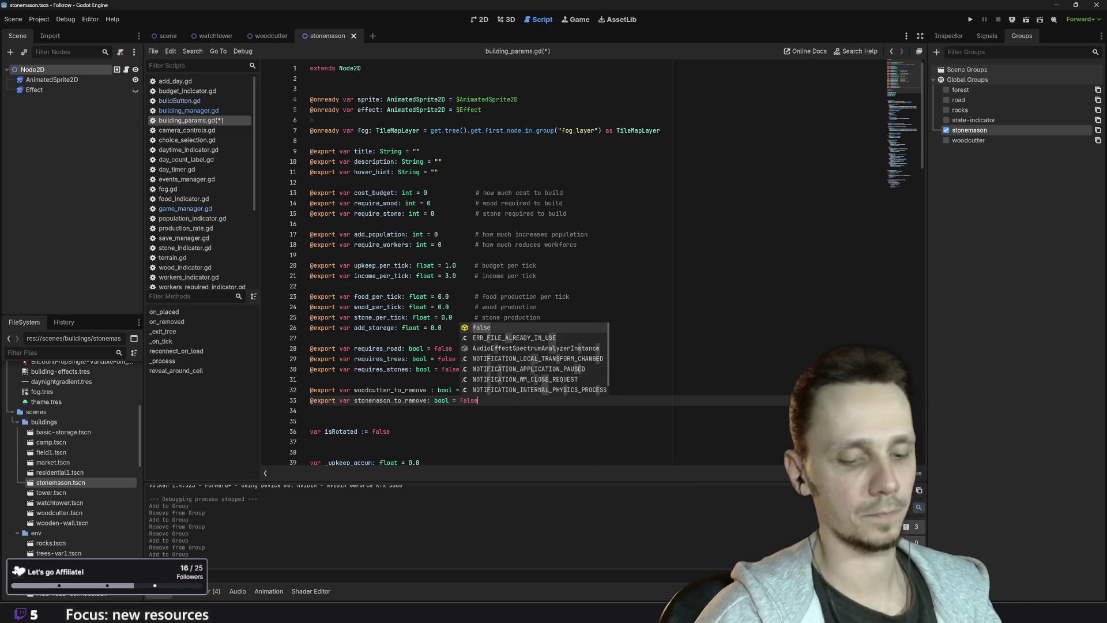
{"action": "key", "text": "Return"}
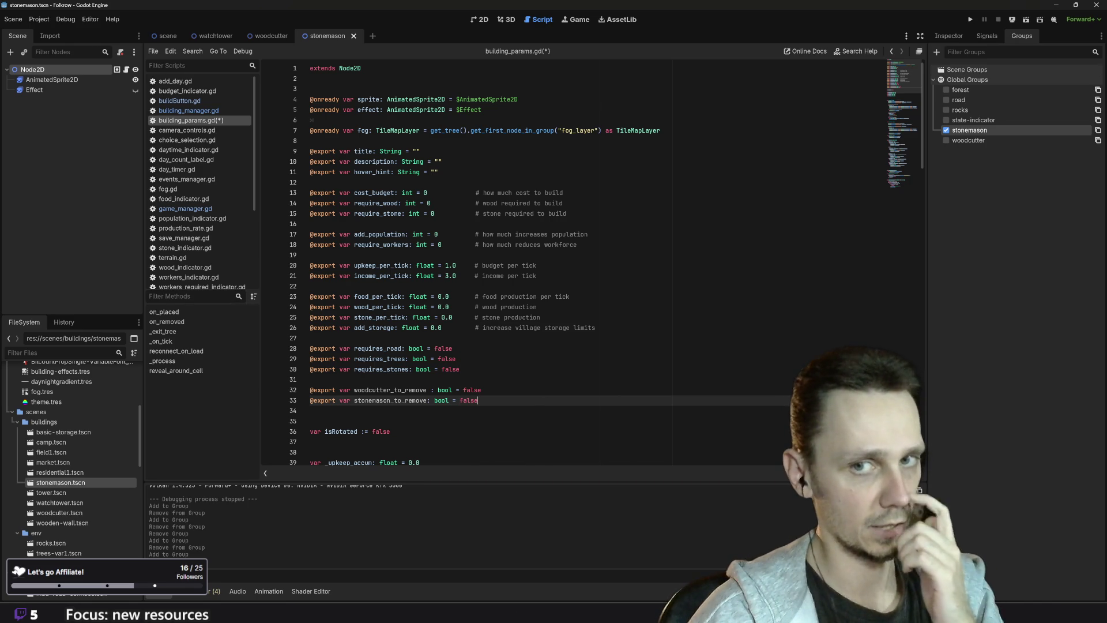
- Review the woodcutter_to_remove and requires_road declarations, then save building_params.gd
{"action": "left_click", "coordinate": [481, 389]}
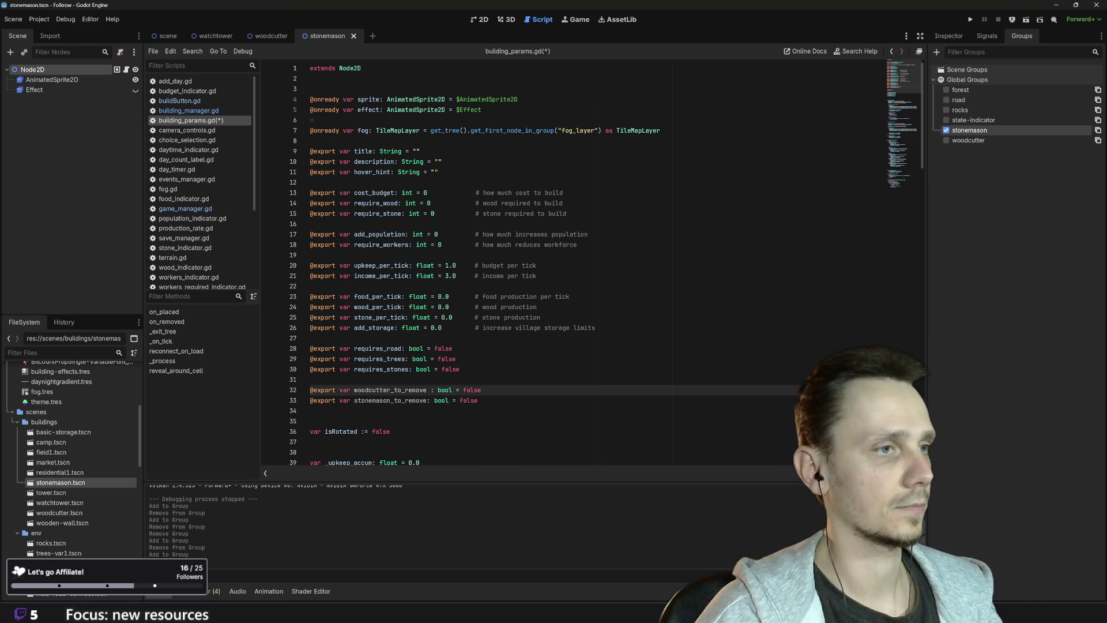
{"action": "left_click", "coordinate": [452, 348]}
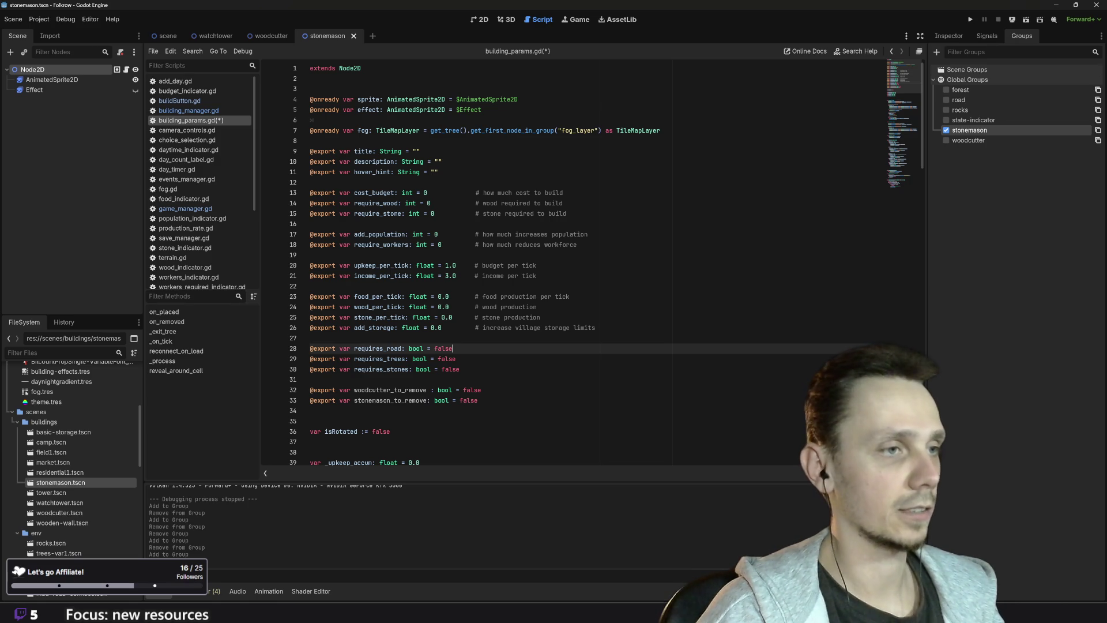
{"action": "left_click", "coordinate": [481, 389]}
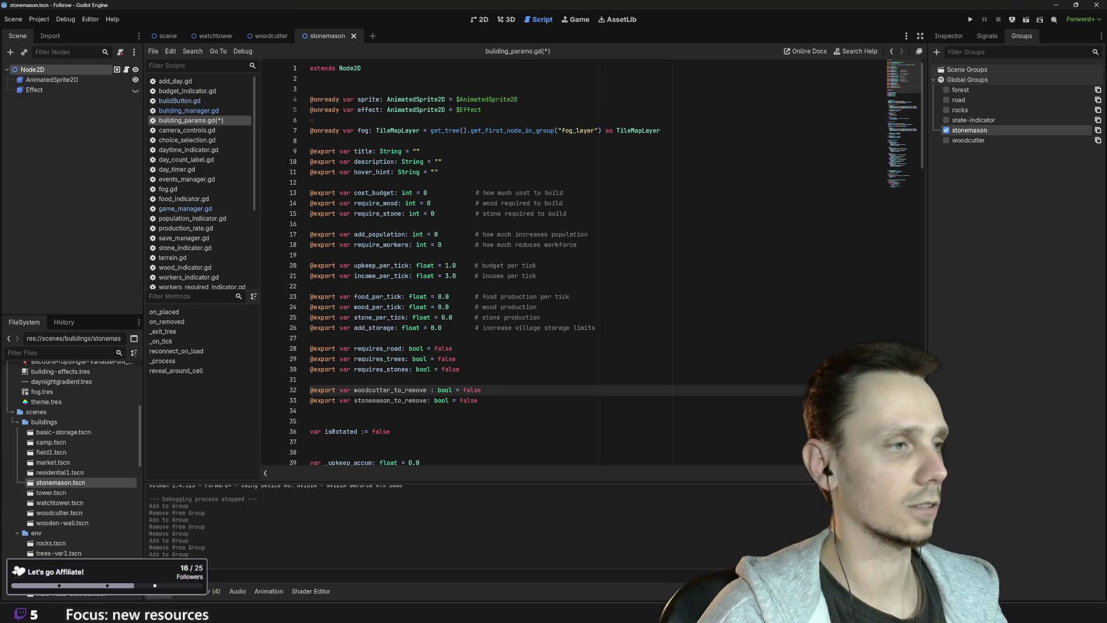
{"action": "key", "text": "ctrl+s"}
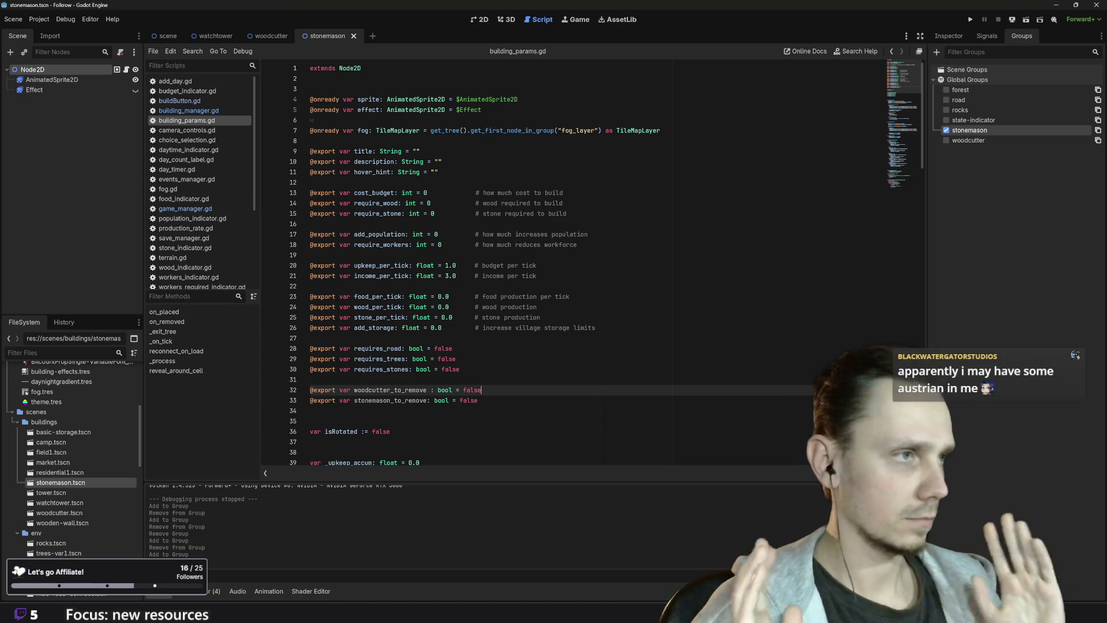
- Show the stonemason node's properties in the Inspector and open building_manager.gd
{"action": "left_click", "coordinate": [948, 37]}
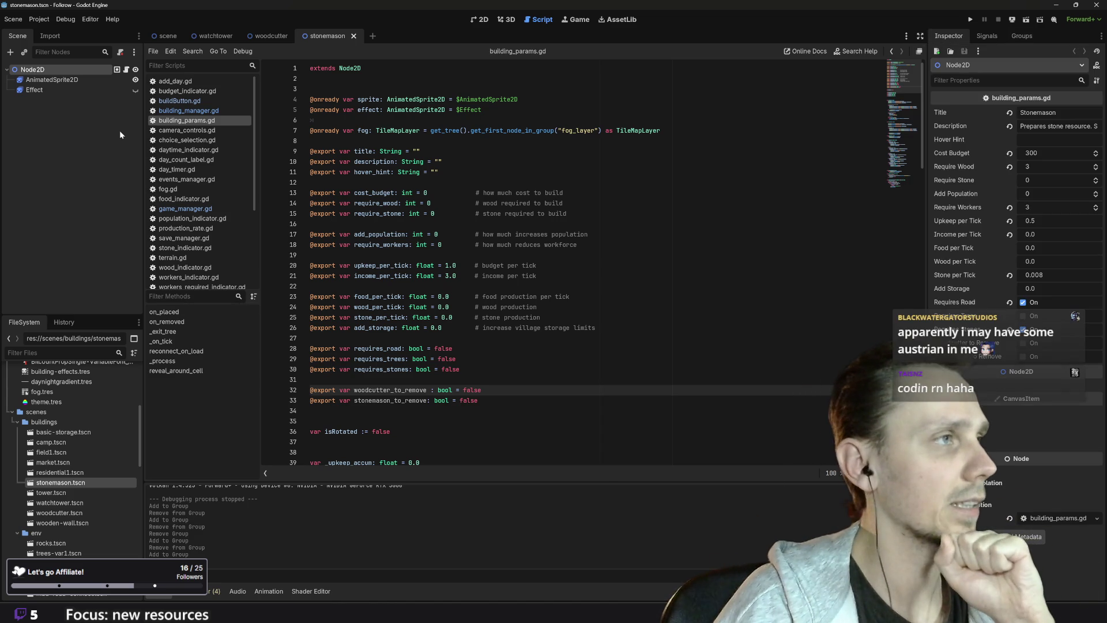
{"action": "left_click", "coordinate": [196, 111]}
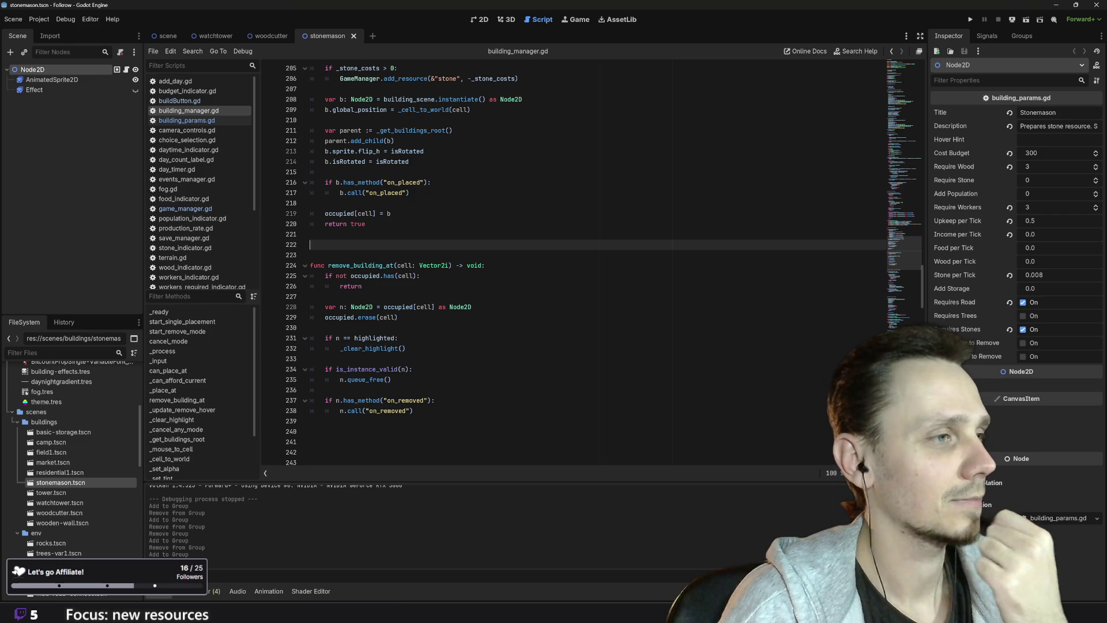
{"action": "scroll", "coordinate": [574, 265], "scroll_direction": "down", "scroll_amount": 2}
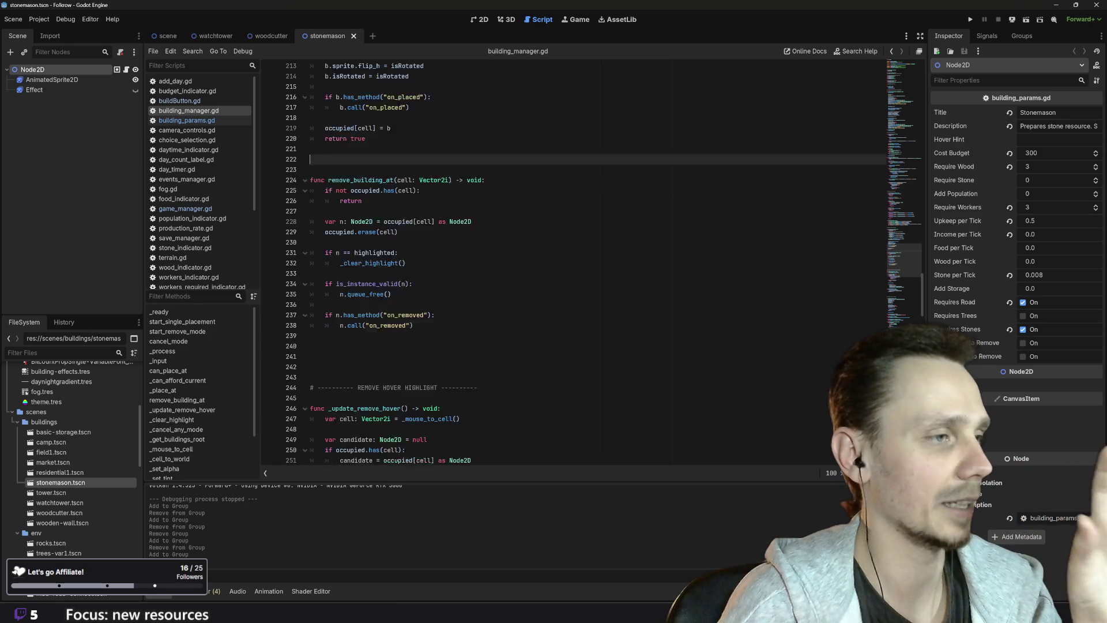
{"action": "scroll", "coordinate": [573, 265], "scroll_direction": "down", "scroll_amount": 3}
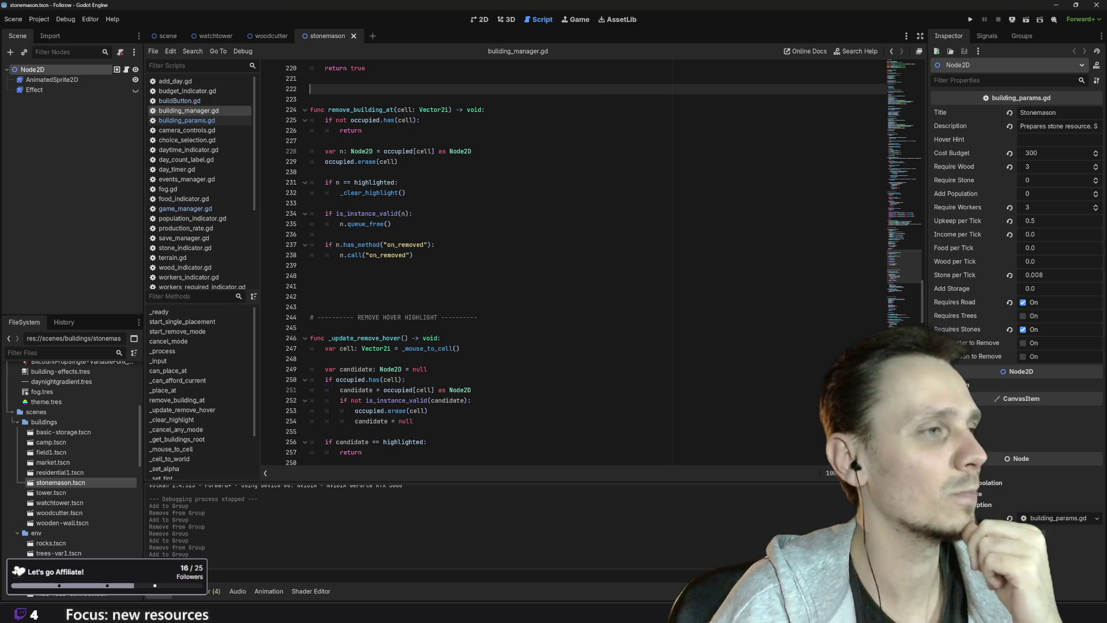
{"action": "scroll", "coordinate": [577, 259], "scroll_direction": "up", "scroll_amount": 2}
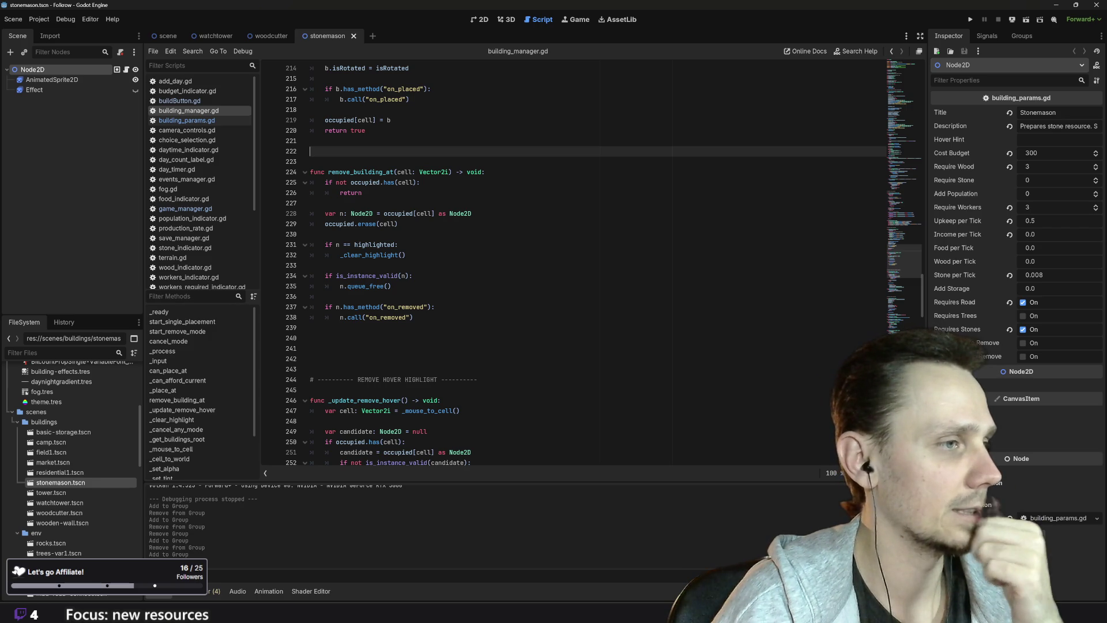
{"action": "scroll", "coordinate": [577, 266], "scroll_direction": "down", "scroll_amount": 5}
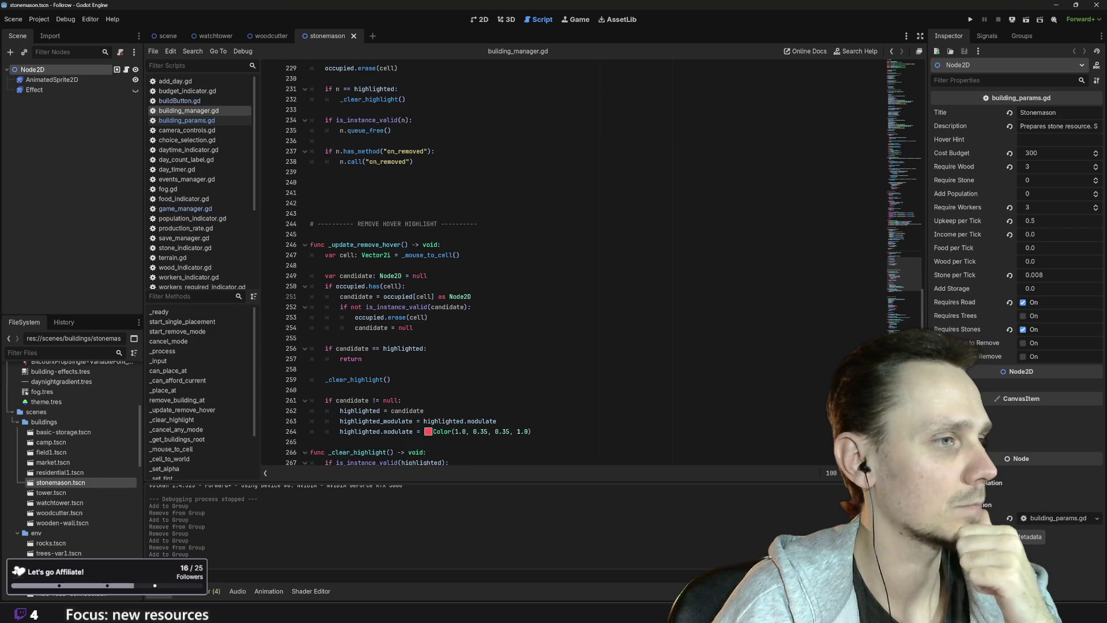
{"action": "scroll", "coordinate": [577, 265], "scroll_direction": "down", "scroll_amount": 2}
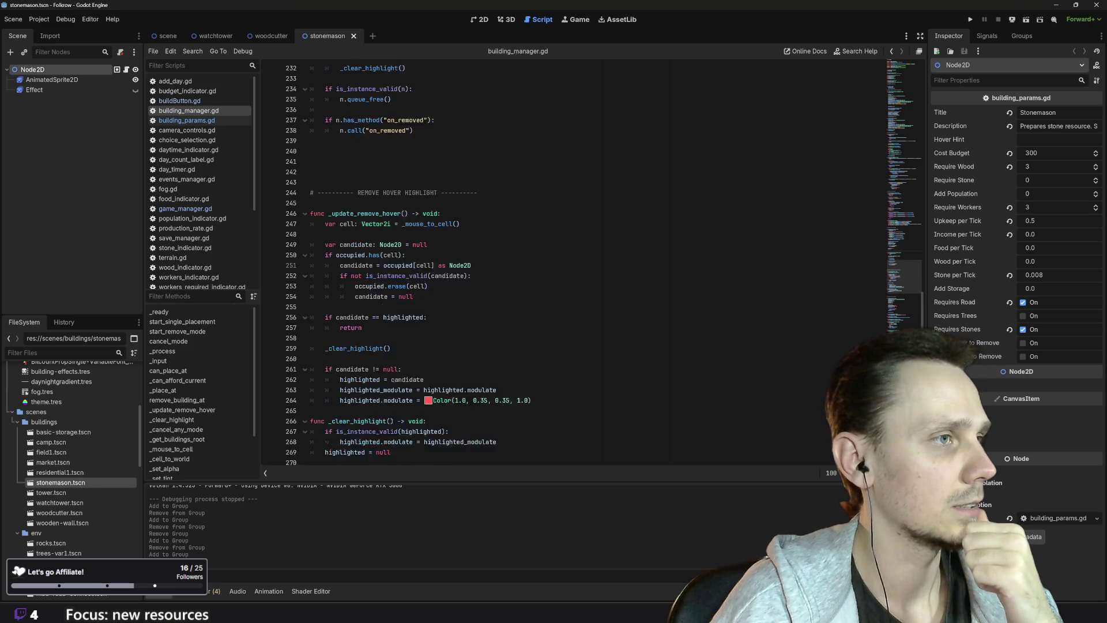
{"action": "scroll", "coordinate": [496, 360], "scroll_direction": "up", "scroll_amount": 2}
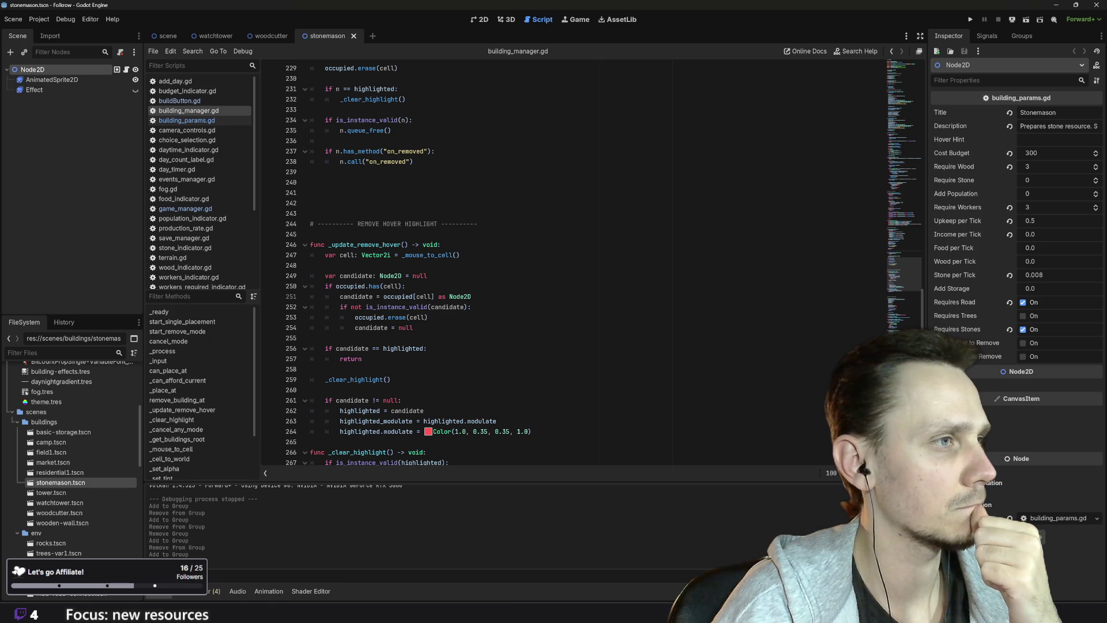
{"action": "scroll", "coordinate": [577, 265], "scroll_direction": "down", "scroll_amount": 1}
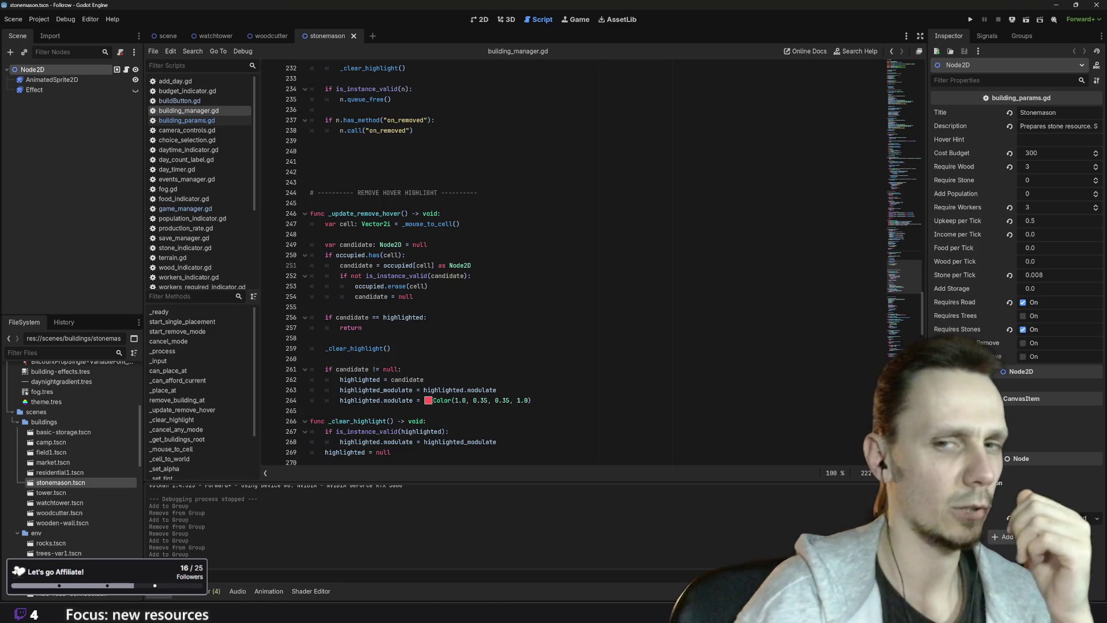
{"action": "scroll", "coordinate": [576, 266], "scroll_direction": "down", "scroll_amount": 1}
{"action": "scroll", "coordinate": [577, 265], "scroll_direction": "up", "scroll_amount": 3}
{"action": "scroll", "coordinate": [577, 265], "scroll_direction": "down", "scroll_amount": 3}
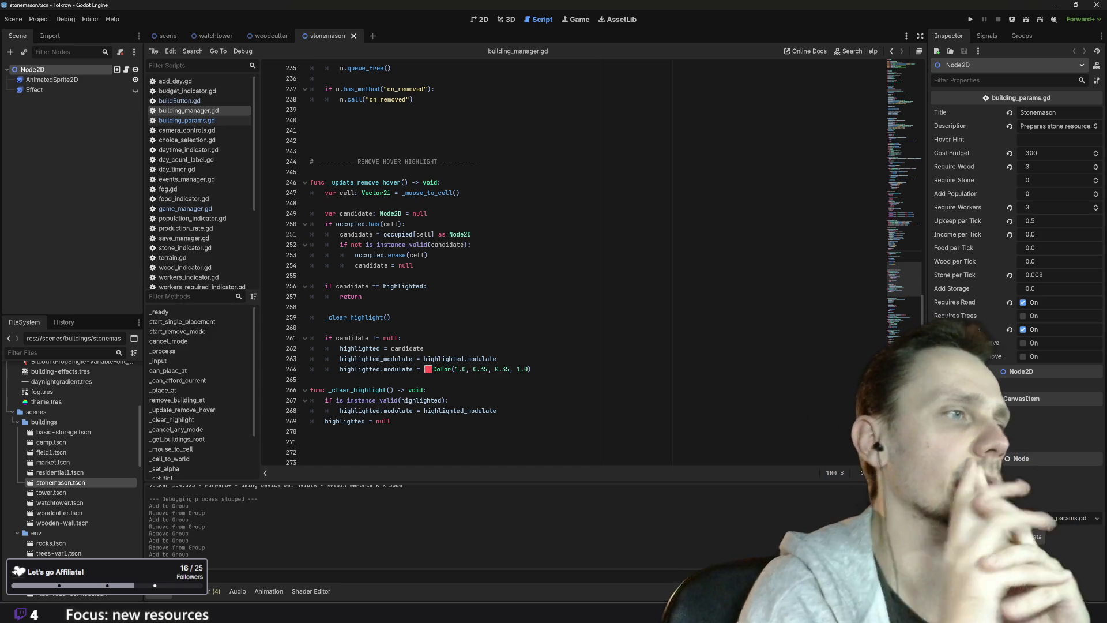
{"action": "scroll", "coordinate": [571, 265], "scroll_direction": "up", "scroll_amount": 4}
{"action": "scroll", "coordinate": [571, 265], "scroll_direction": "up", "scroll_amount": 4}
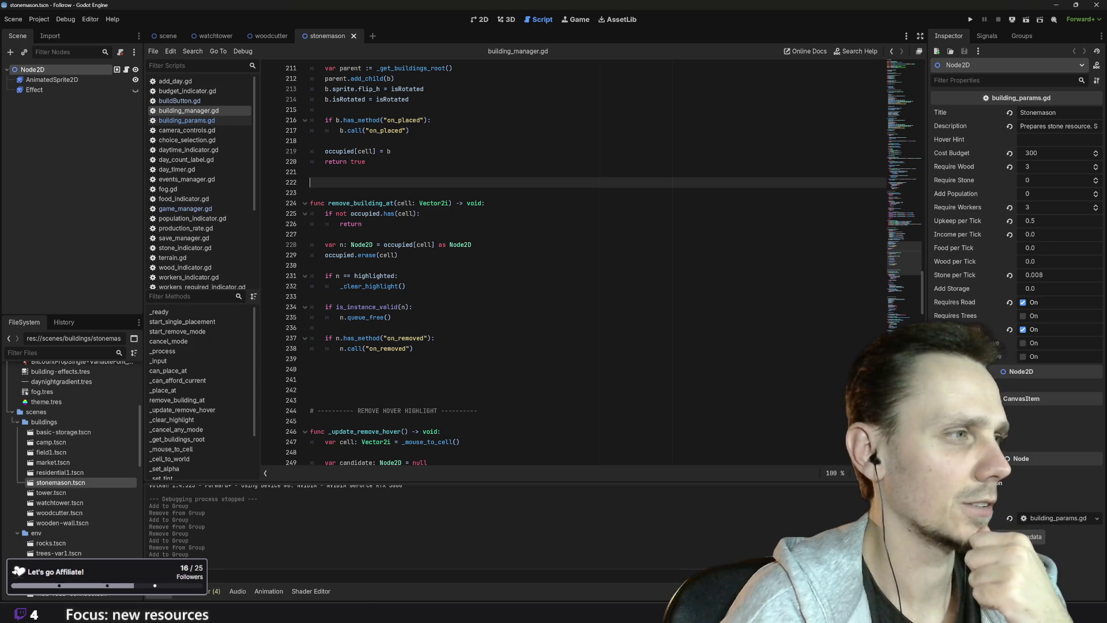
{"action": "scroll", "coordinate": [573, 266], "scroll_direction": "up", "scroll_amount": 1}
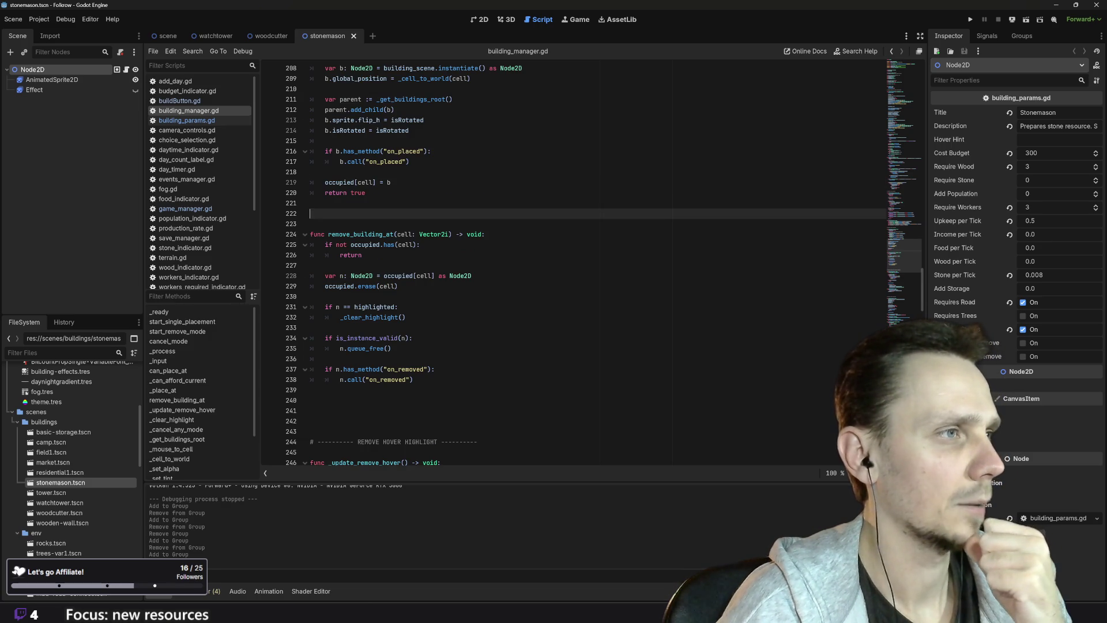
{"action": "scroll", "coordinate": [574, 265], "scroll_direction": "down", "scroll_amount": 4}
{"action": "scroll", "coordinate": [573, 265], "scroll_direction": "up", "scroll_amount": 5}
{"action": "left_click", "coordinate": [348, 265]}
{"action": "double_click", "coordinate": [358, 265]}
{"action": "scroll", "coordinate": [357, 265], "scroll_direction": "up", "scroll_amount": 11}
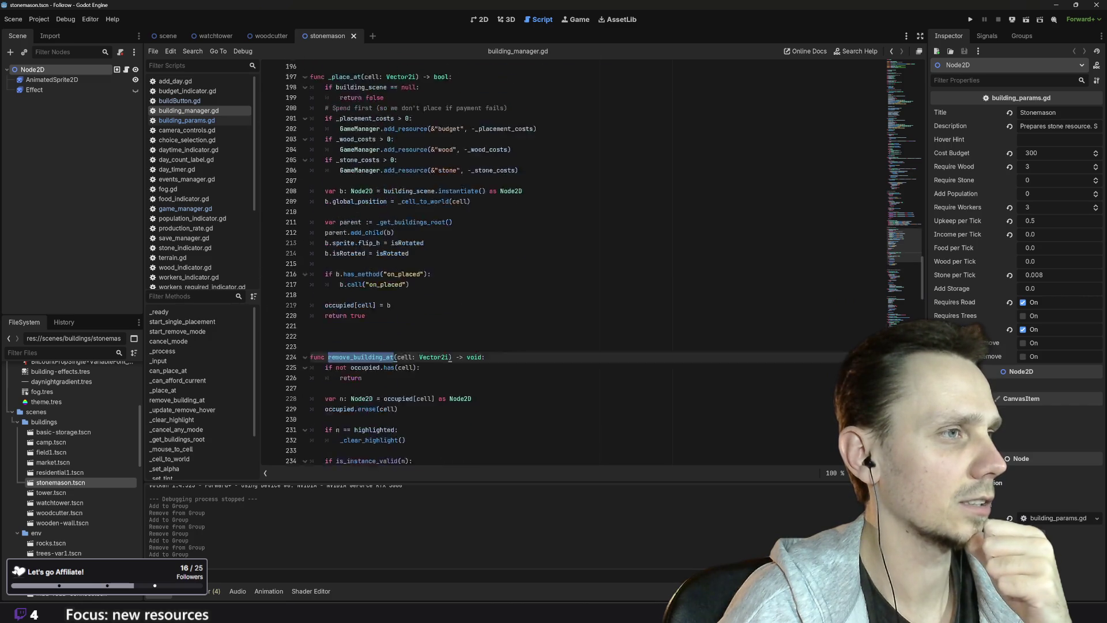
{"action": "scroll", "coordinate": [357, 265], "scroll_direction": "up", "scroll_amount": 20}
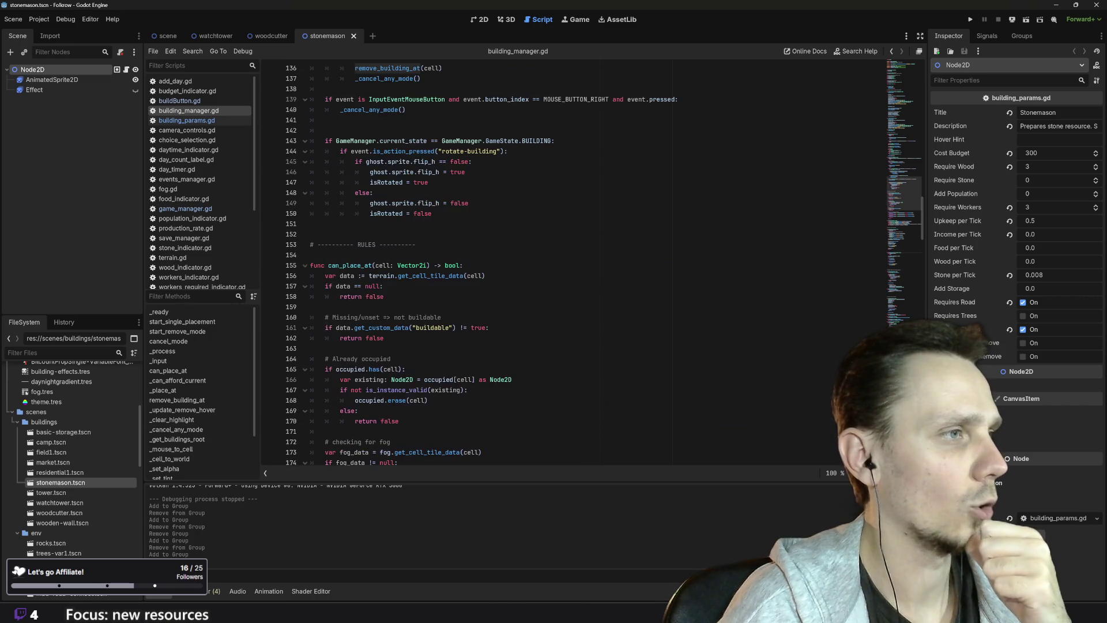
{"action": "scroll", "coordinate": [357, 265], "scroll_direction": "up", "scroll_amount": 5}
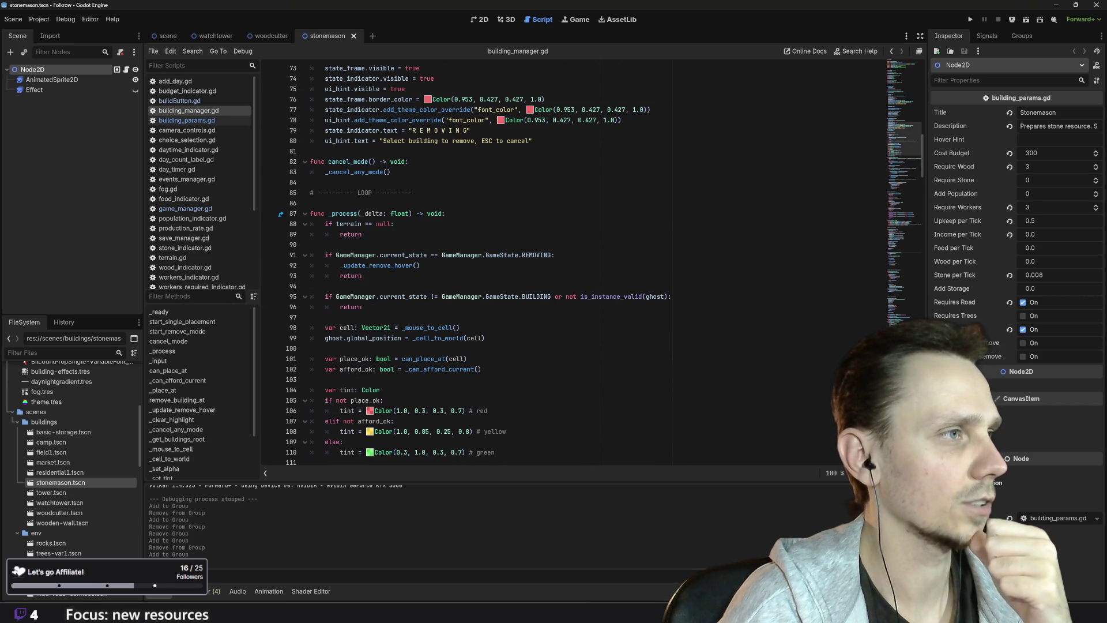
{"action": "scroll", "coordinate": [358, 265], "scroll_direction": "down", "scroll_amount": 9}
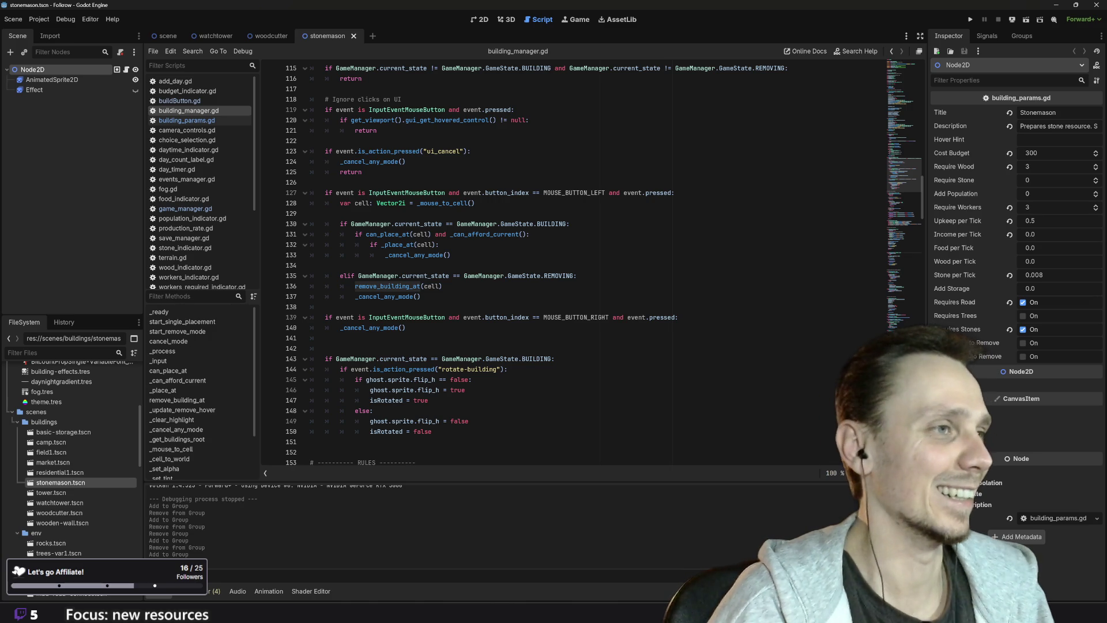
{"action": "scroll", "coordinate": [571, 260], "scroll_direction": "down", "scroll_amount": 5}
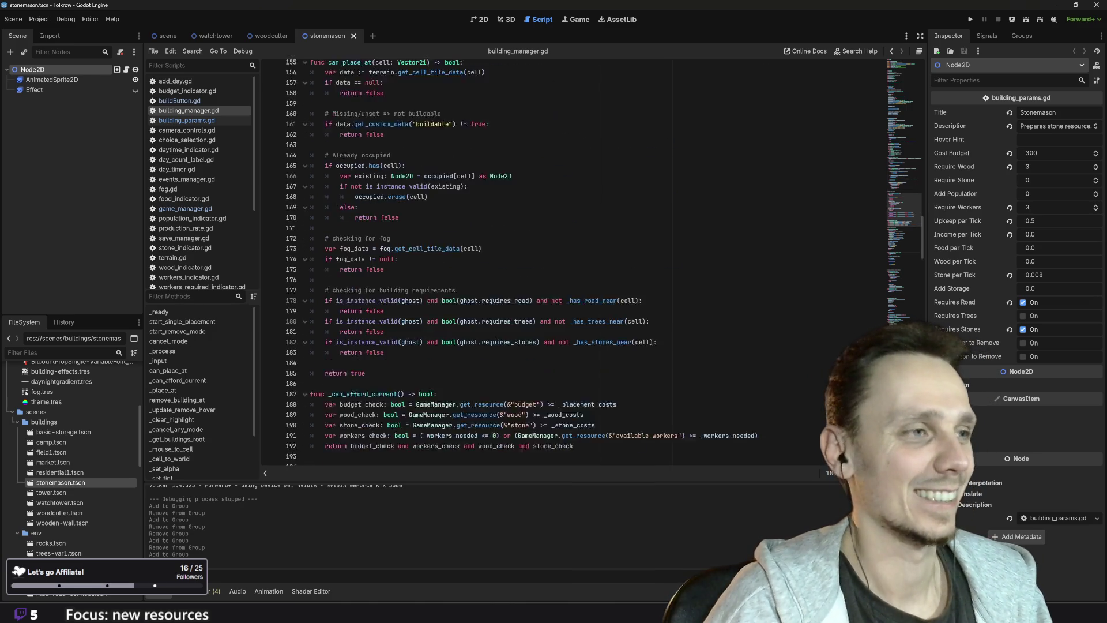
{"action": "scroll", "coordinate": [570, 260], "scroll_direction": "up", "scroll_amount": 4}
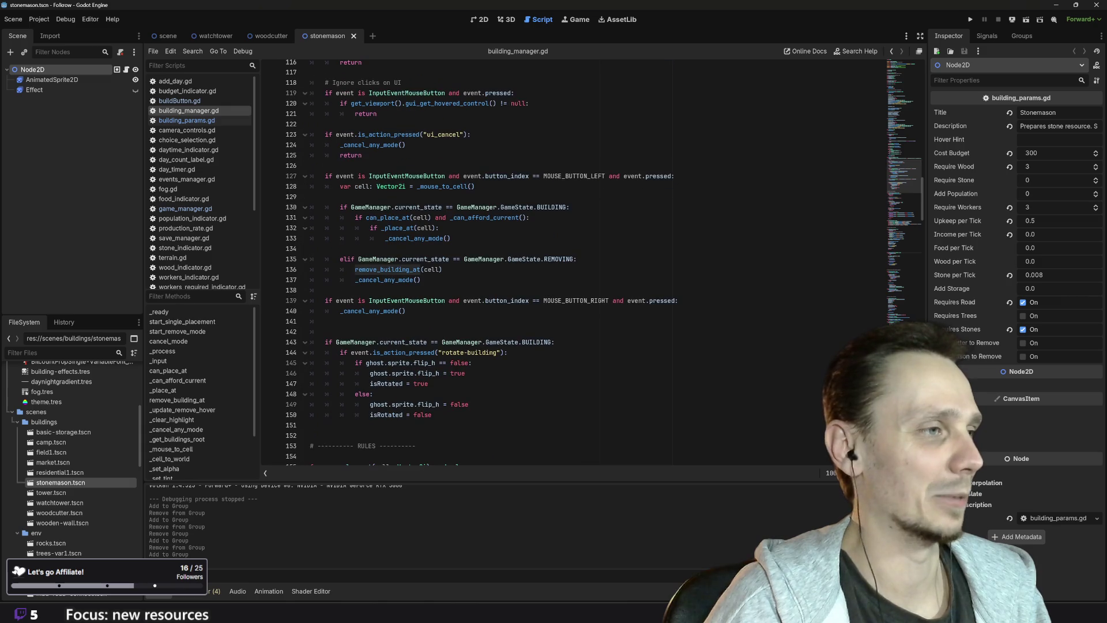
{"action": "scroll", "coordinate": [577, 415], "scroll_direction": "up", "scroll_amount": 20}
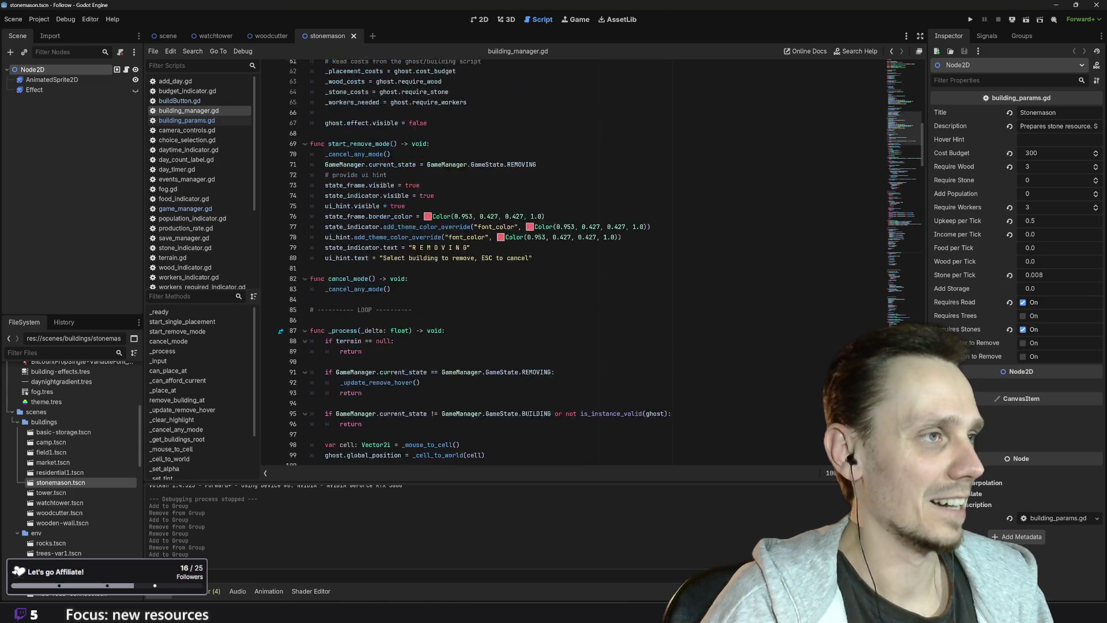
{"action": "scroll", "coordinate": [576, 416], "scroll_direction": "down", "scroll_amount": 20}
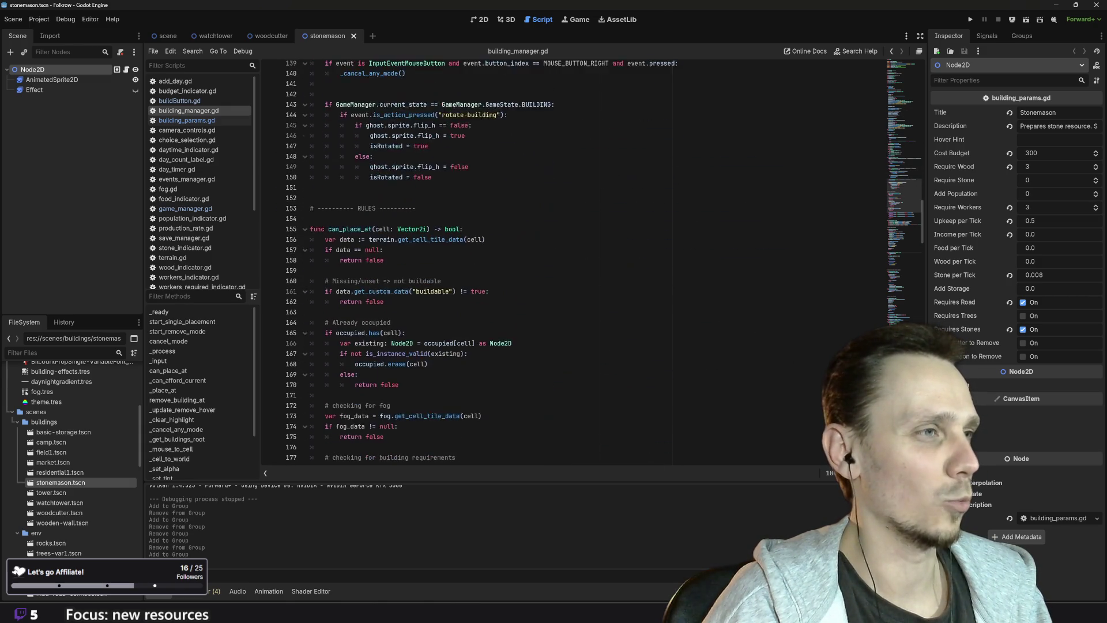
{"action": "scroll", "coordinate": [577, 262], "scroll_direction": "up", "scroll_amount": 1}
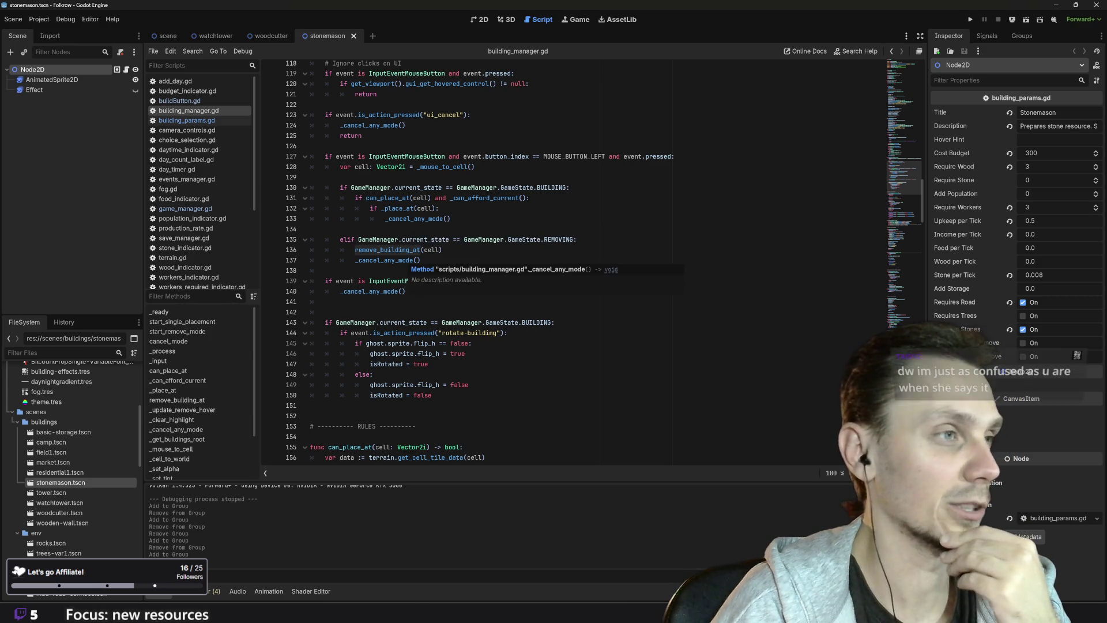
{"action": "scroll", "coordinate": [571, 262], "scroll_direction": "down", "scroll_amount": 20}
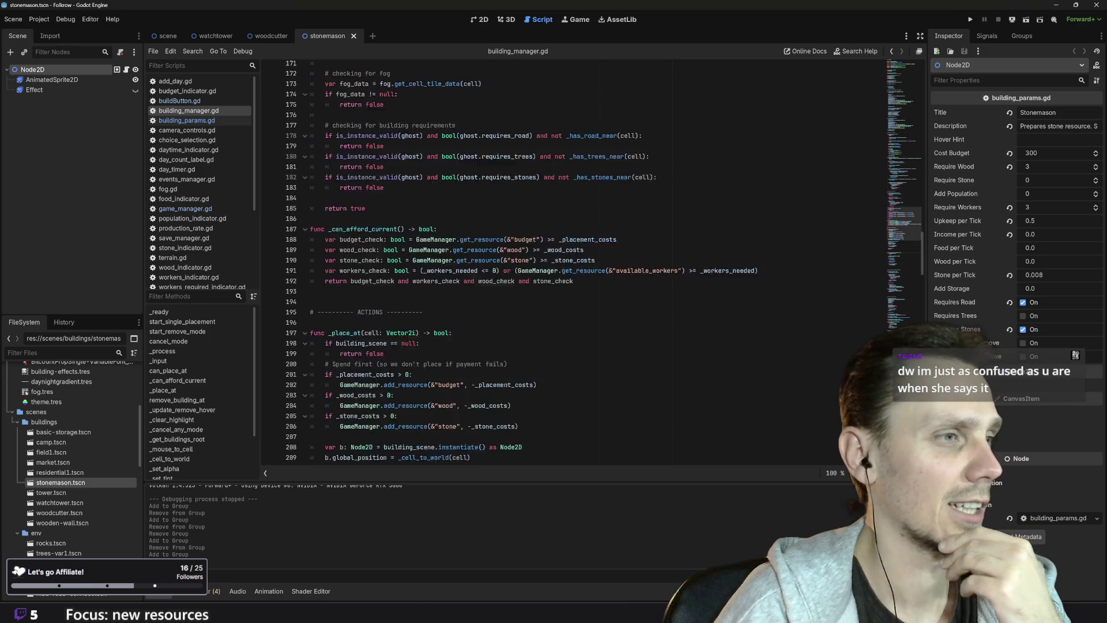
{"action": "left_click", "coordinate": [177, 400]}
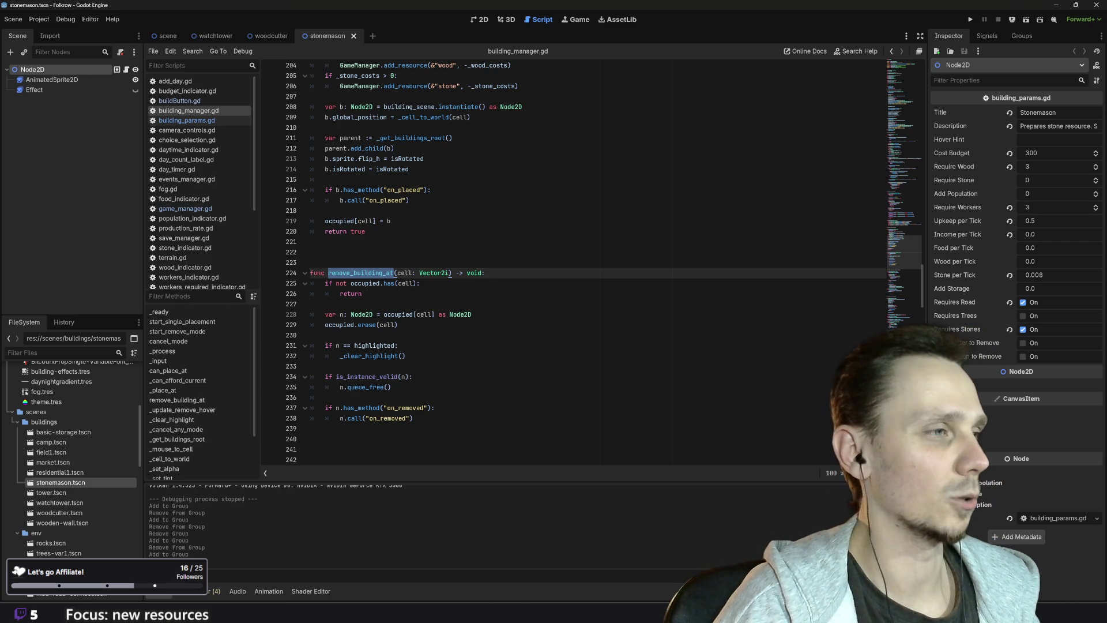
{"action": "left_click", "coordinate": [397, 325]}
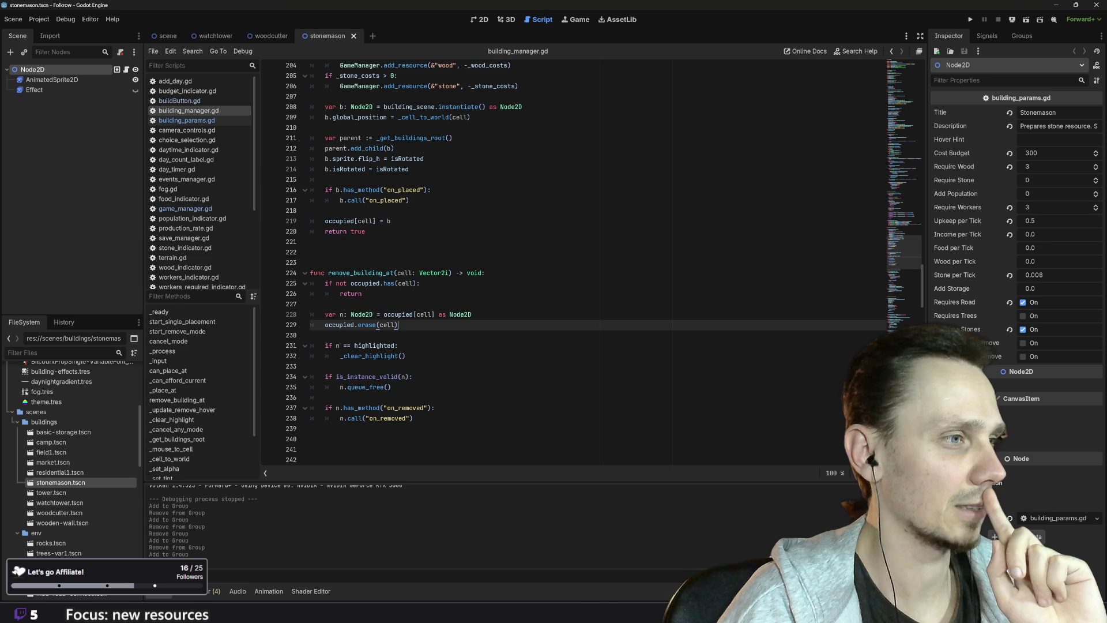
- Add a '# remove the thing' comment on a new line after the node lookup
{"action": "left_click", "coordinate": [471, 314]}
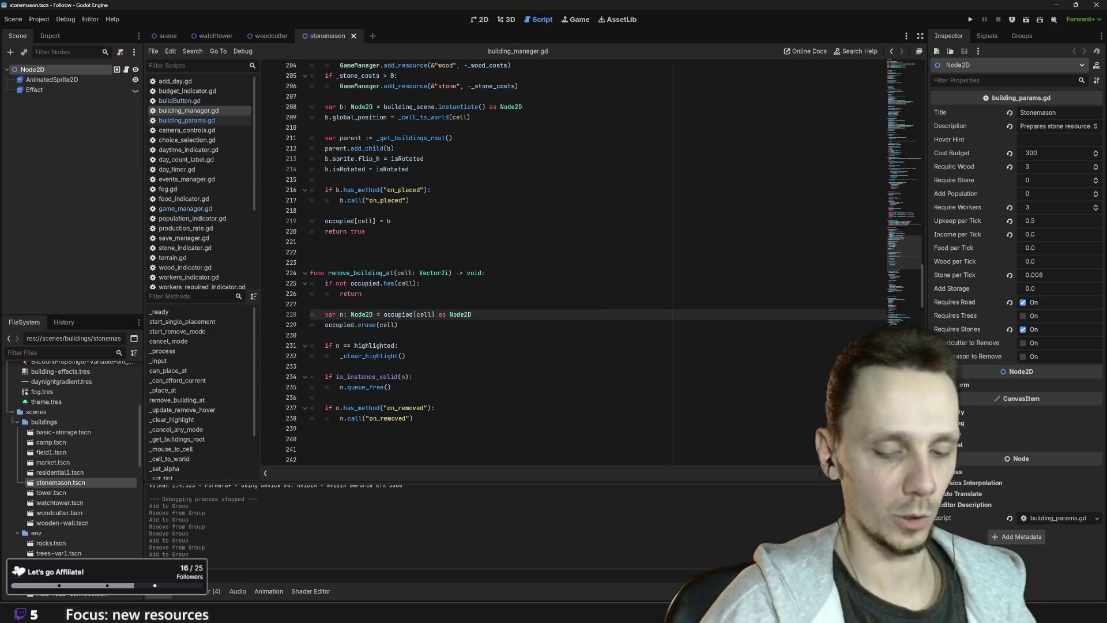
{"action": "key", "text": "Return"}
{"action": "key", "text": "Return"}
{"action": "key", "text": "Return"}
{"action": "type", "text": "# remove "}
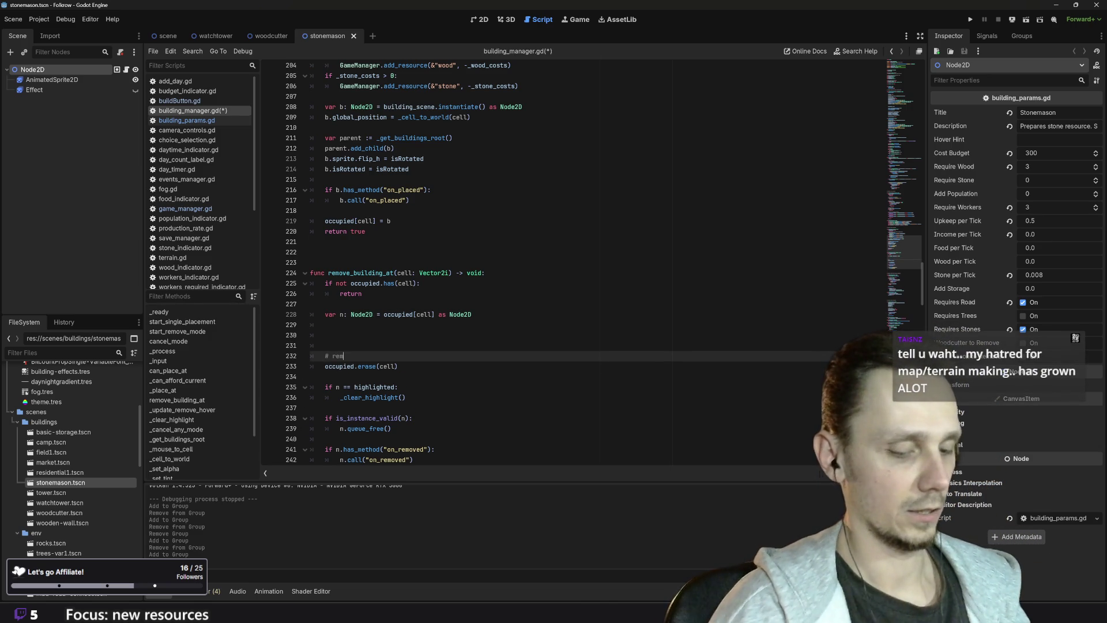
{"action": "type", "text": "the "}
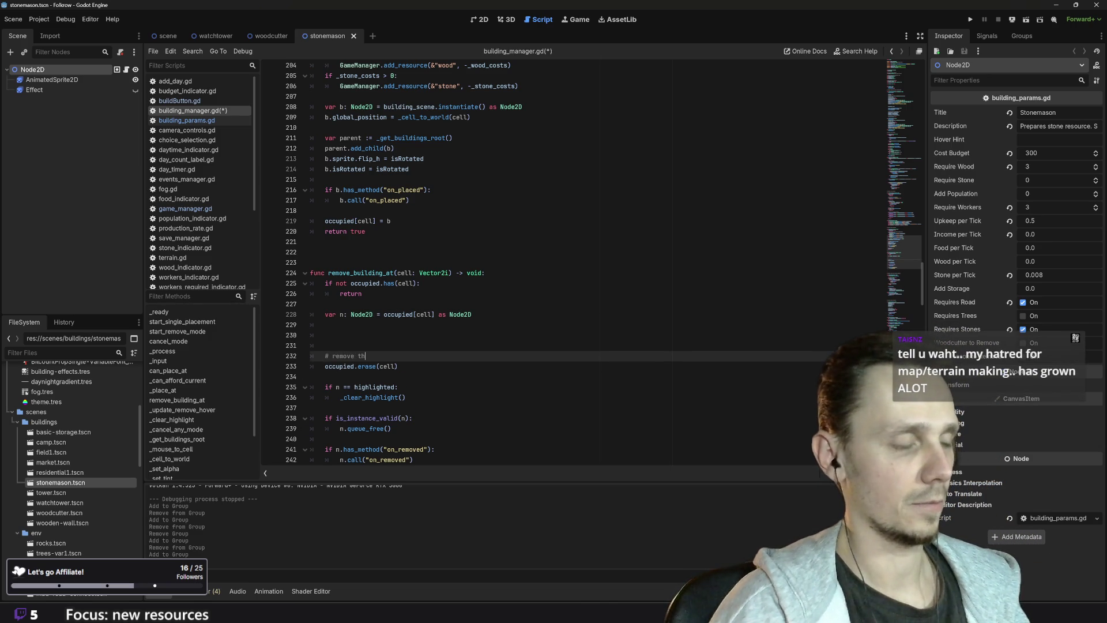
{"action": "type", "text": "thing"}
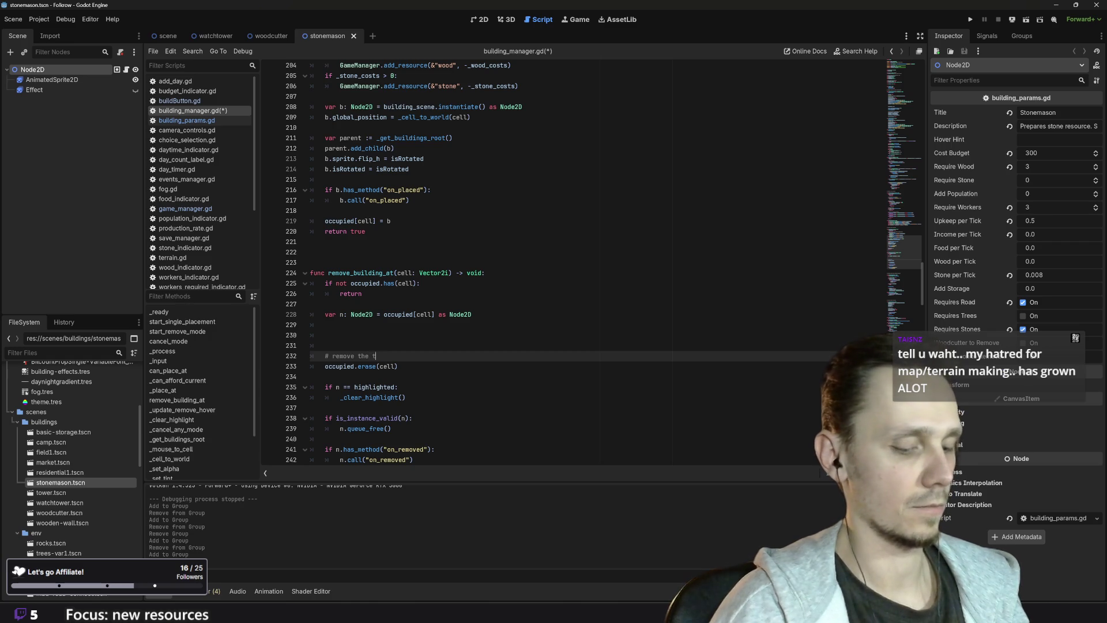
- Delete the blank lines around the cell erase and has_method check, then switch to the 2D view
{"action": "scroll", "coordinate": [574, 263], "scroll_direction": "down", "scroll_amount": 1}
{"action": "left_click", "coordinate": [325, 377]}
{"action": "key", "text": "BackSpace"}
{"action": "left_click", "coordinate": [324, 397]}
{"action": "key", "text": "BackSpace"}
{"action": "left_click", "coordinate": [311, 346]}
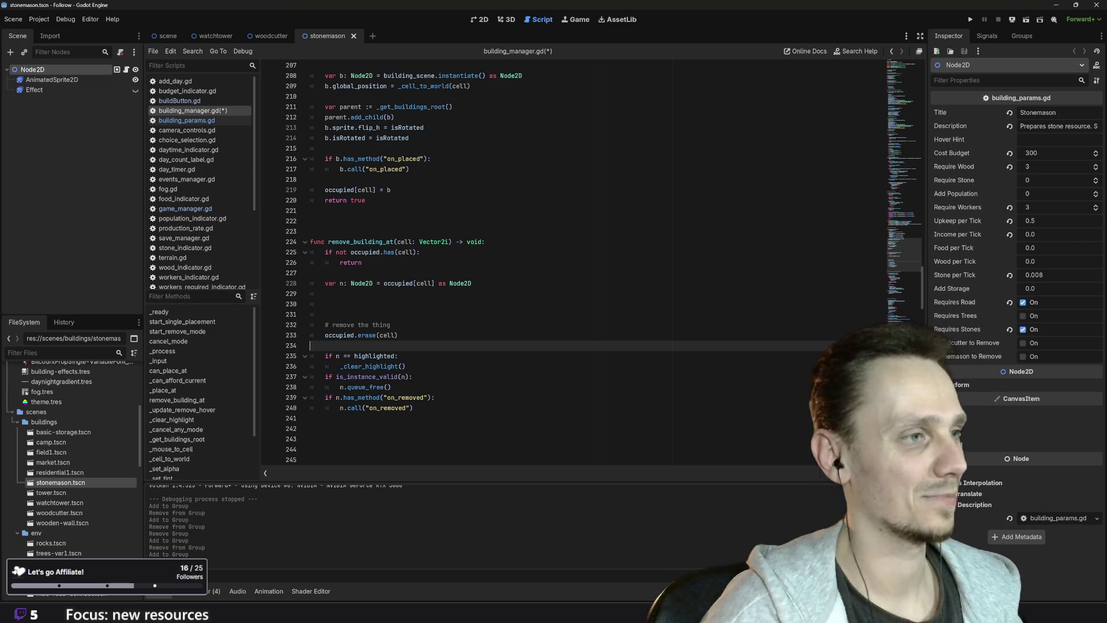
{"action": "key", "text": "BackSpace"}
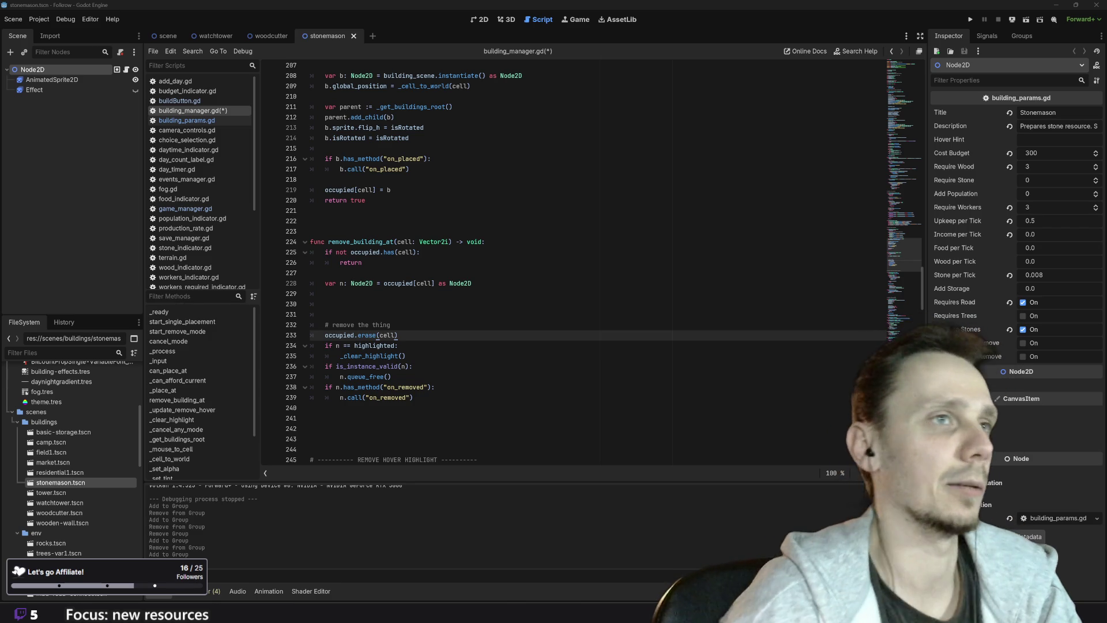
{"action": "left_click", "coordinate": [479, 19]}
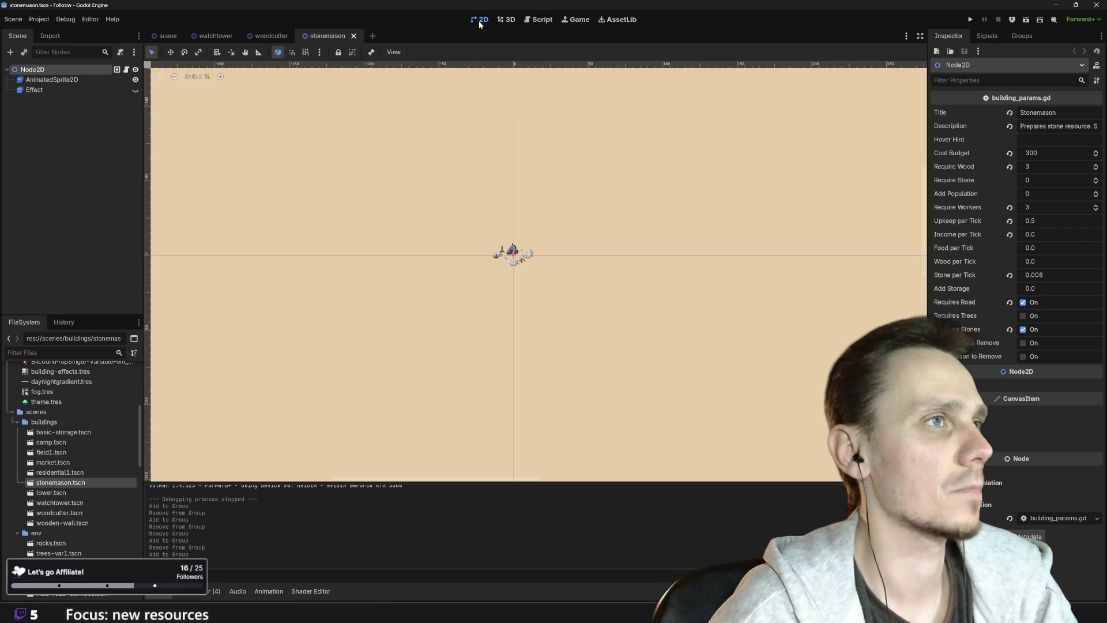
- Inspect the main scene's Terrain node, then return to building_manager.gd at blank line 229
{"action": "left_click", "coordinate": [164, 36]}
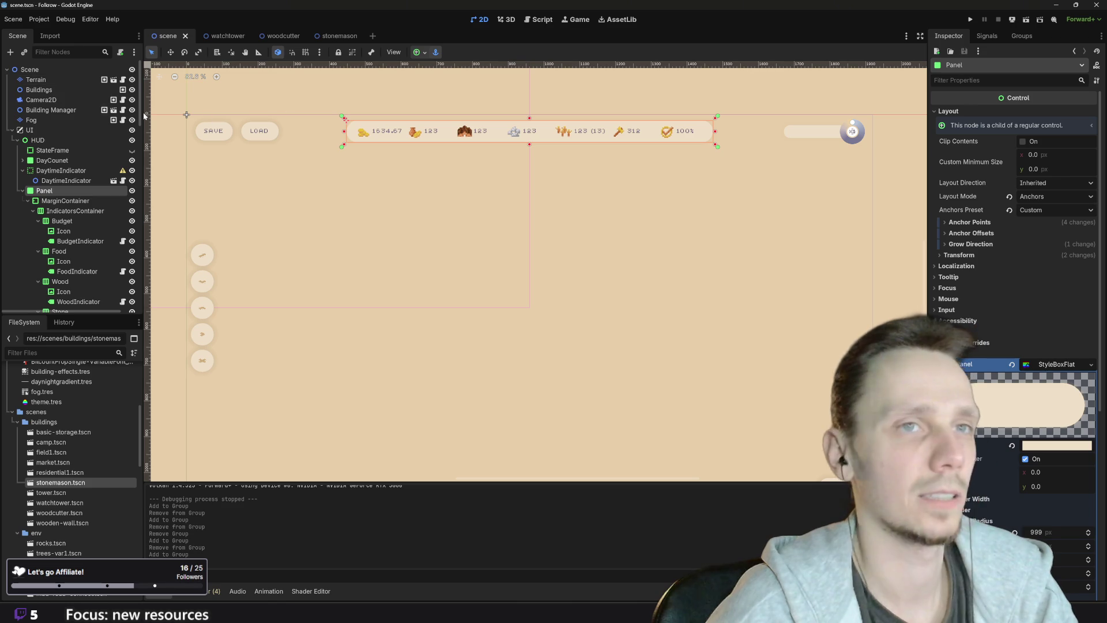
{"action": "left_click", "coordinate": [60, 80]}
{"action": "scroll", "coordinate": [1008, 173], "scroll_direction": "up", "scroll_amount": 4}
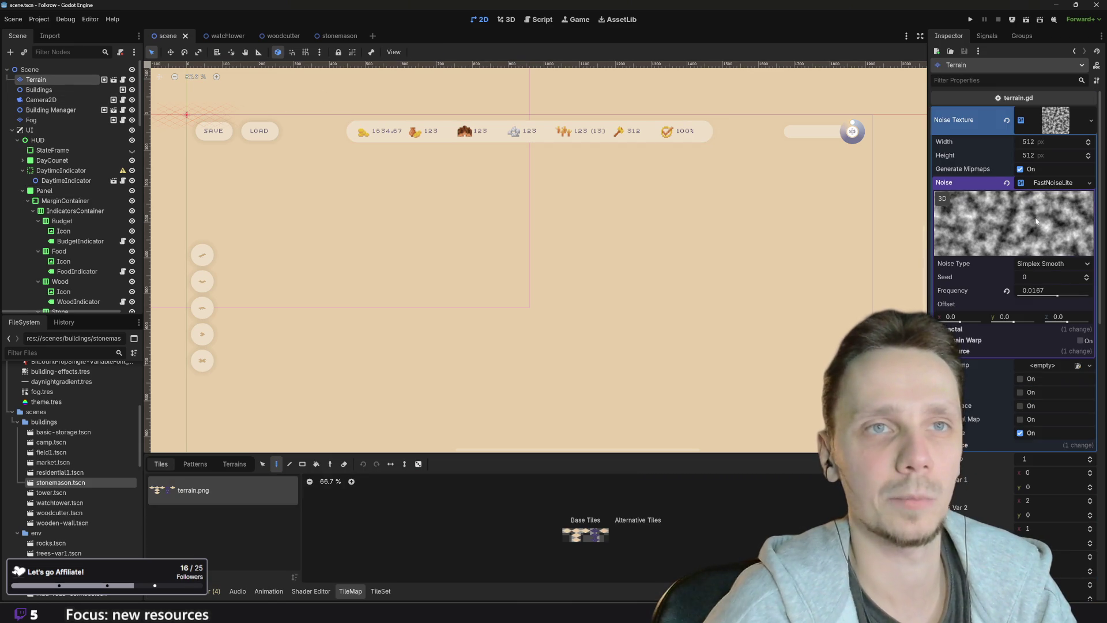
{"action": "scroll", "coordinate": [1058, 260], "scroll_direction": "down", "scroll_amount": 1}
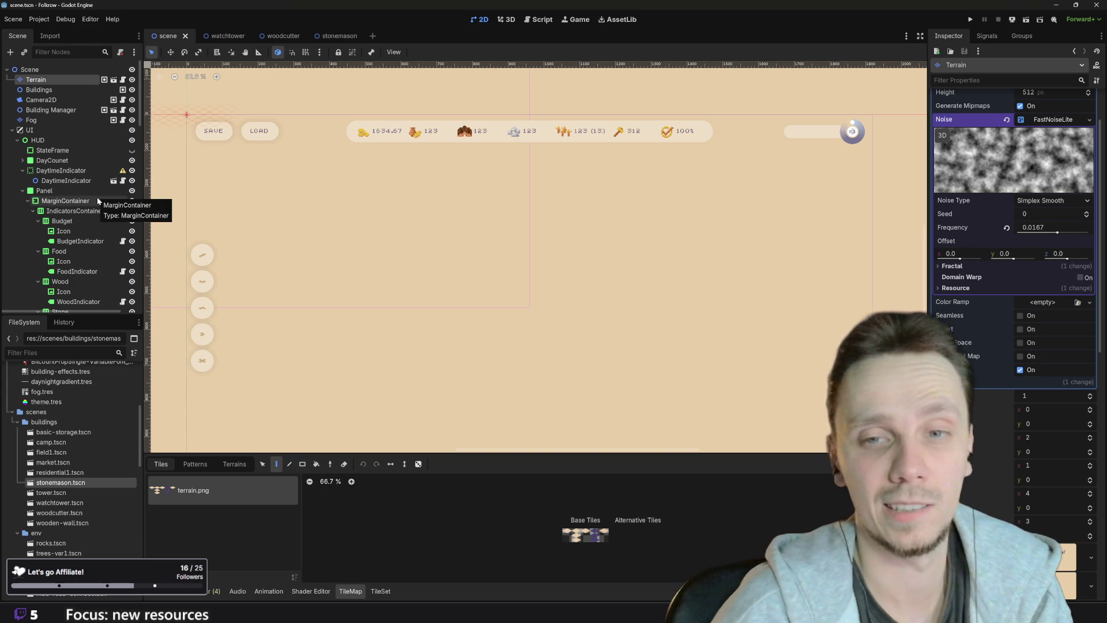
{"action": "left_click", "coordinate": [536, 22]}
{"action": "left_click", "coordinate": [326, 297]}
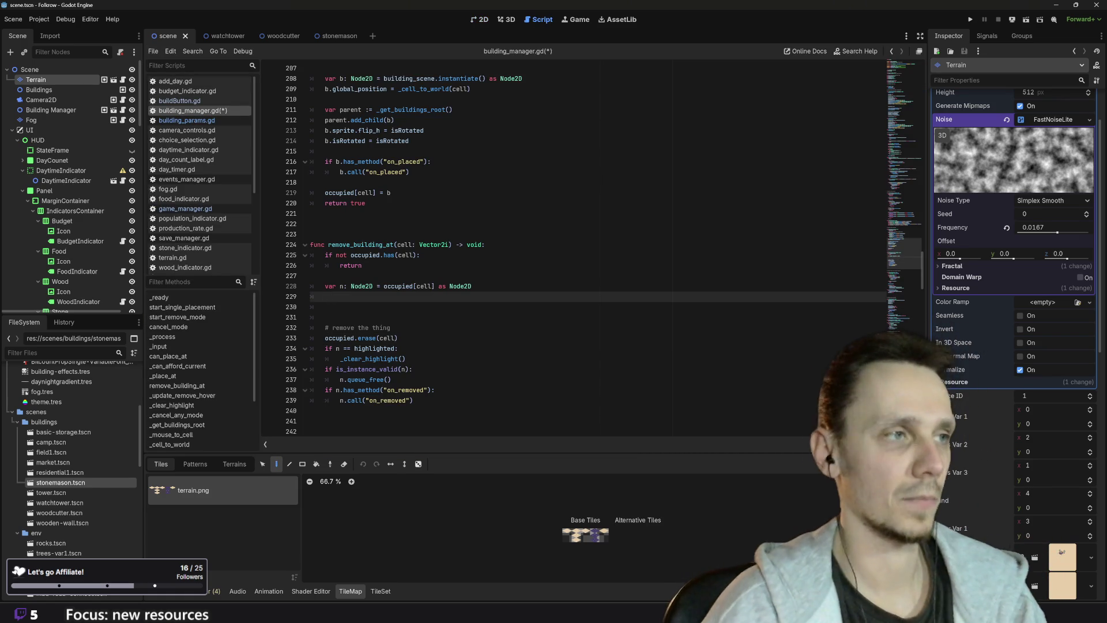
- Begin an 'if n.' condition on a new line, then bring up building_params.gd's exports
{"action": "key", "text": "Return"}
{"action": "type", "text": "if "}
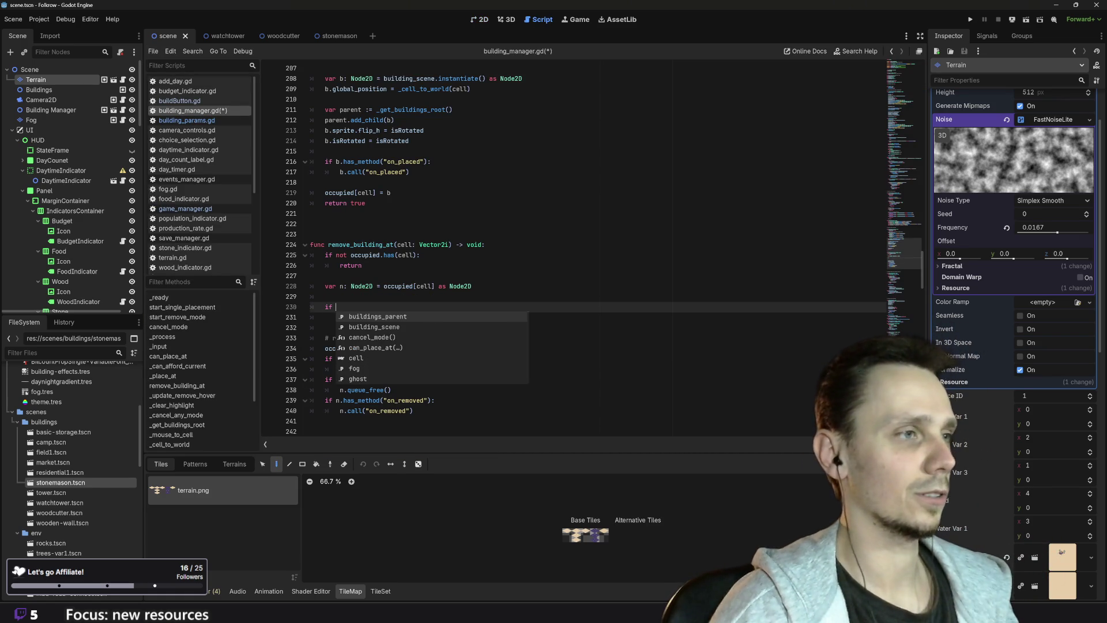
{"action": "type", "text": "n"}
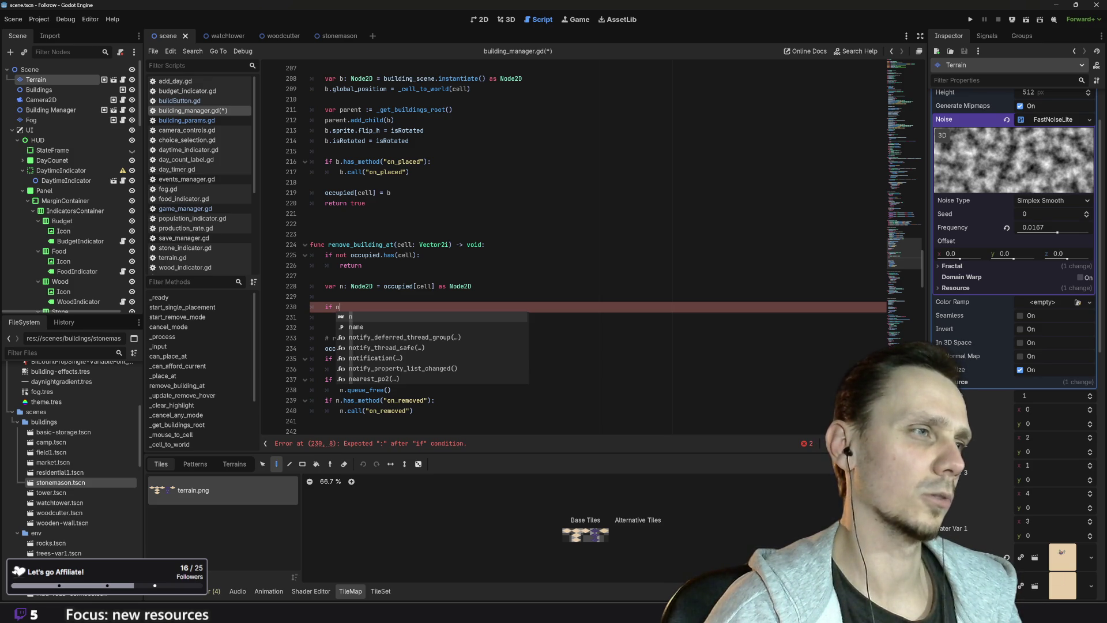
{"action": "type", "text": "."}
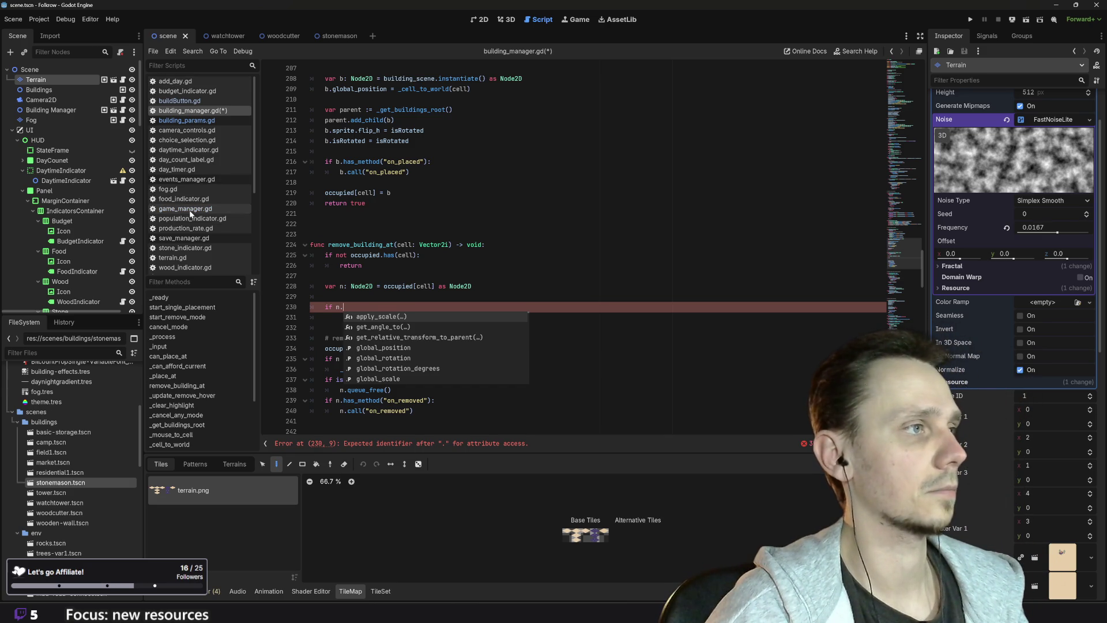
{"action": "left_click", "coordinate": [188, 121]}
{"action": "scroll", "coordinate": [577, 248], "scroll_direction": "down", "scroll_amount": 1}
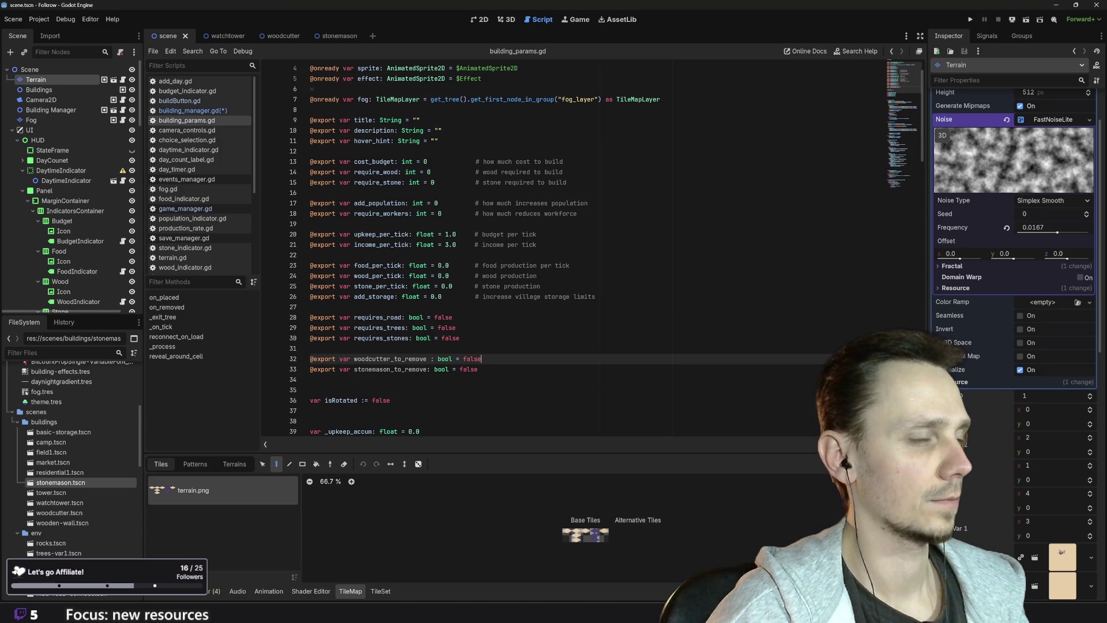
- Look up woodcutter_to_remove in building_params.gd, then go back to building_manager.gd
{"action": "double_click", "coordinate": [369, 359]}
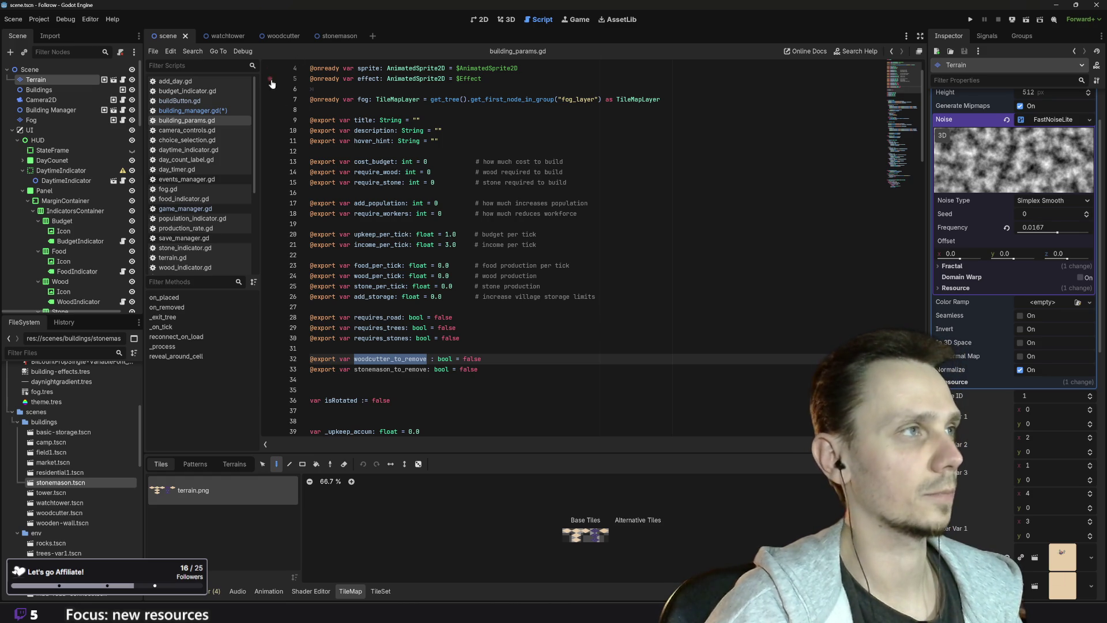
{"action": "mouse_move", "coordinate": [415, 182]}
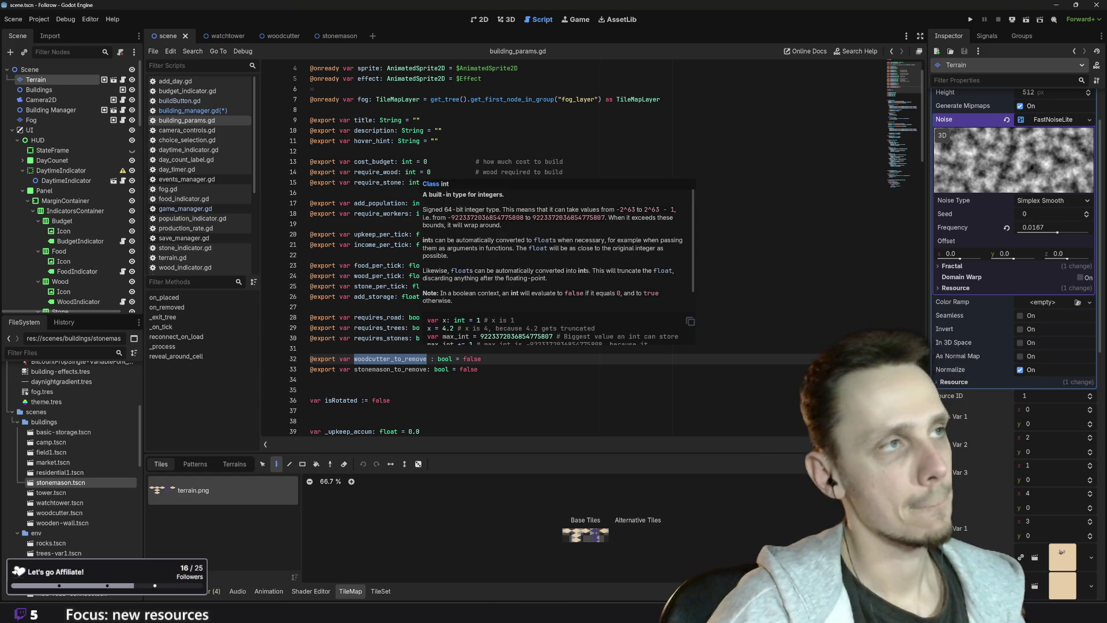
{"action": "left_click", "coordinate": [185, 113]}
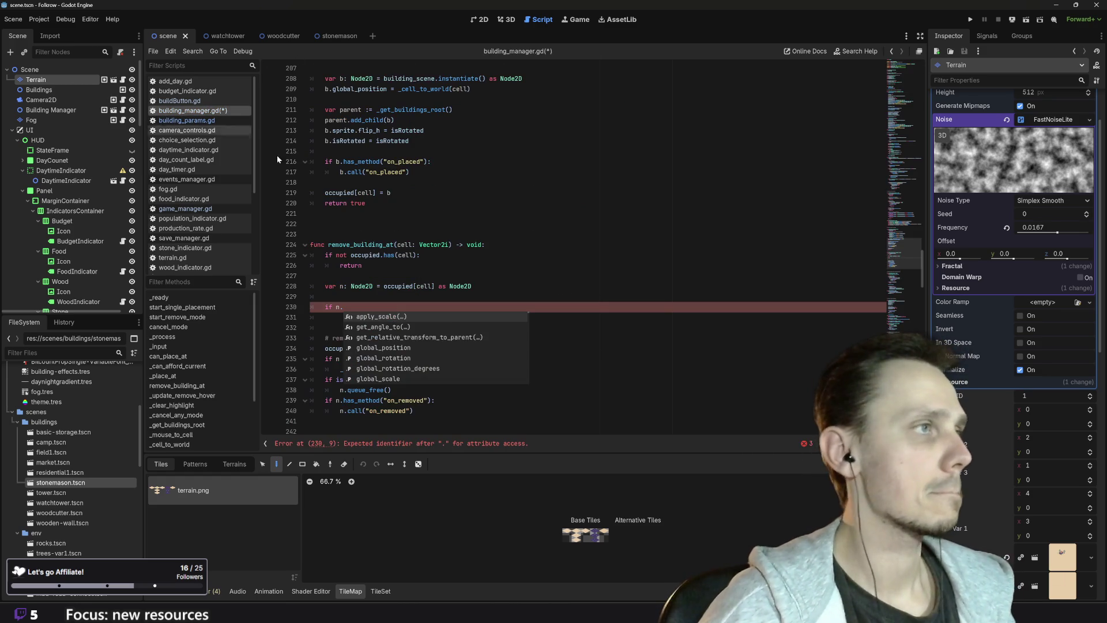
- Complete the condition as 'if n.woodcutter_to_remove == true' and start a nested 'if get_groups()' line
{"action": "type", "text": "woodcutter_to_remove"}
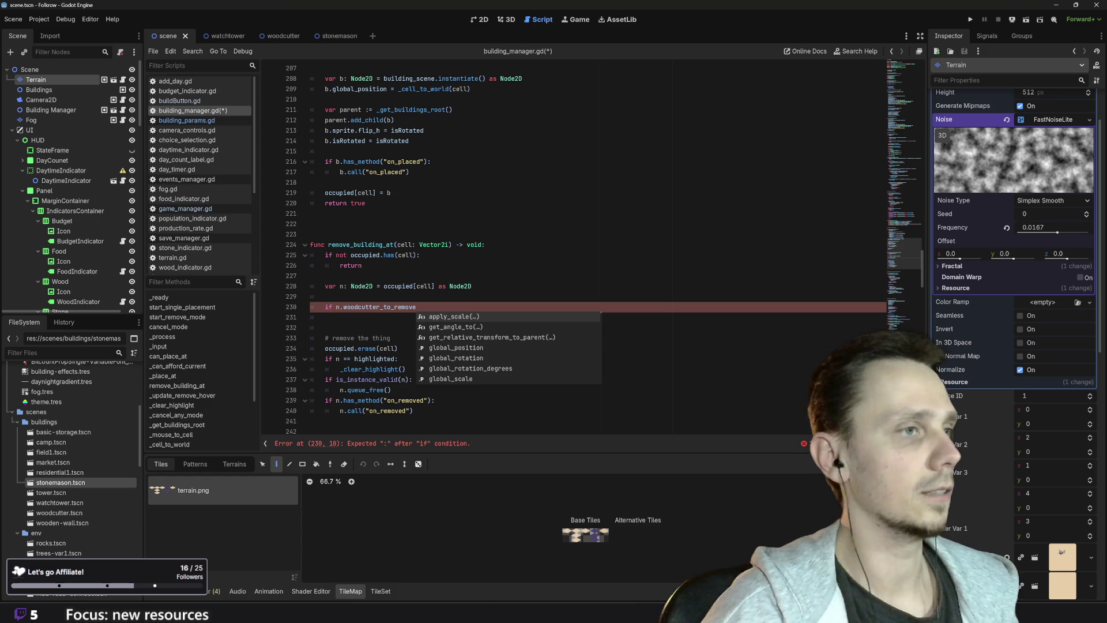
{"action": "type", "text": " =="}
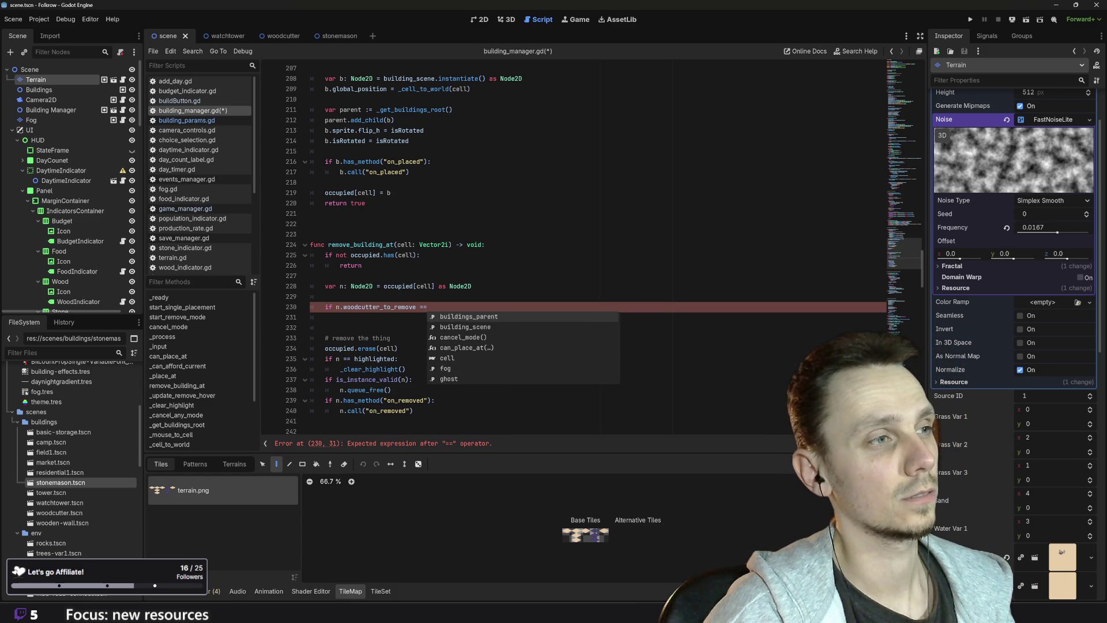
{"action": "type", "text": " true:"}
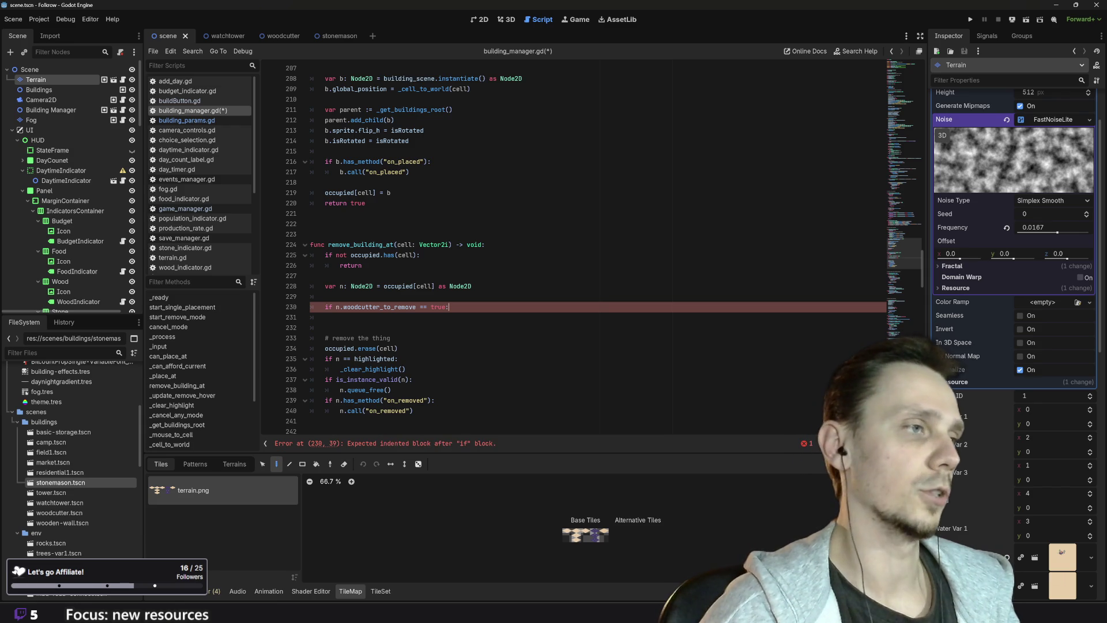
{"action": "key", "text": "Return"}
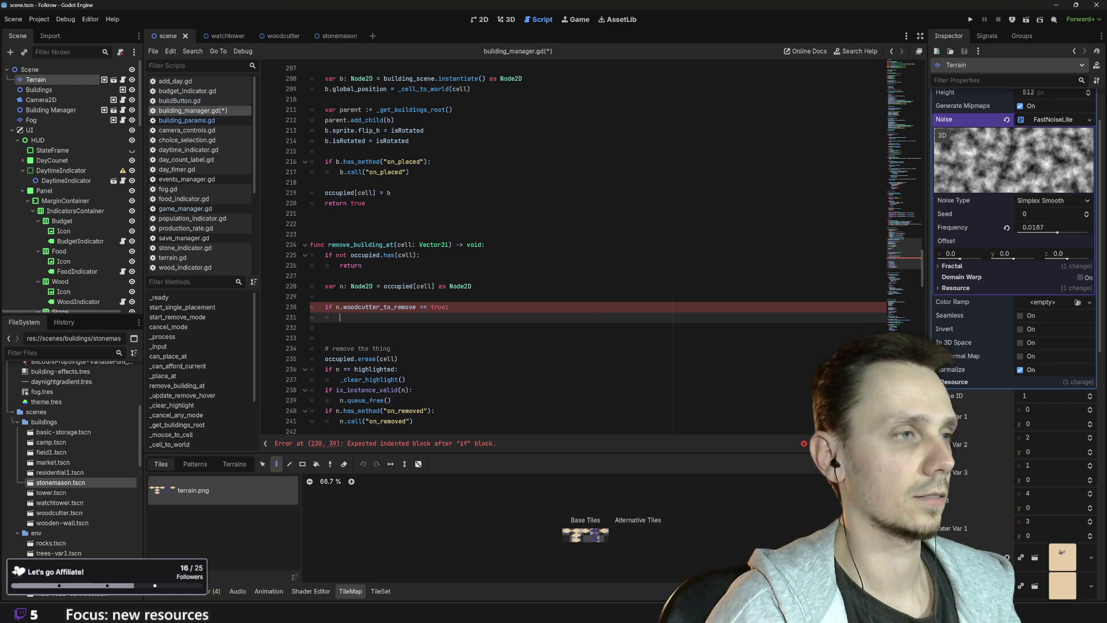
{"action": "type", "text": "if"}
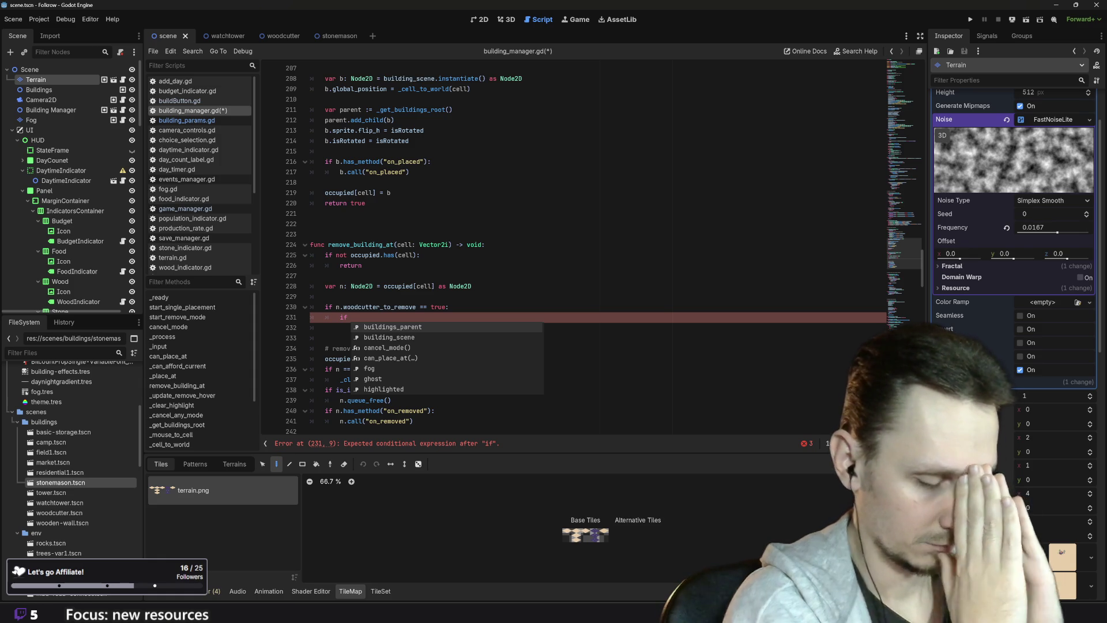
{"action": "type", "text": "gro"}
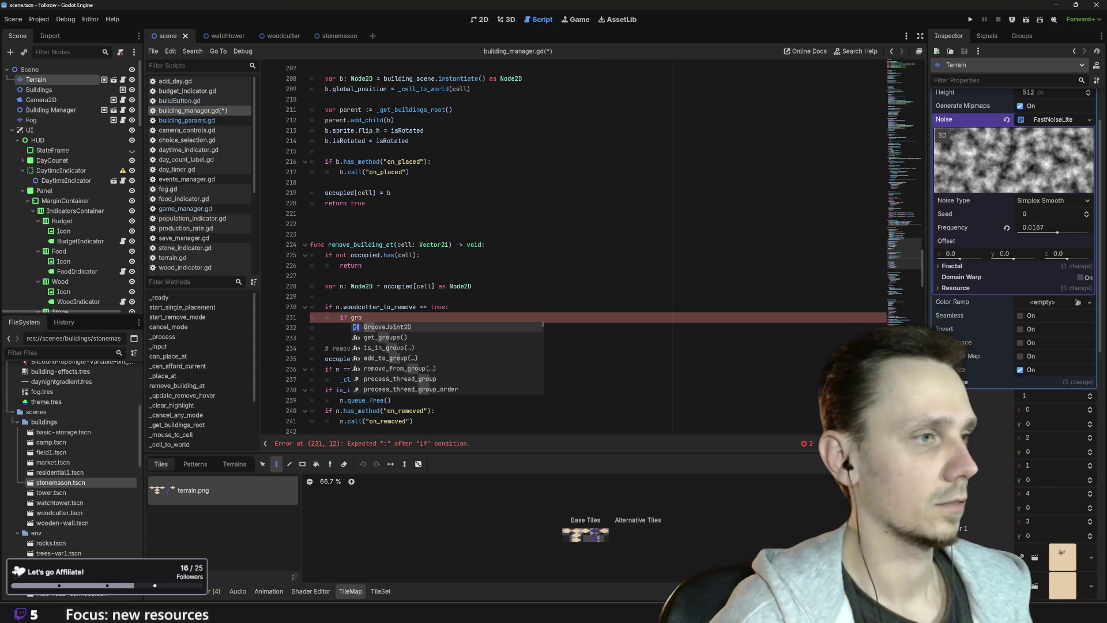
{"action": "type", "text": "u"}
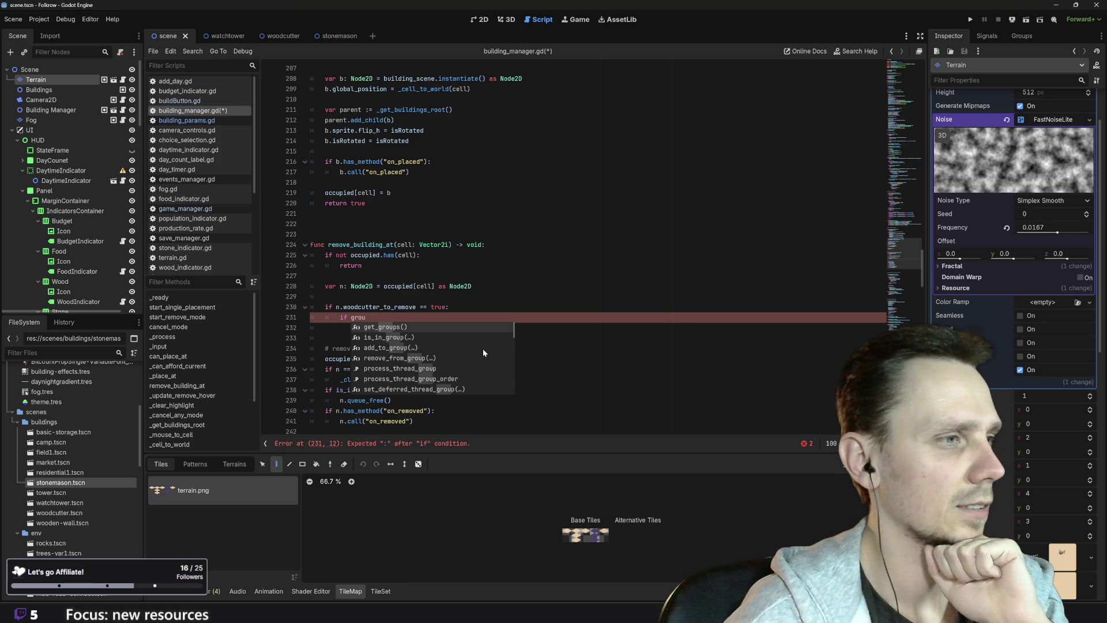
{"action": "key", "text": "Down"}
{"action": "key", "text": "Down"}
{"action": "key", "text": "Down"}
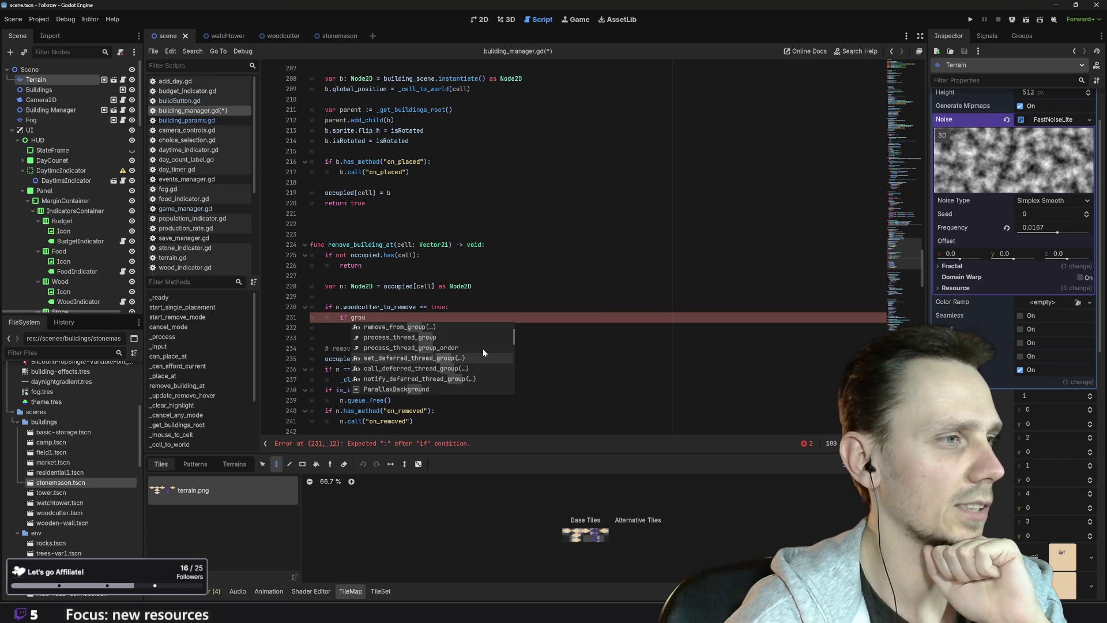
{"action": "key", "text": "Down"}
{"action": "key", "text": "Down"}
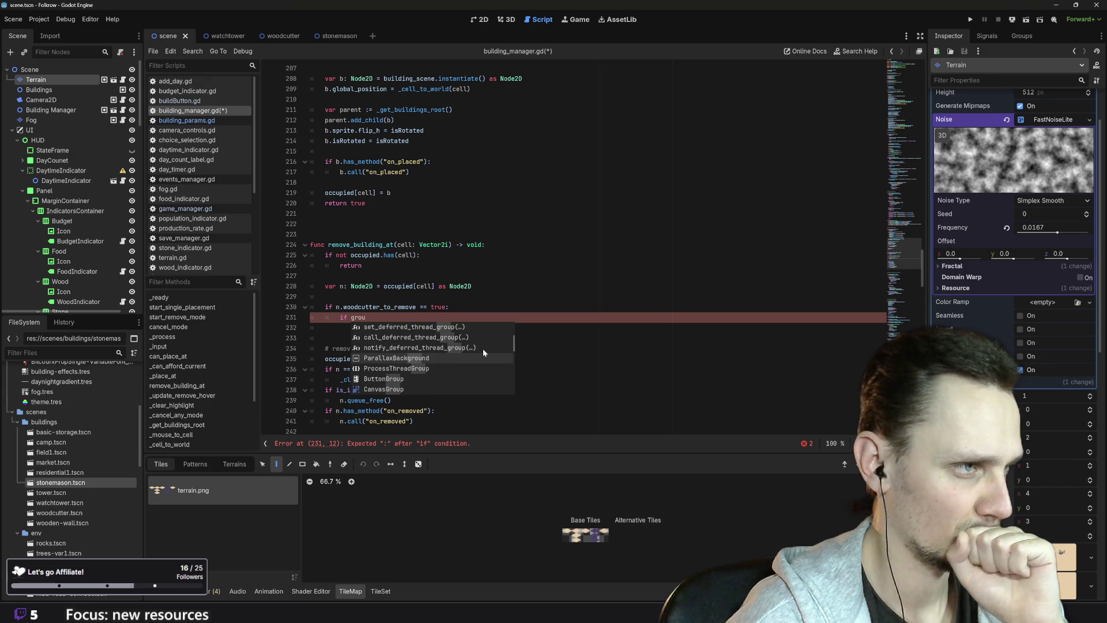
{"action": "key", "text": "Down"}
{"action": "key", "text": "Down"}
{"action": "key", "text": "Down"}
{"action": "key", "text": "Up"}
{"action": "key", "text": "Up"}
{"action": "key", "text": "Up"}
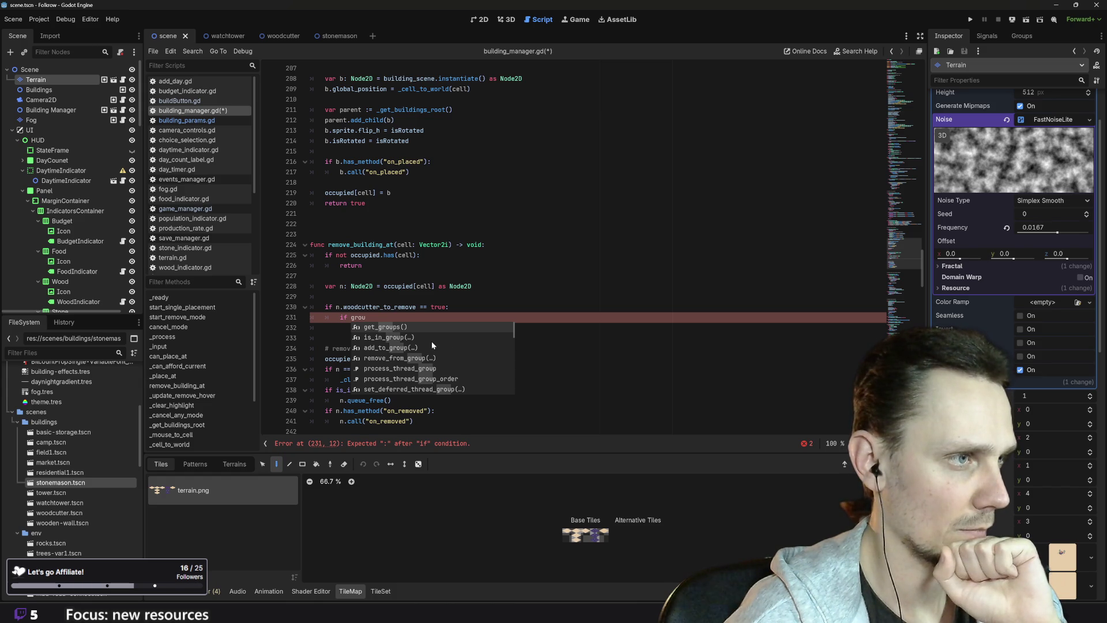
{"action": "key", "text": "Return"}
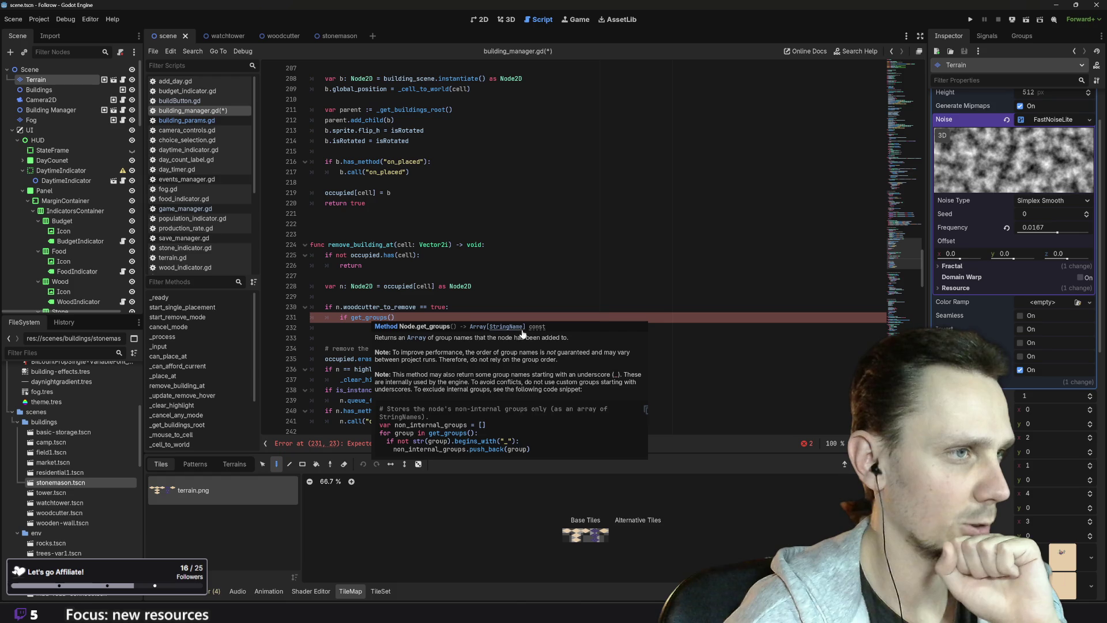
- Look up the get_groups entry in the built-in Node class reference
{"action": "left_click", "coordinate": [419, 327]}
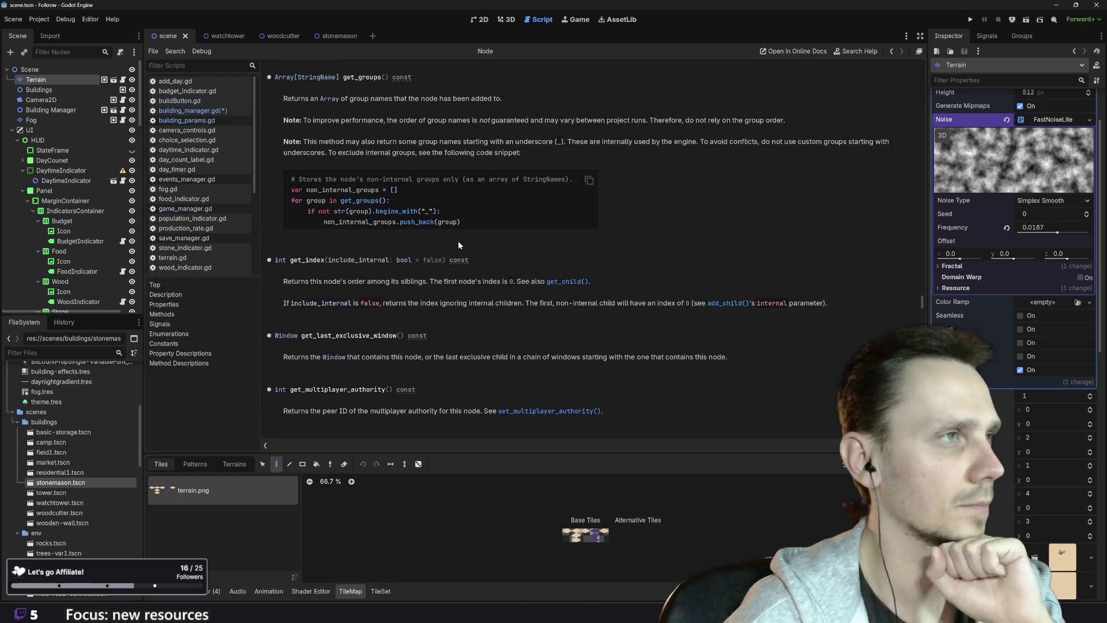
{"action": "scroll", "coordinate": [439, 268], "scroll_direction": "up", "scroll_amount": 20}
{"action": "scroll", "coordinate": [475, 283], "scroll_direction": "up", "scroll_amount": 20}
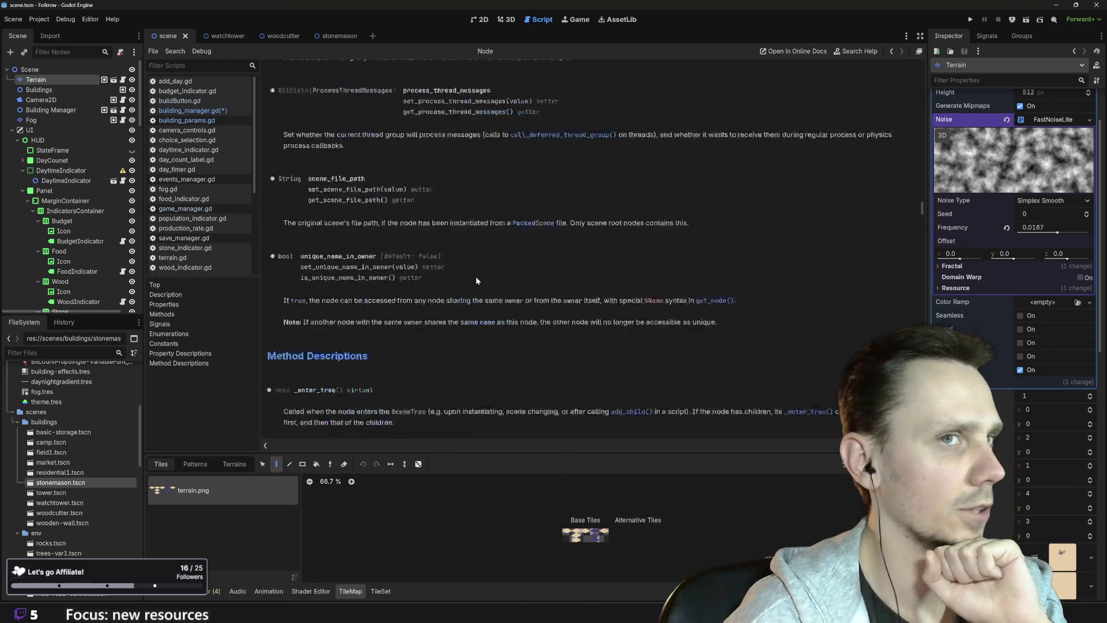
{"action": "scroll", "coordinate": [481, 273], "scroll_direction": "down", "scroll_amount": 1}
{"action": "scroll", "coordinate": [480, 274], "scroll_direction": "up", "scroll_amount": 1}
{"action": "scroll", "coordinate": [481, 273], "scroll_direction": "down", "scroll_amount": 5}
{"action": "scroll", "coordinate": [481, 273], "scroll_direction": "down", "scroll_amount": 5}
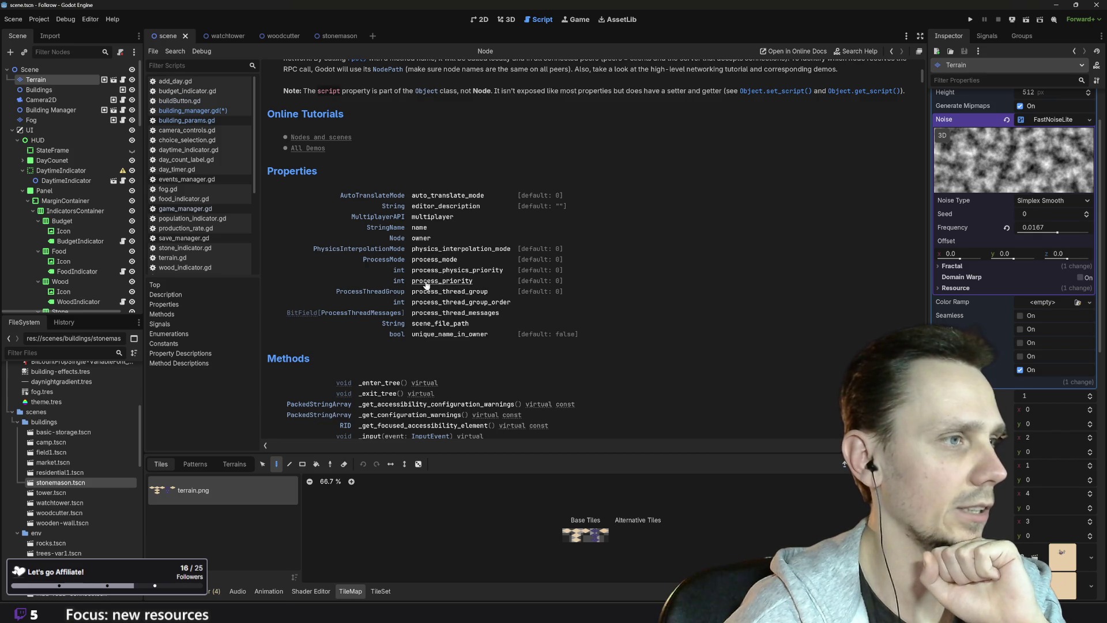
{"action": "scroll", "coordinate": [428, 280], "scroll_direction": "down", "scroll_amount": 3}
{"action": "scroll", "coordinate": [425, 291], "scroll_direction": "down", "scroll_amount": 2}
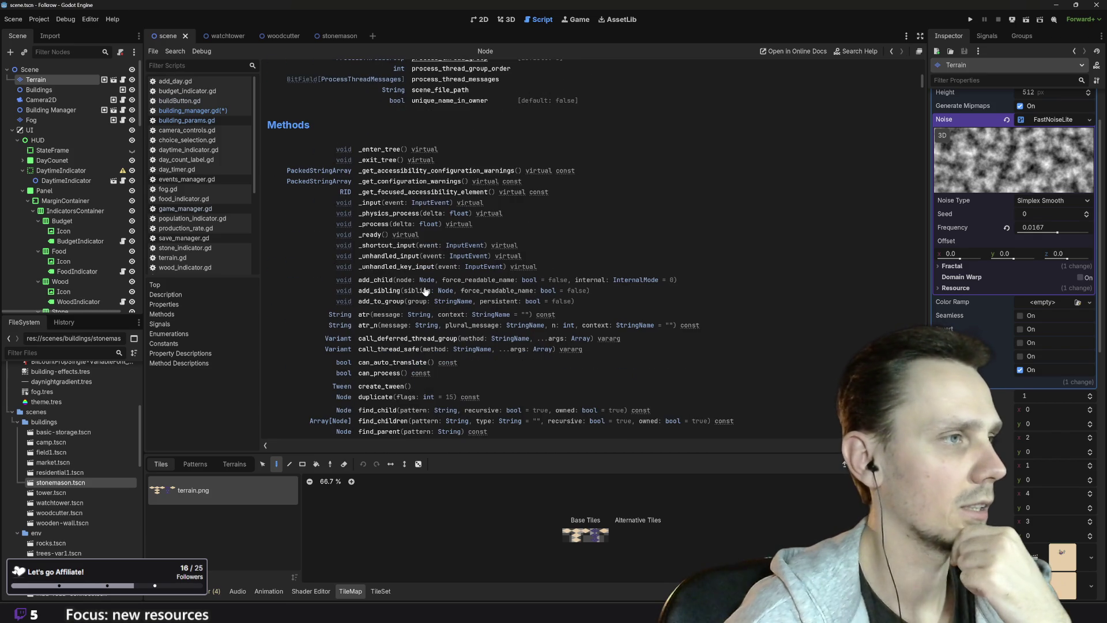
{"action": "scroll", "coordinate": [425, 291], "scroll_direction": "down", "scroll_amount": 15}
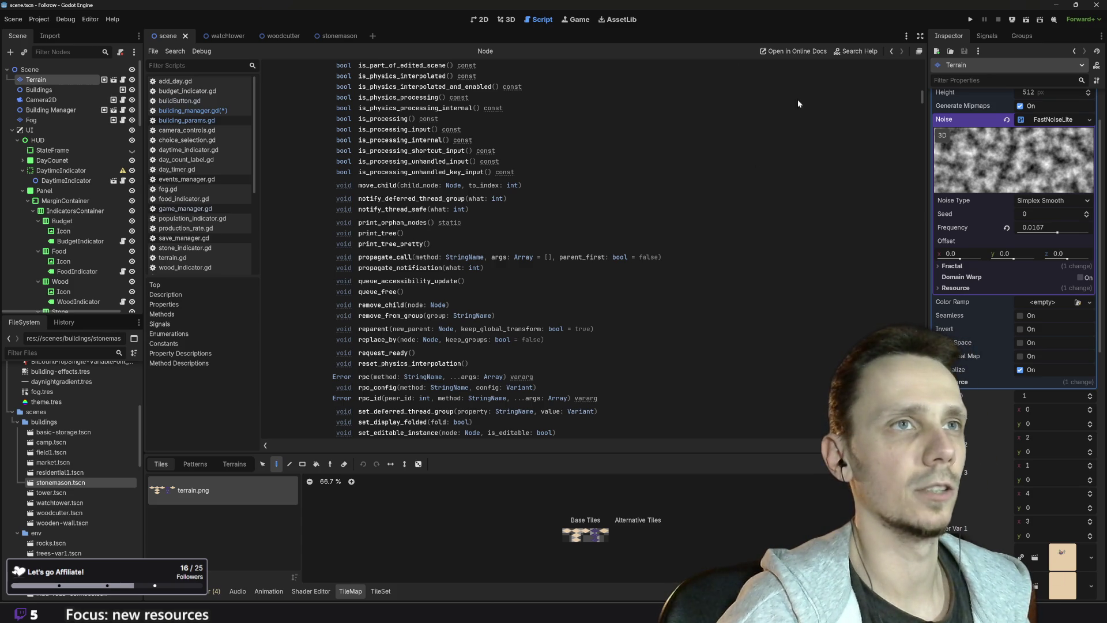
- Open the Node class page in the online docs and enlarge its browser window
{"action": "left_click", "coordinate": [789, 53]}
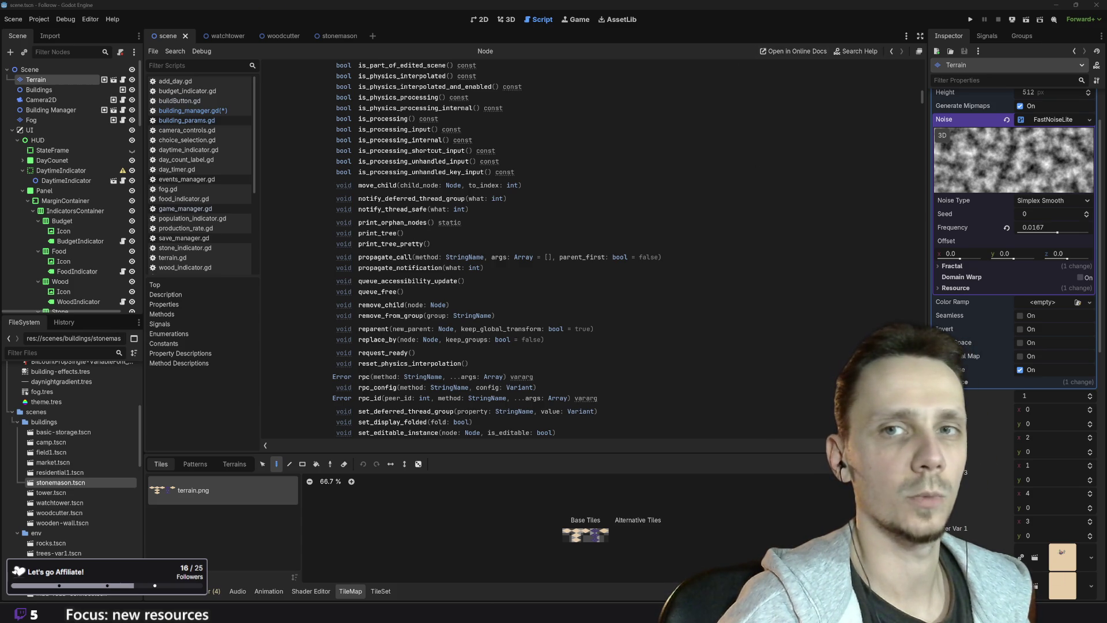
{"action": "mouse_move", "coordinate": [589, 105]}
{"action": "left_mouse_down"}
{"action": "mouse_move", "coordinate": [361, 98]}
{"action": "mouse_move", "coordinate": [306, 71]}
{"action": "left_mouse_up"}
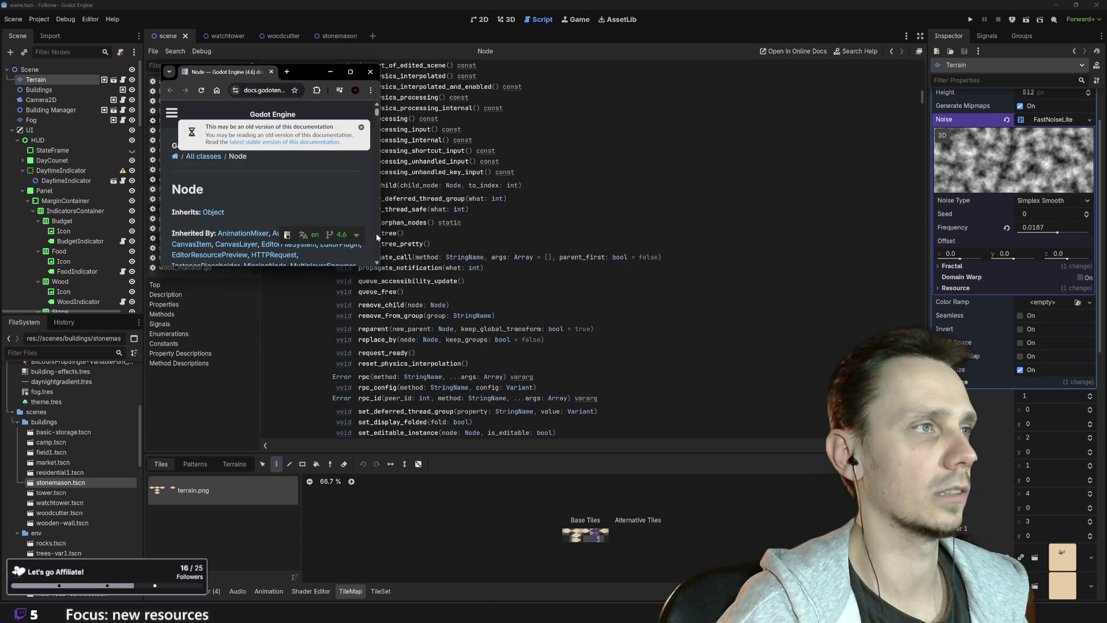
{"action": "mouse_move", "coordinate": [380, 263]}
{"action": "left_mouse_down"}
{"action": "mouse_move", "coordinate": [715, 490]}
{"action": "mouse_move", "coordinate": [888, 513]}
{"action": "left_mouse_up"}
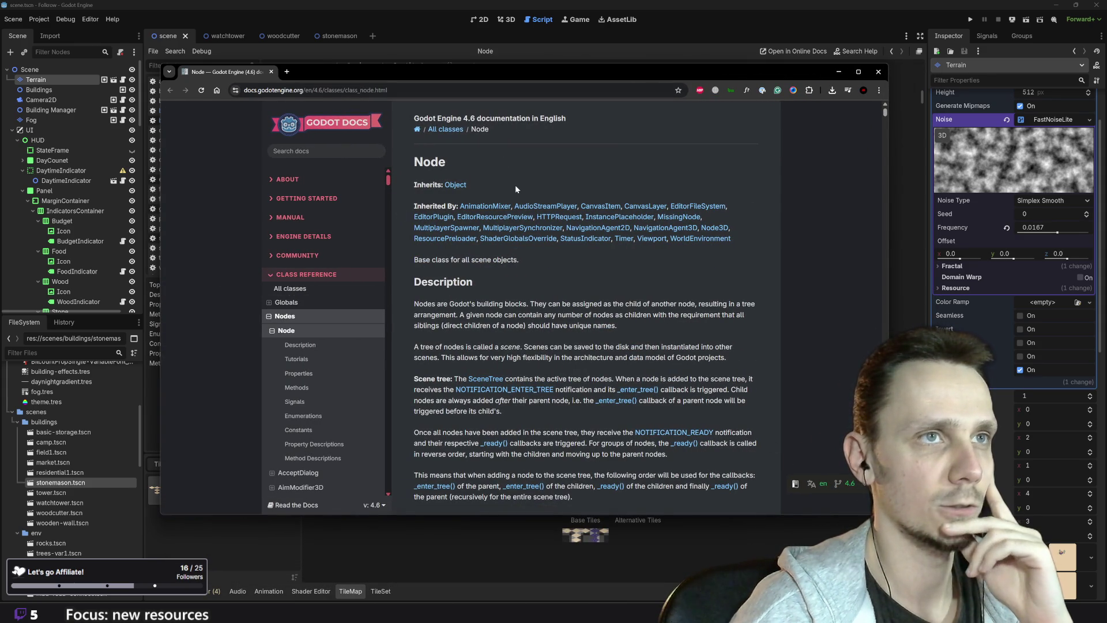
{"action": "scroll", "coordinate": [394, 223], "scroll_direction": "down", "scroll_amount": 5}
{"action": "scroll", "coordinate": [428, 240], "scroll_direction": "up", "scroll_amount": 5}
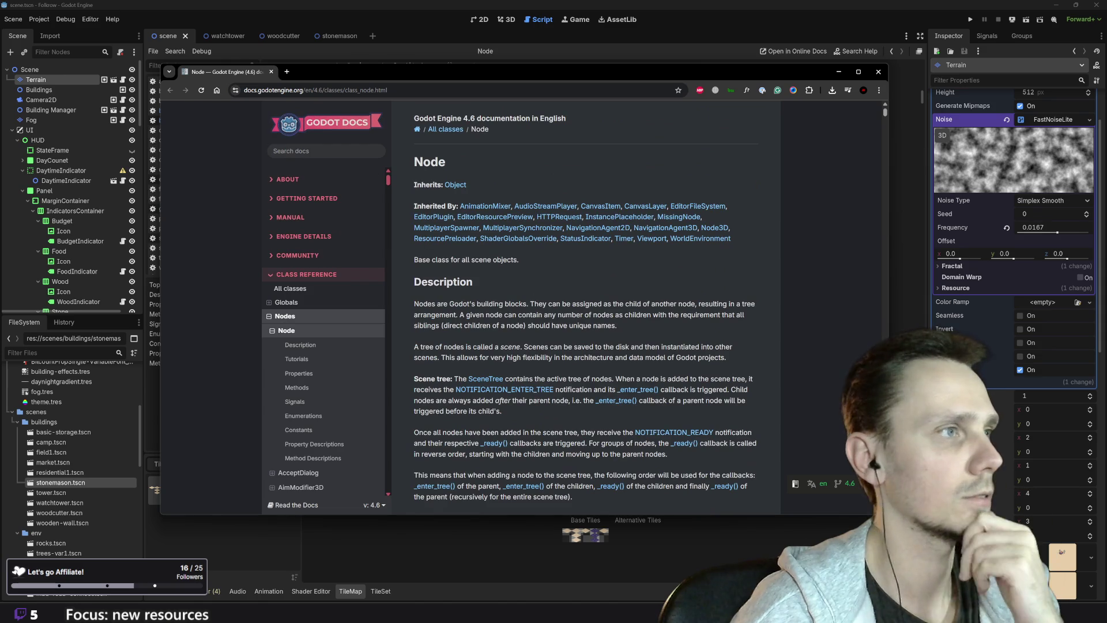
{"action": "left_click", "coordinate": [326, 151]}
- Search the online docs for 'droup' and open the Groups page
{"action": "type", "text": "droup"}
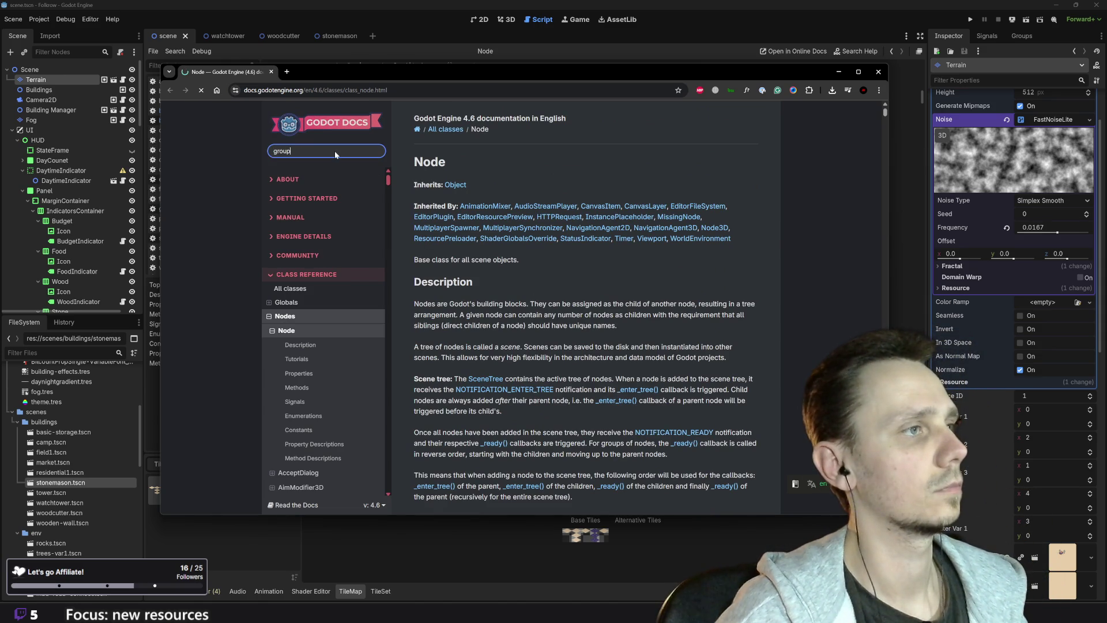
{"action": "key", "text": "Return"}
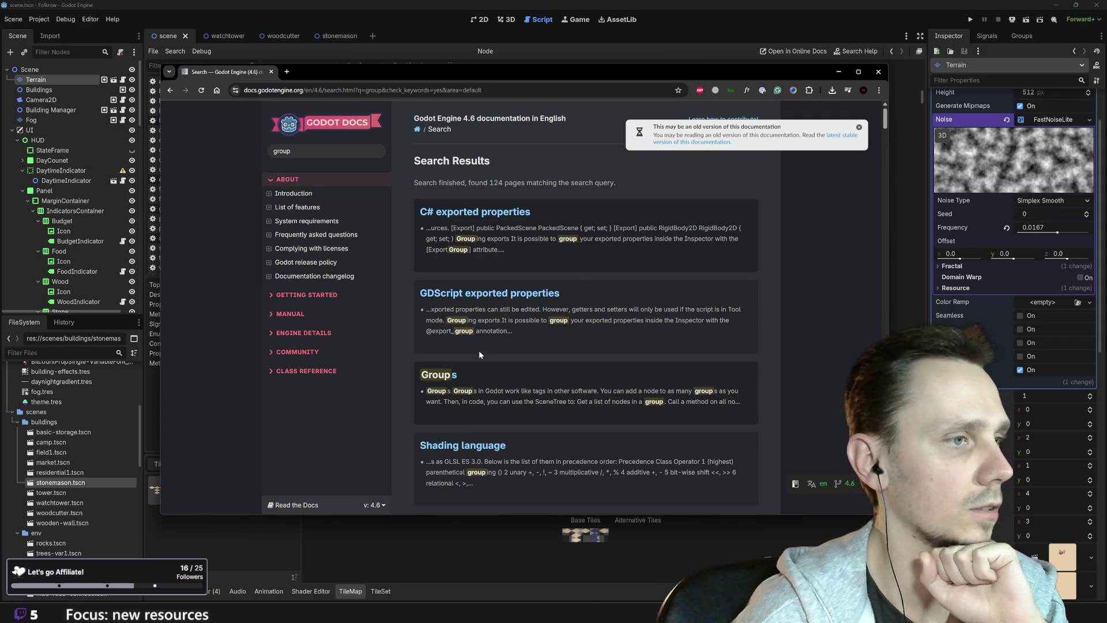
{"action": "left_click", "coordinate": [439, 375]}
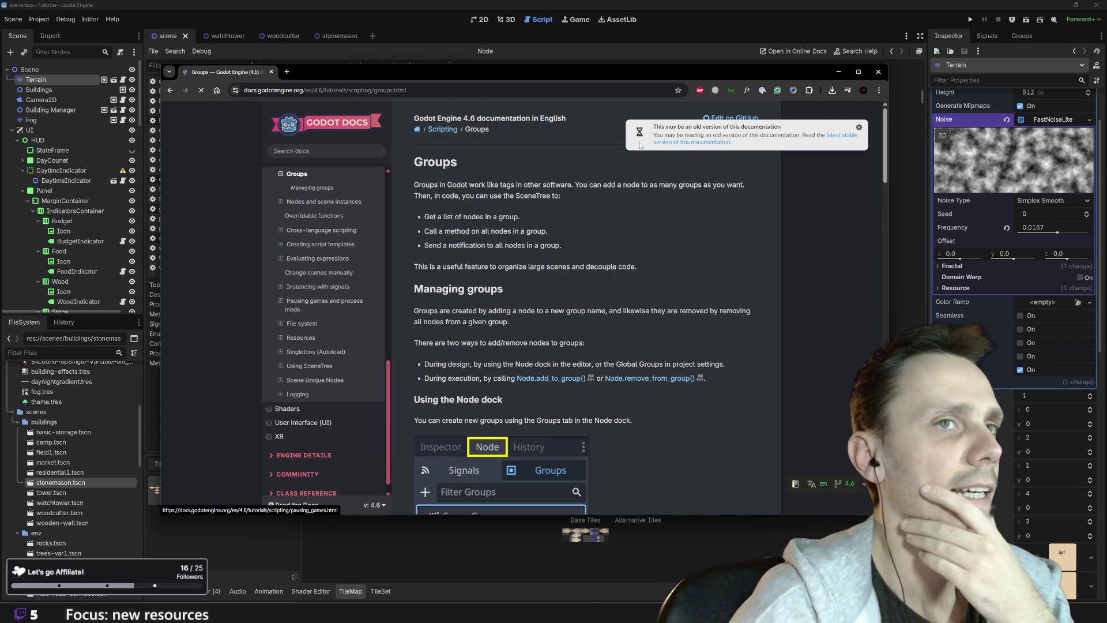
- Read the Groups page from Create New Group down to the Using code examples
{"action": "scroll", "coordinate": [626, 313], "scroll_direction": "down", "scroll_amount": 3}
{"action": "scroll", "coordinate": [651, 326], "scroll_direction": "up", "scroll_amount": 3}
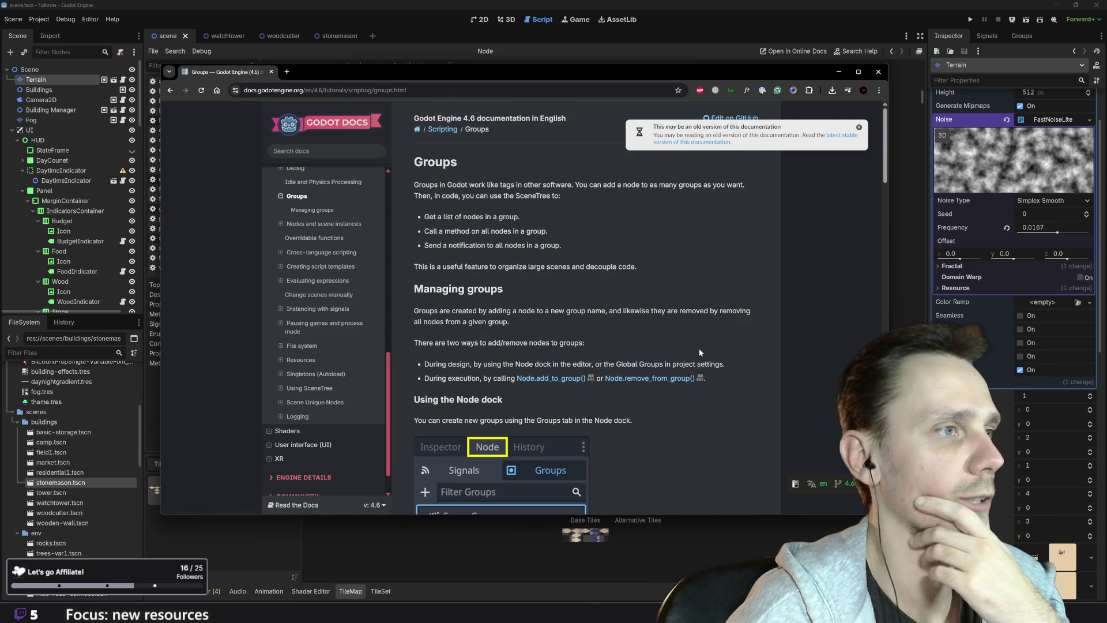
{"action": "scroll", "coordinate": [699, 352], "scroll_direction": "down", "scroll_amount": 10}
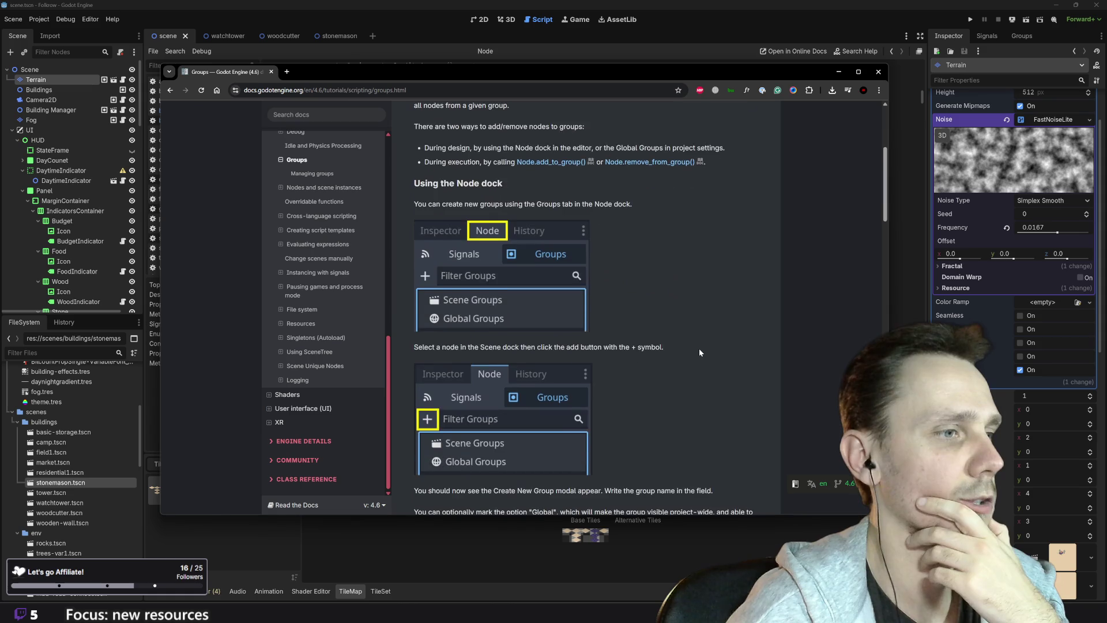
{"action": "scroll", "coordinate": [700, 352], "scroll_direction": "down", "scroll_amount": 13}
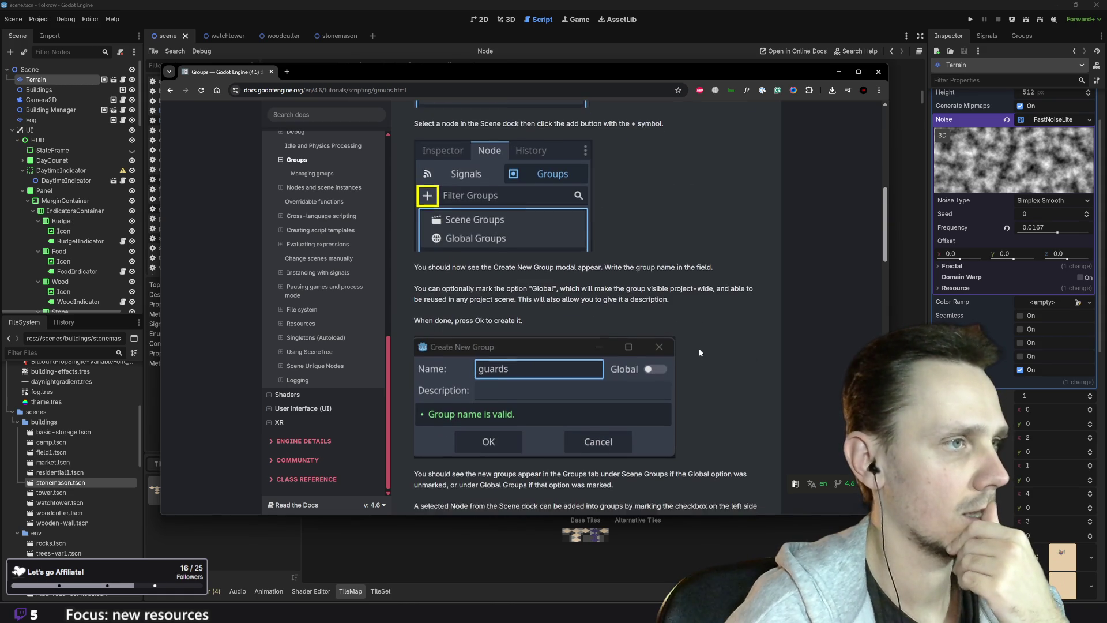
{"action": "scroll", "coordinate": [699, 353], "scroll_direction": "down", "scroll_amount": 6}
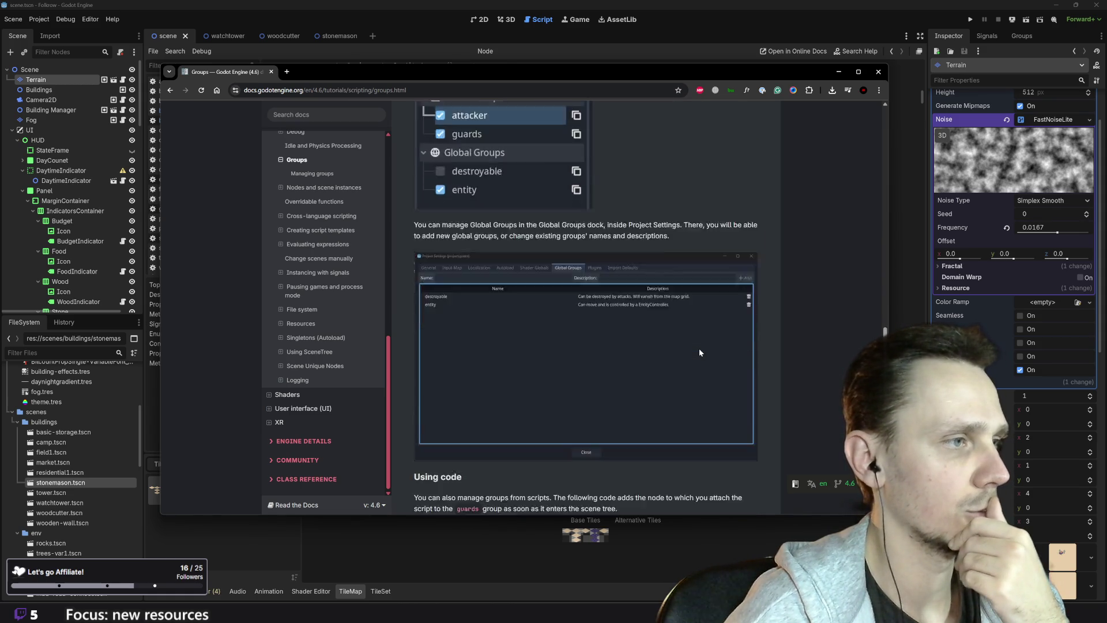
{"action": "scroll", "coordinate": [700, 352], "scroll_direction": "up", "scroll_amount": 10}
{"action": "scroll", "coordinate": [428, 293], "scroll_direction": "up", "scroll_amount": 20}
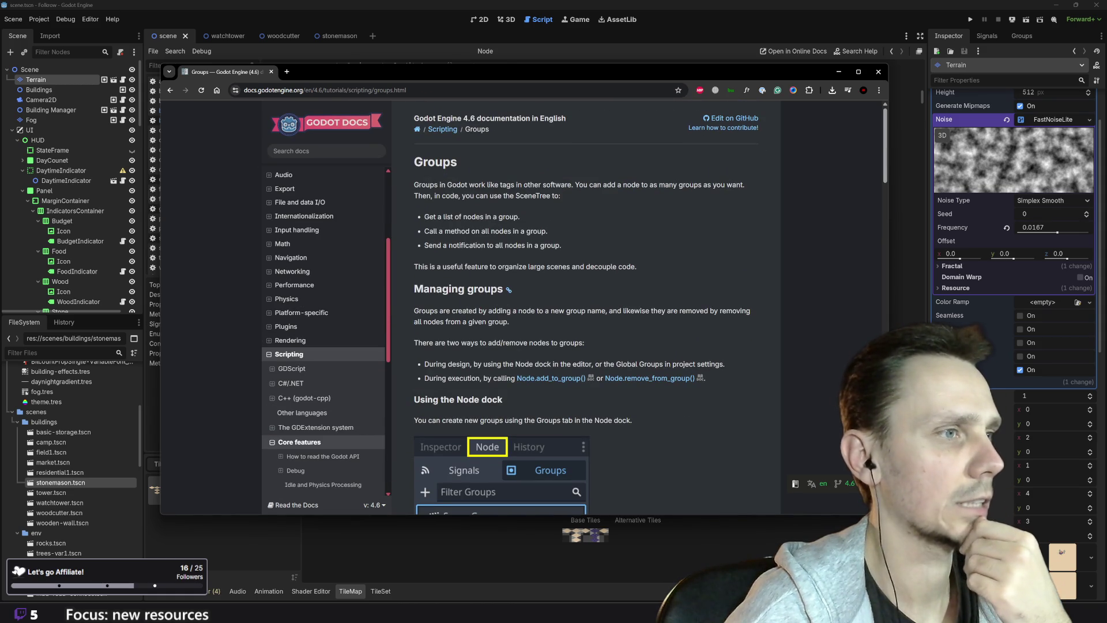
{"action": "scroll", "coordinate": [474, 306], "scroll_direction": "down", "scroll_amount": 10}
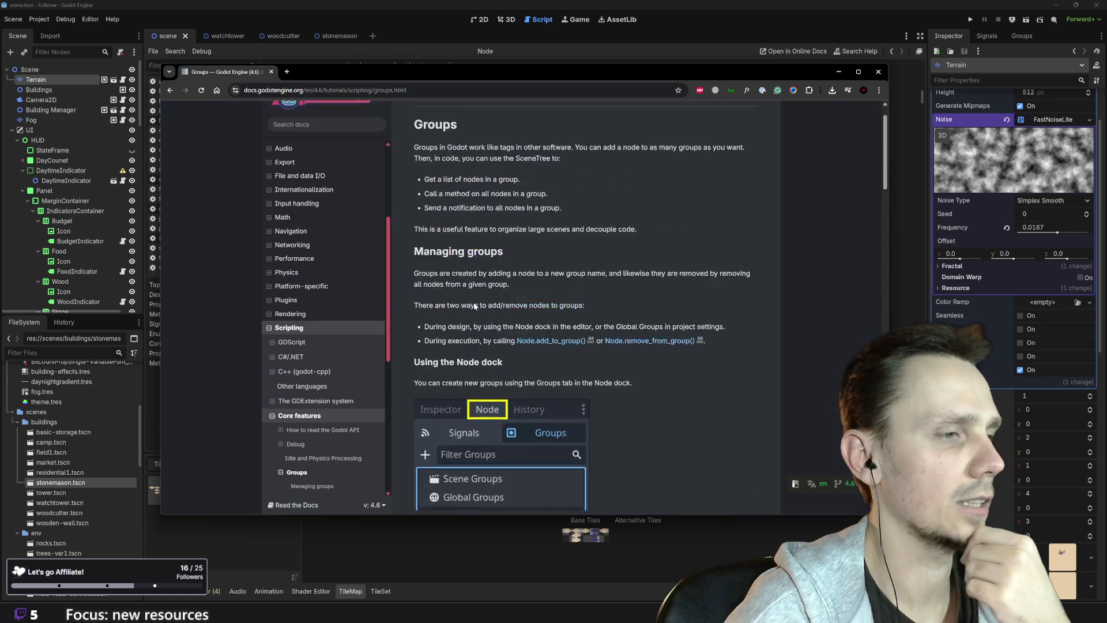
{"action": "scroll", "coordinate": [474, 306], "scroll_direction": "down", "scroll_amount": 10}
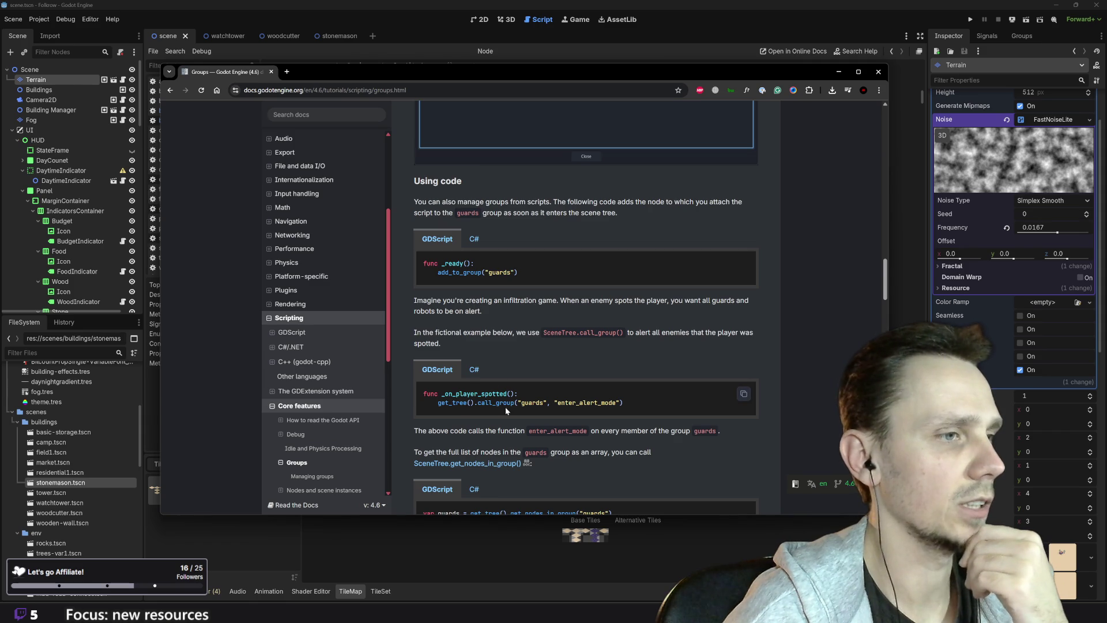
- Copy the get_tree().get_nodes_in_group("guards") example call and return to the Godot editor
{"action": "scroll", "coordinate": [507, 409], "scroll_direction": "down", "scroll_amount": 1}
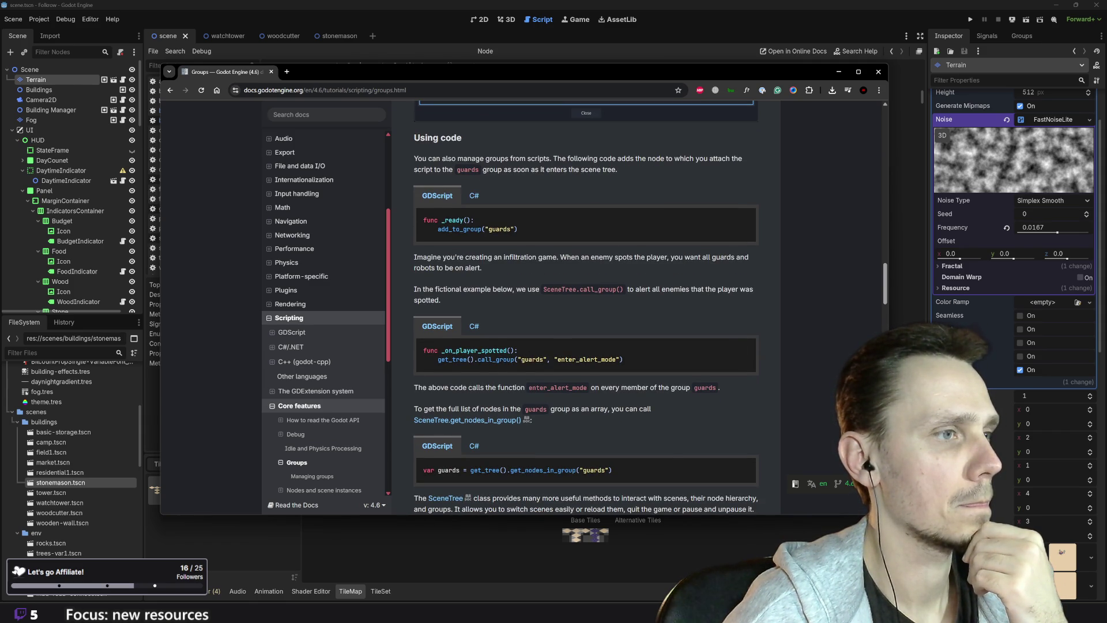
{"action": "scroll", "coordinate": [507, 405], "scroll_direction": "down", "scroll_amount": 1}
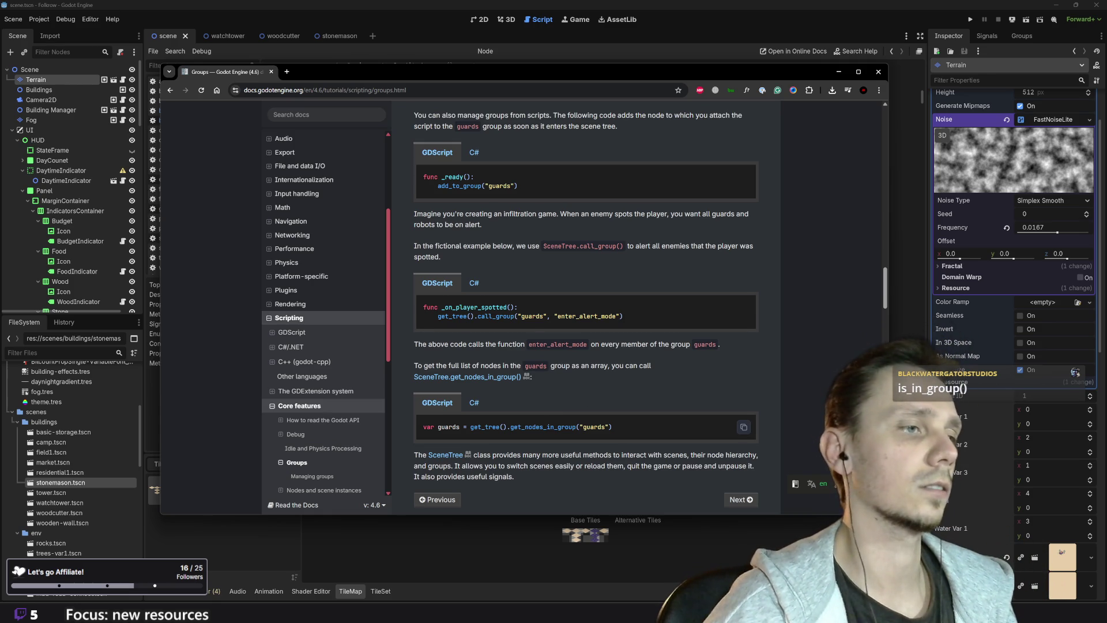
{"action": "left_click_drag", "start_coordinate": [471, 428], "coordinate": [621, 424]}
{"action": "key", "text": "ctrl+c"}
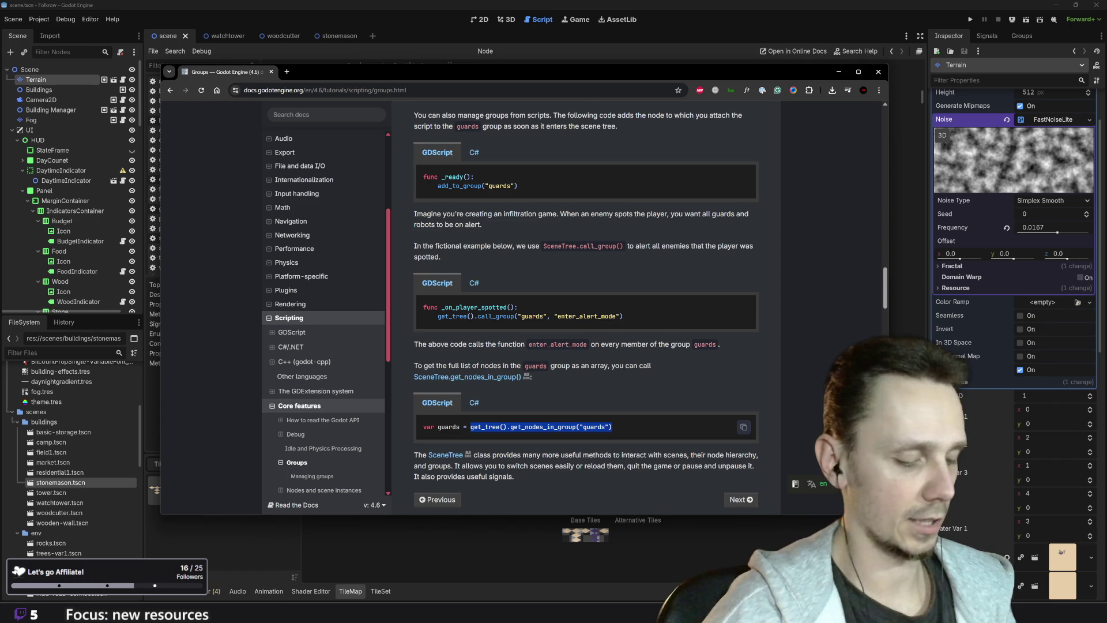
{"action": "mouse_move", "coordinate": [668, 606]}
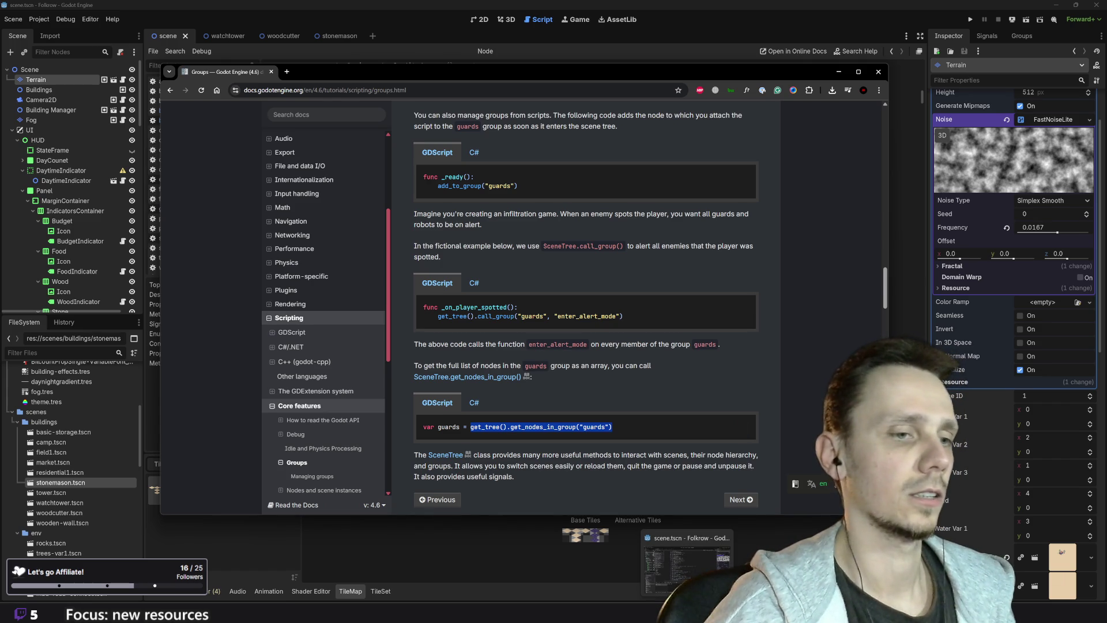
{"action": "left_click", "coordinate": [686, 562]}
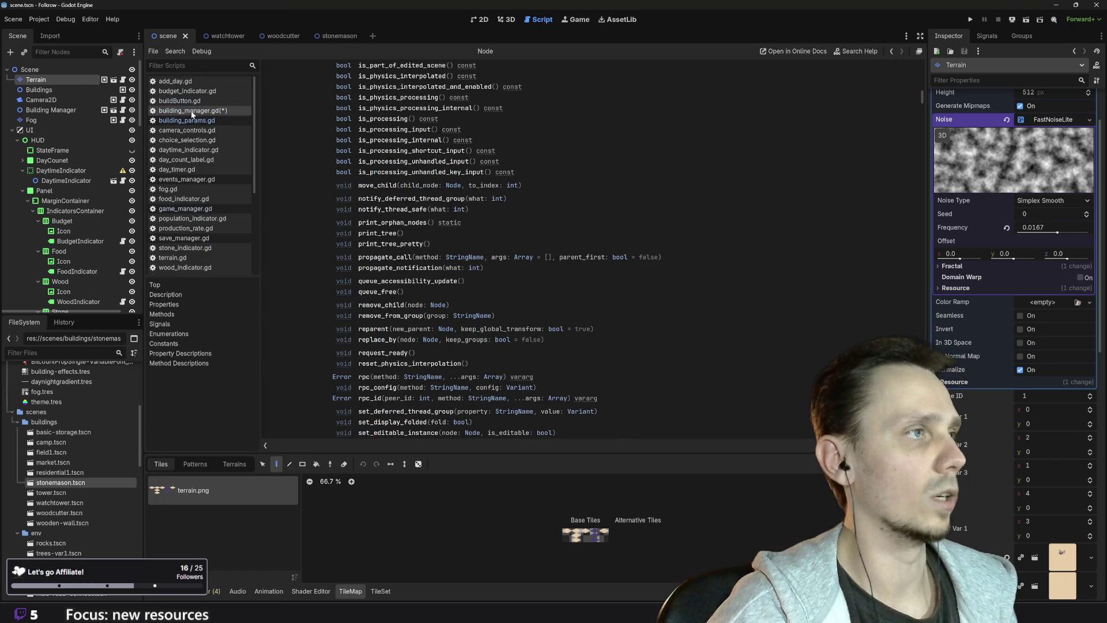
- In building_manager.gd, replace get_groups() on line 231 with get_tree().get_nodes_in_group("woodcutter")
{"action": "left_click", "coordinate": [190, 111]}
{"action": "key", "text": "shift+Left"}
{"action": "key", "text": "shift+Left"}
{"action": "key", "text": "shift+Left"}
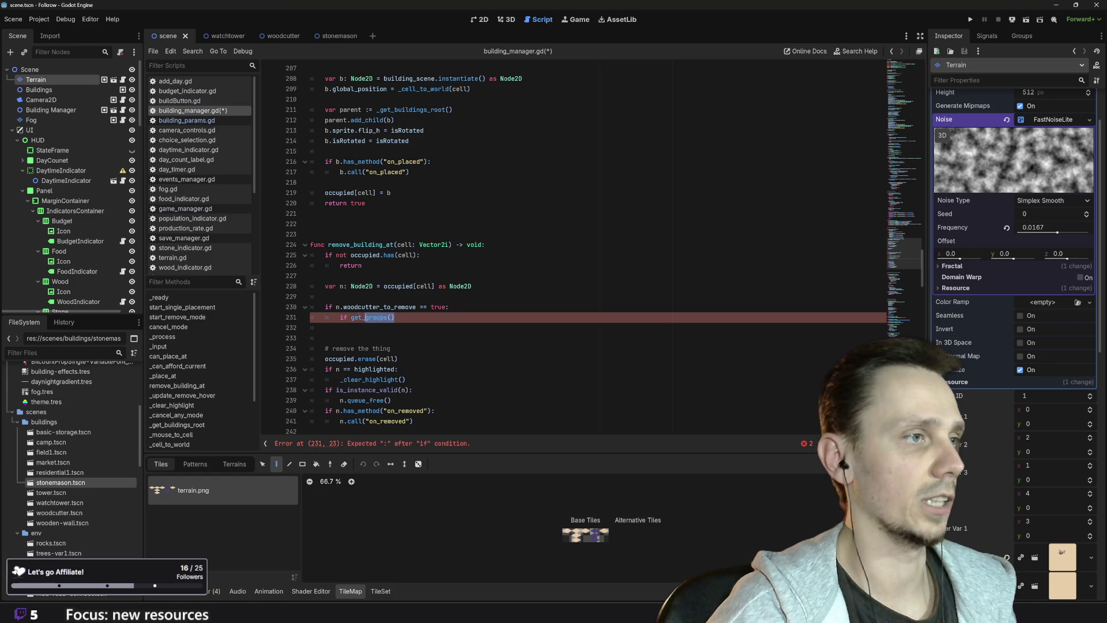
{"action": "key", "text": "ctrl+v"}
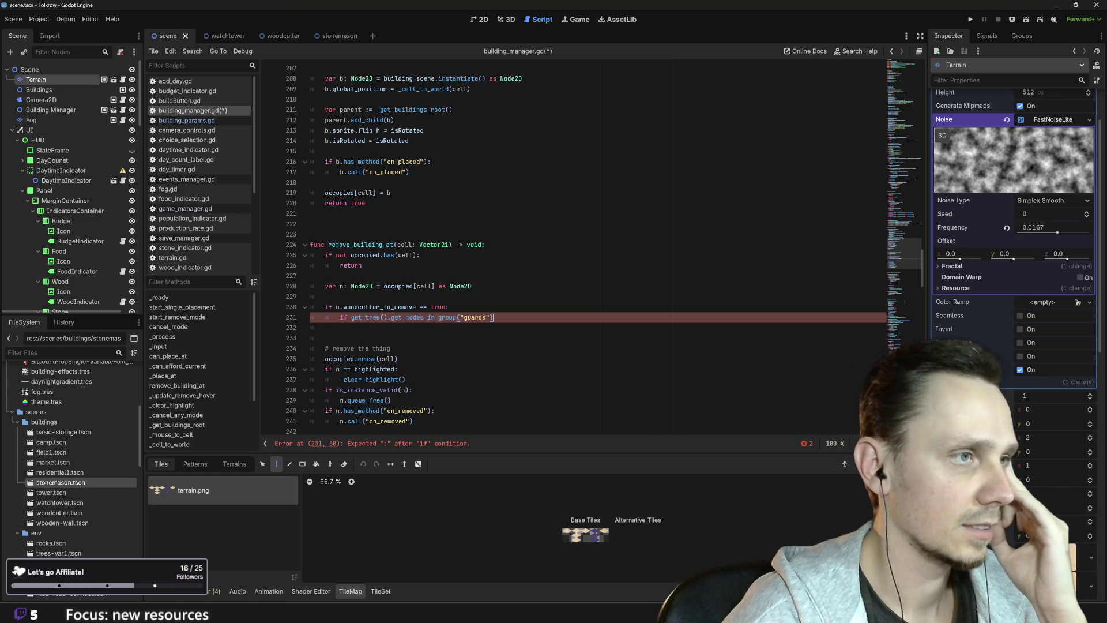
{"action": "double_click", "coordinate": [475, 317]}
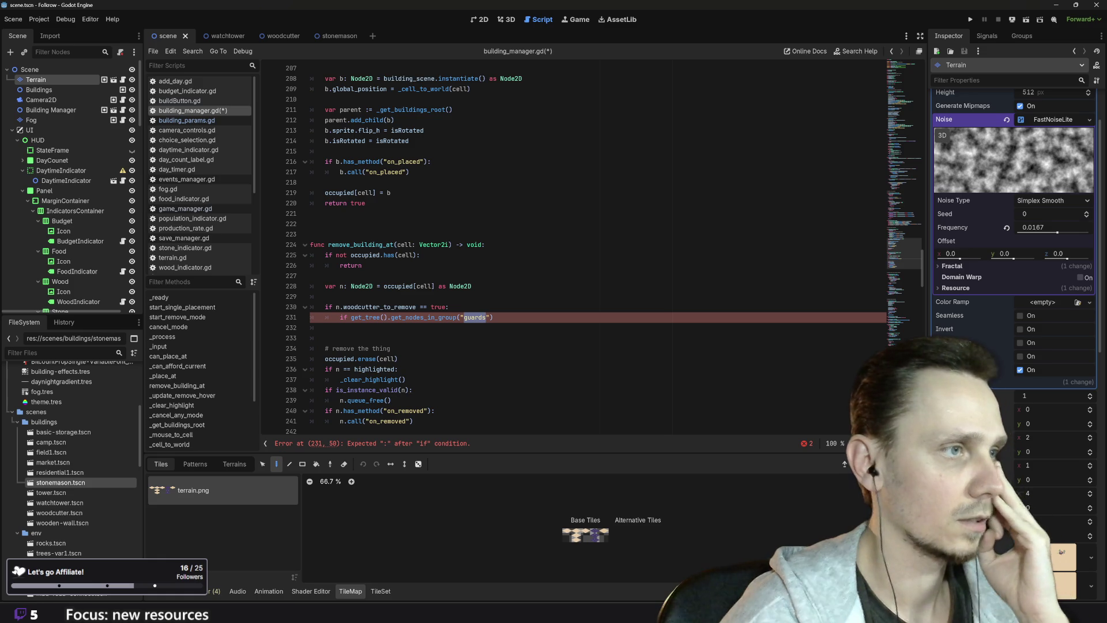
{"action": "type", "text": "woodcutt"}
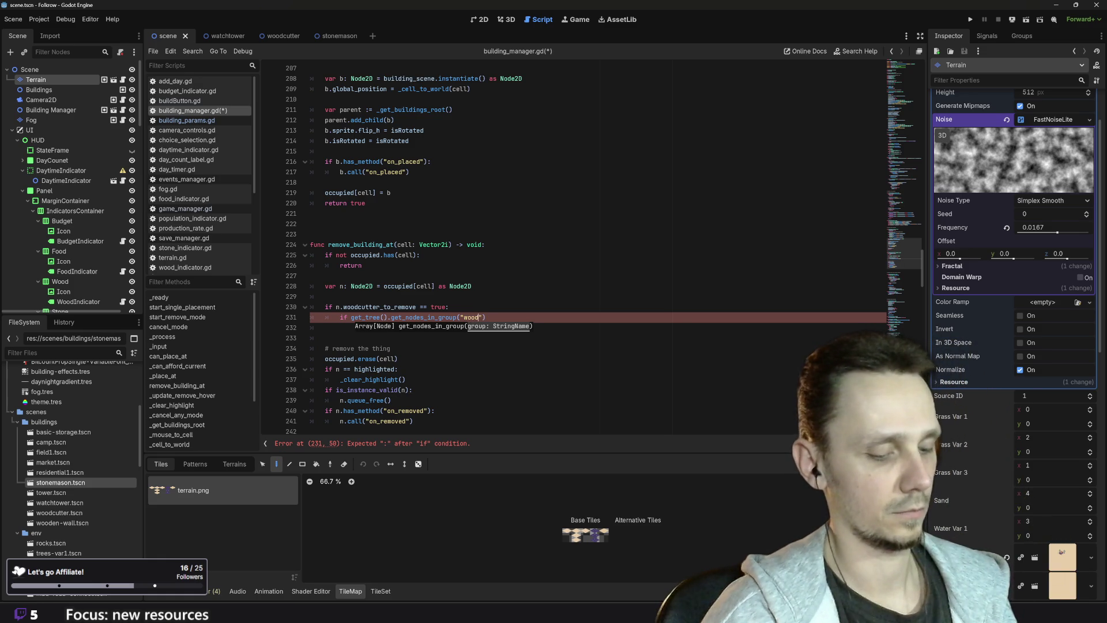
{"action": "type", "text": "er"}
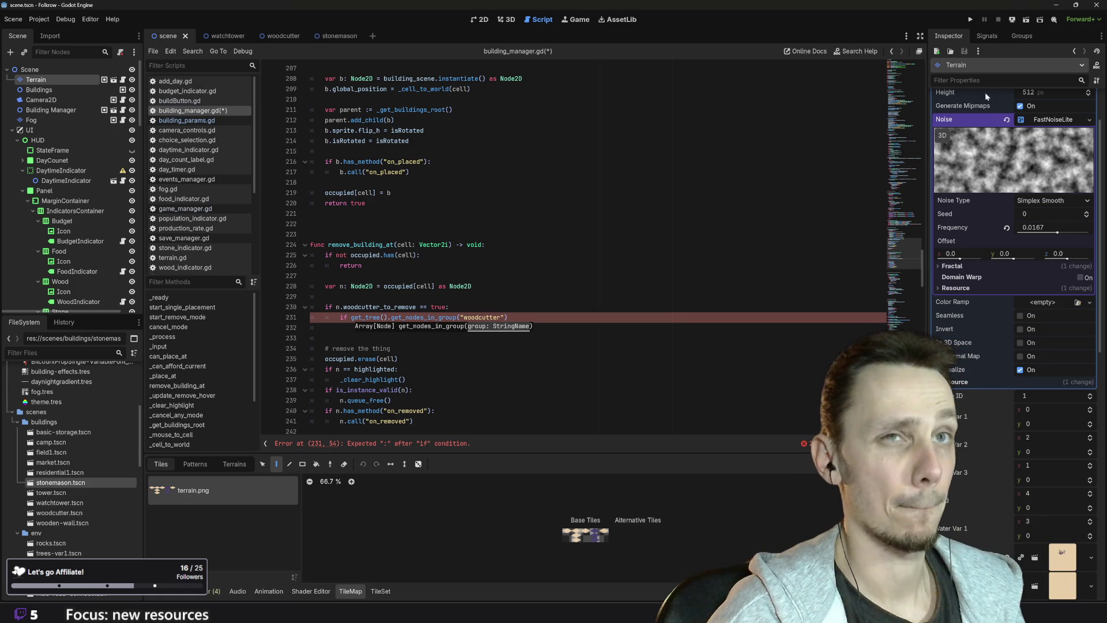
{"action": "left_click", "coordinate": [1020, 37]}
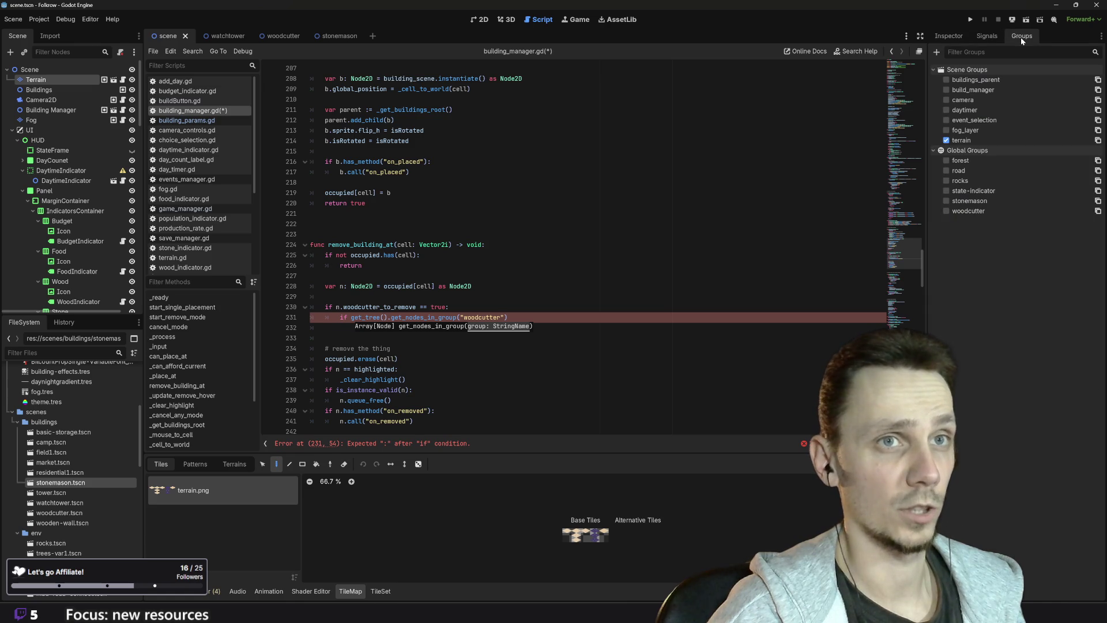
{"action": "left_click", "coordinate": [948, 37]}
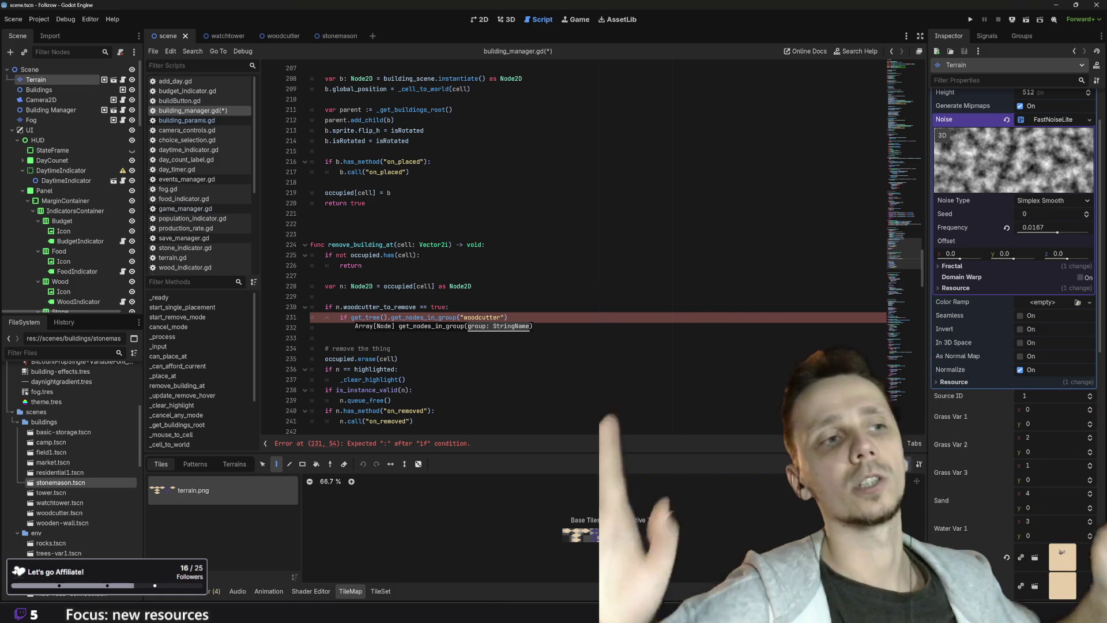
{"action": "type", "text": ")"}
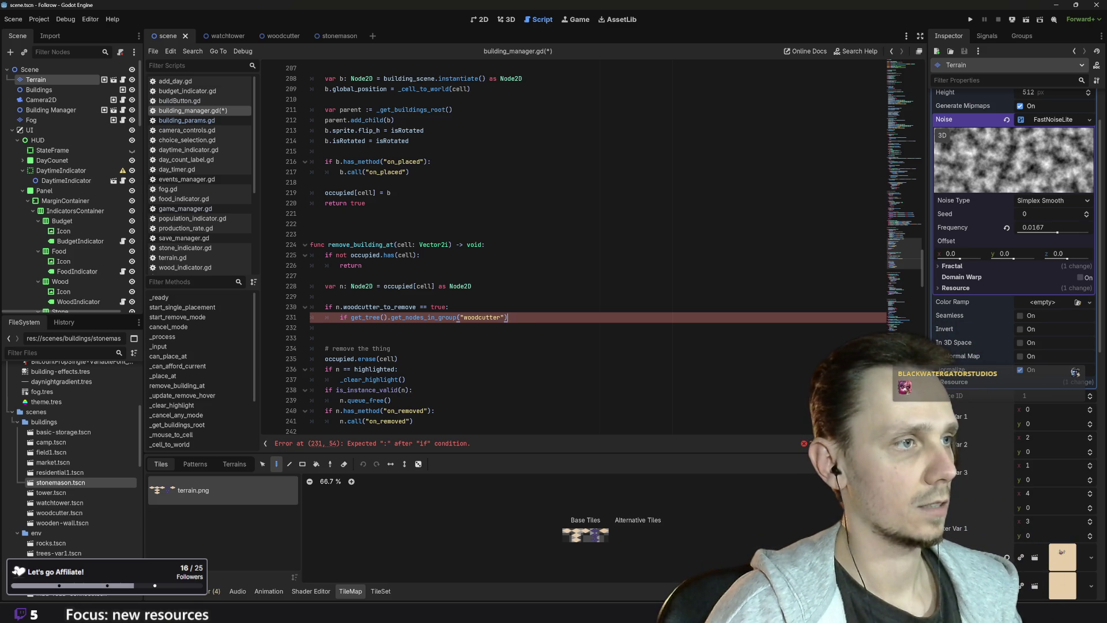
- Append .size() to the woodcutter group query on line 231 using autocomplete
{"action": "type", "text": "."}
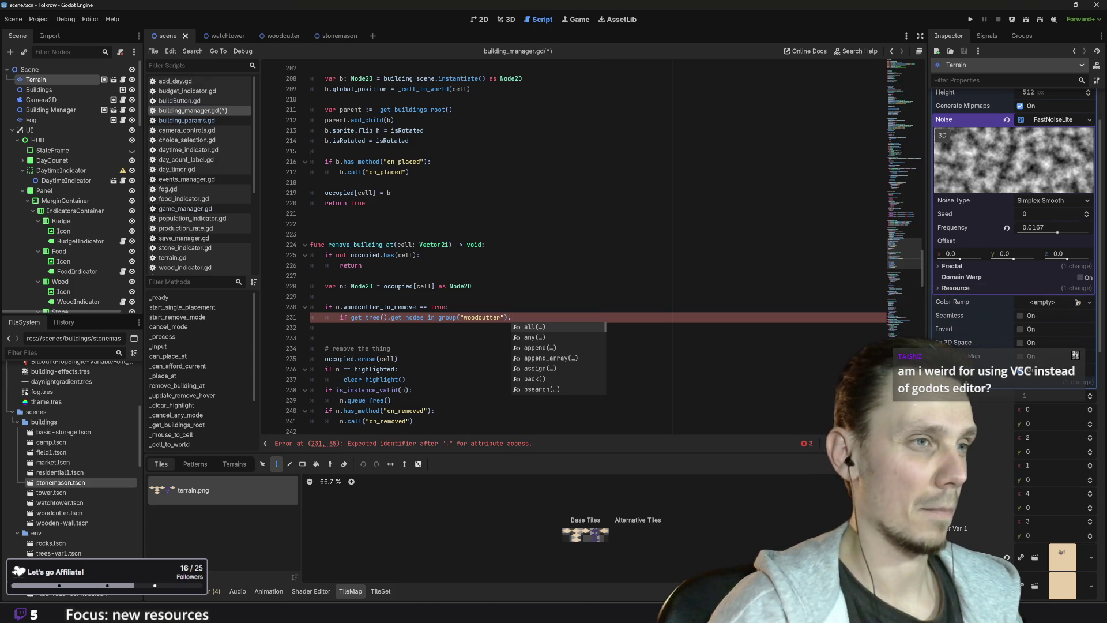
{"action": "scroll", "coordinate": [587, 364], "scroll_direction": "down", "scroll_amount": 7}
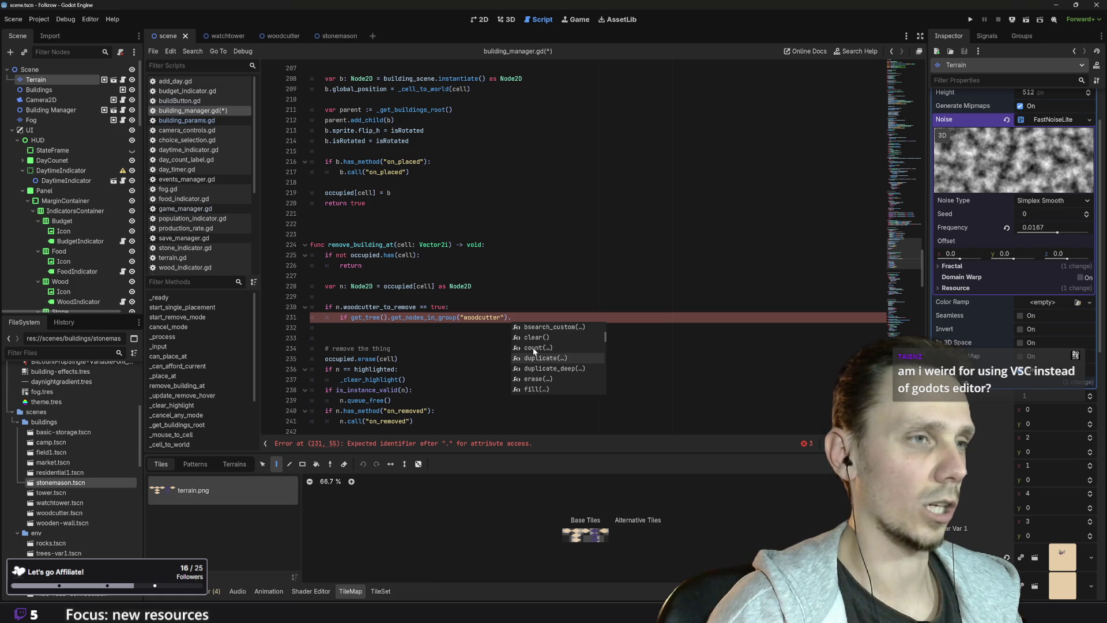
{"action": "scroll", "coordinate": [533, 350], "scroll_direction": "down", "scroll_amount": 3}
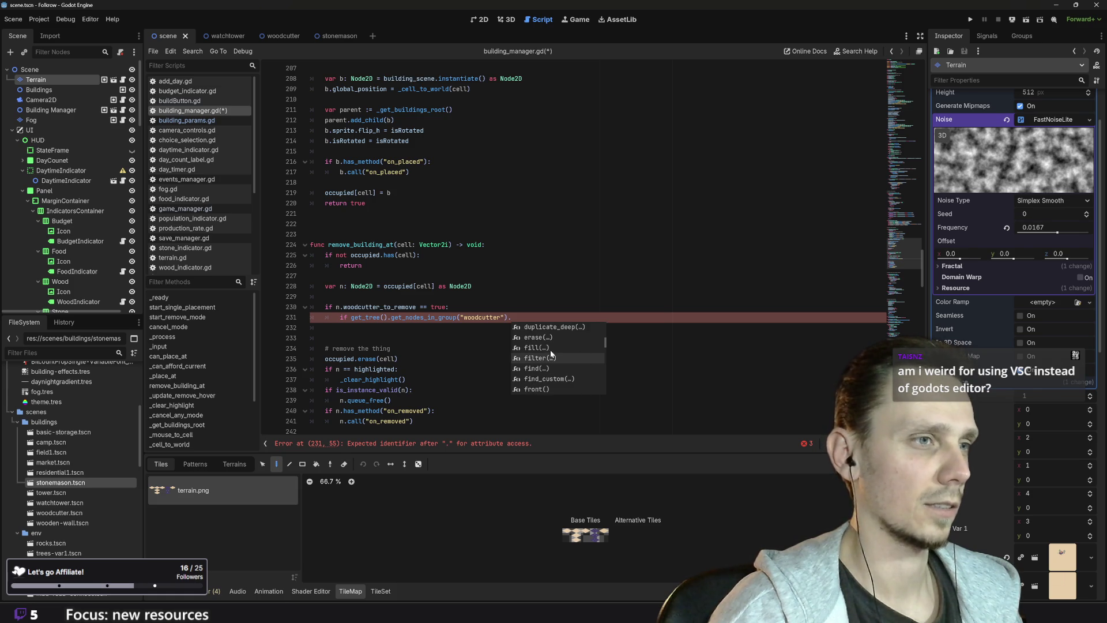
{"action": "scroll", "coordinate": [552, 355], "scroll_direction": "down", "scroll_amount": 2}
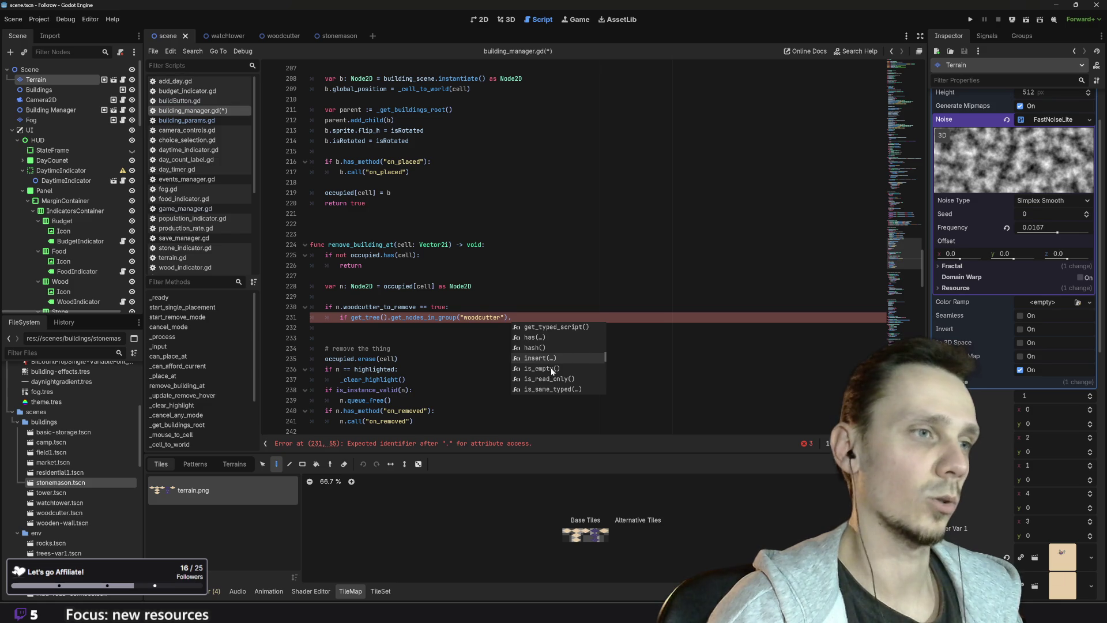
{"action": "scroll", "coordinate": [558, 372], "scroll_direction": "down", "scroll_amount": 2}
{"action": "scroll", "coordinate": [558, 373], "scroll_direction": "down", "scroll_amount": 1}
{"action": "scroll", "coordinate": [559, 374], "scroll_direction": "down", "scroll_amount": 4}
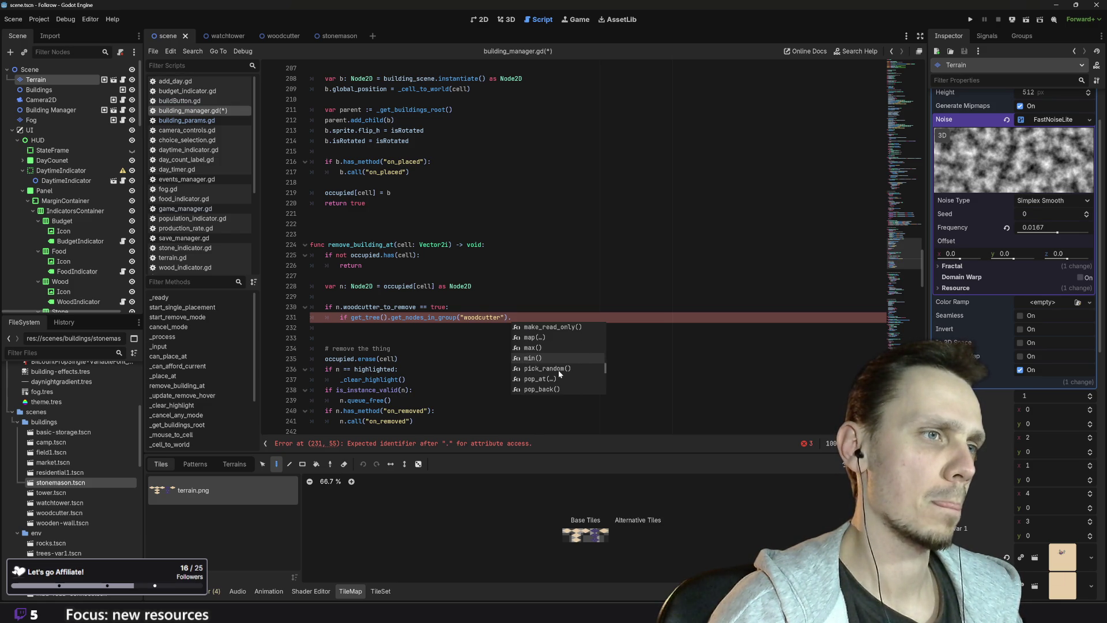
{"action": "scroll", "coordinate": [558, 374], "scroll_direction": "down", "scroll_amount": 5}
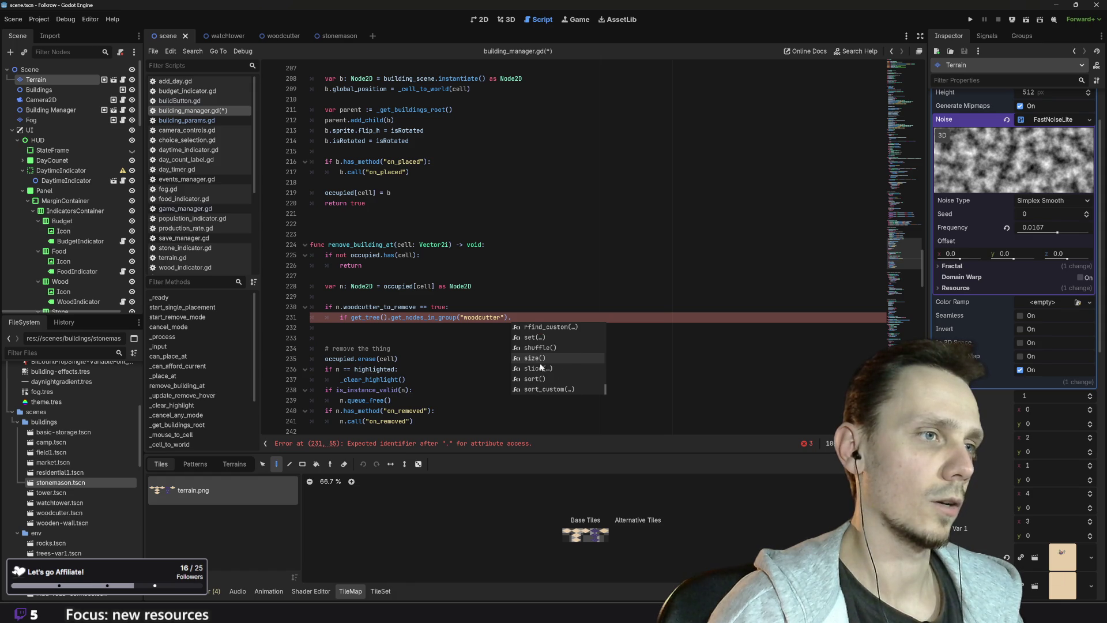
{"action": "left_click", "coordinate": [535, 359]}
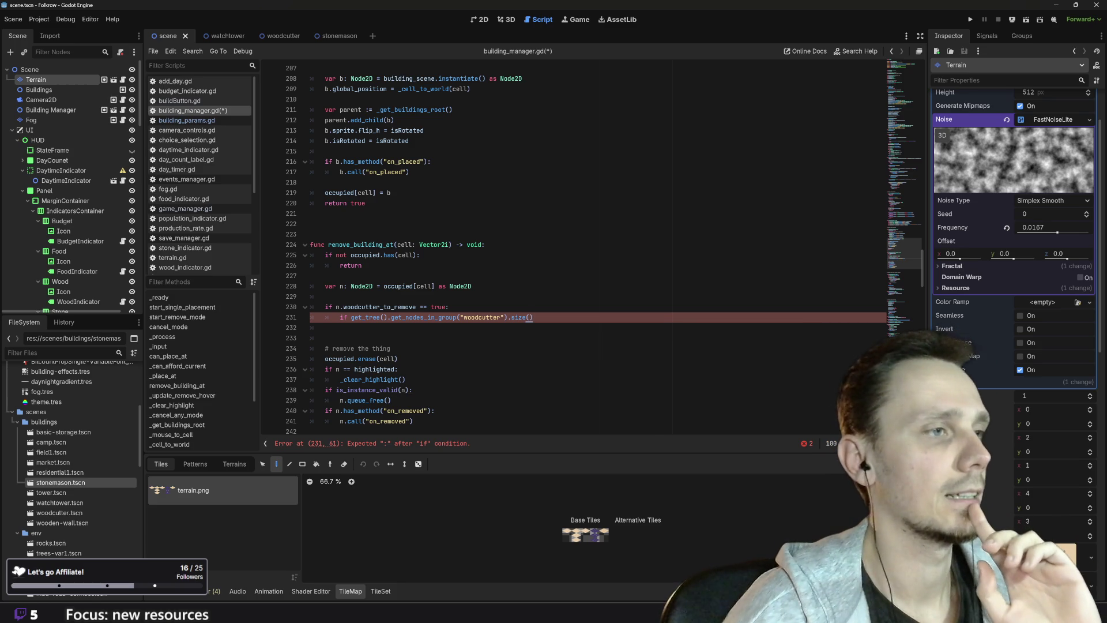
- End line 231 with '> 0:' and start its indented body line
{"action": "mouse_move", "coordinate": [438, 318]}
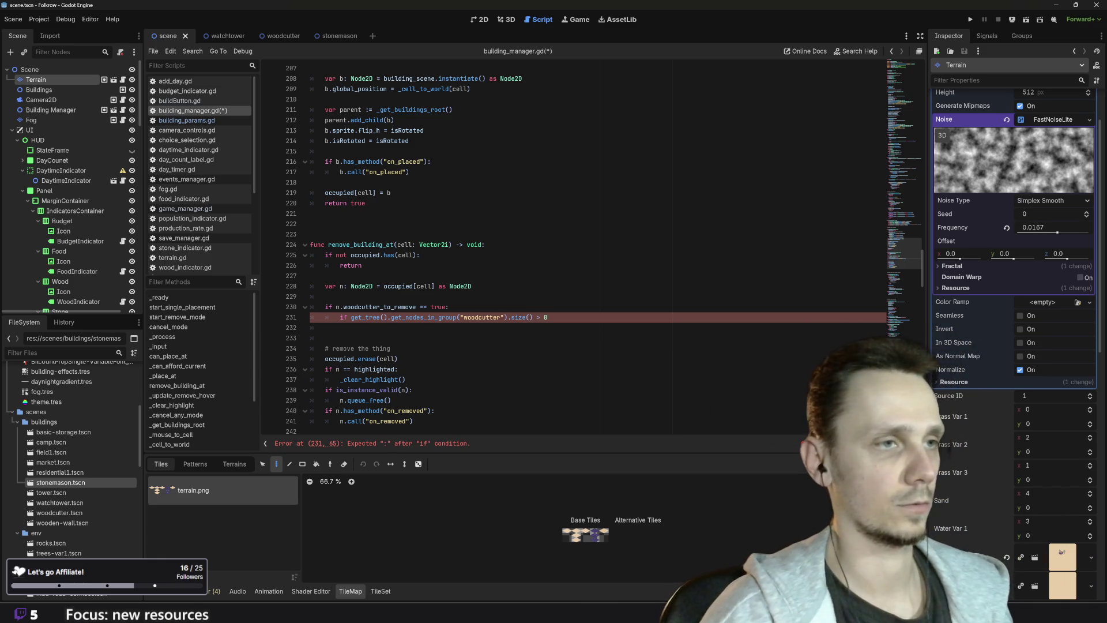
{"action": "type", "text": ":"}
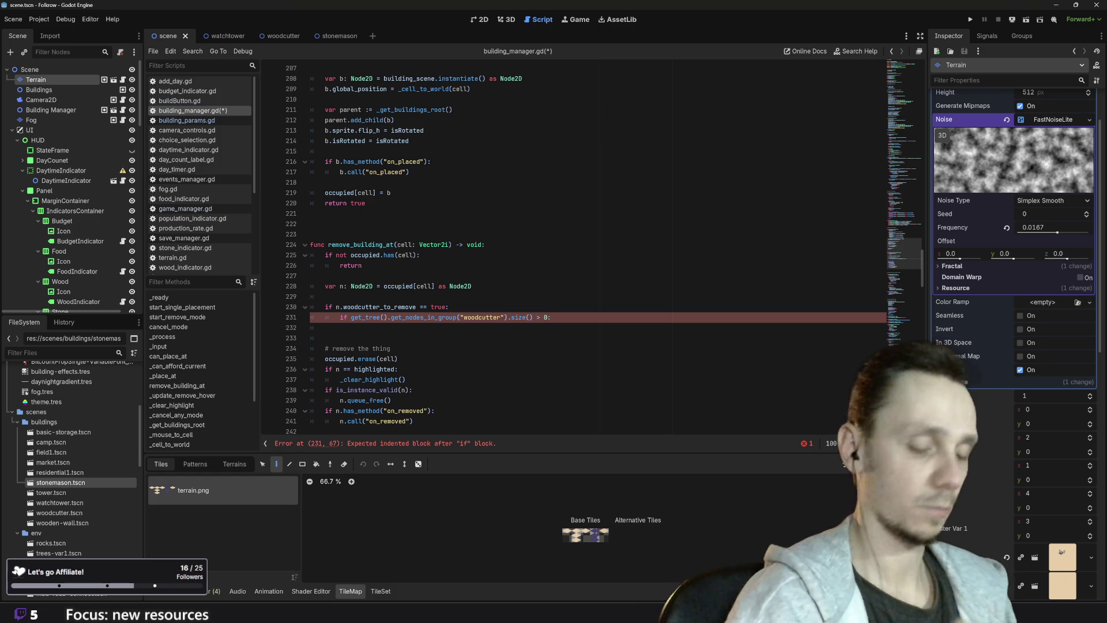
{"action": "key", "text": "Return"}
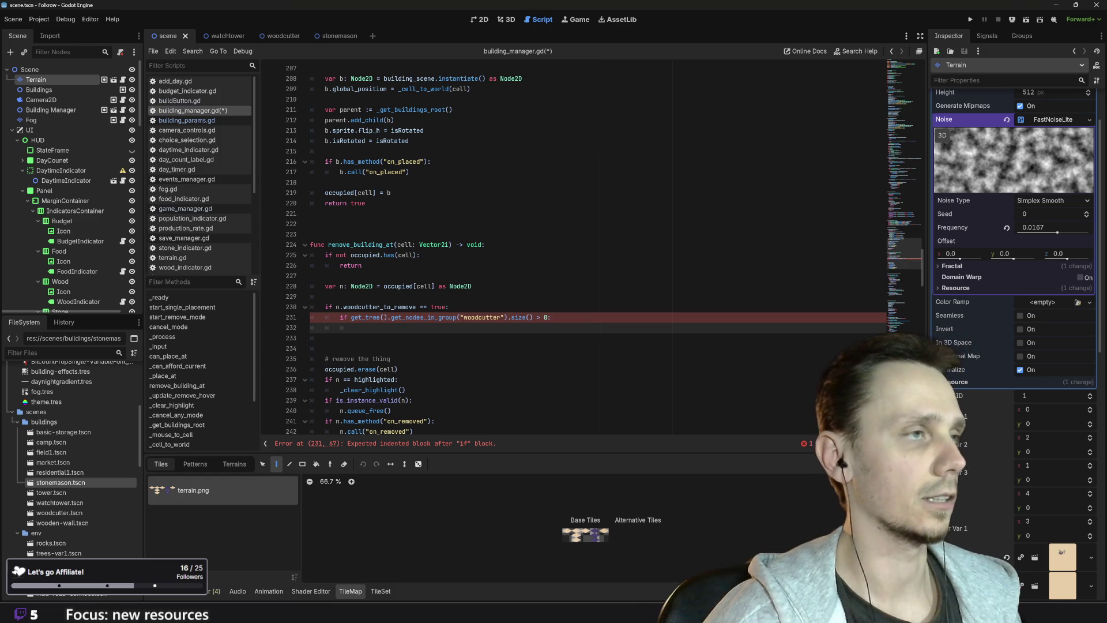
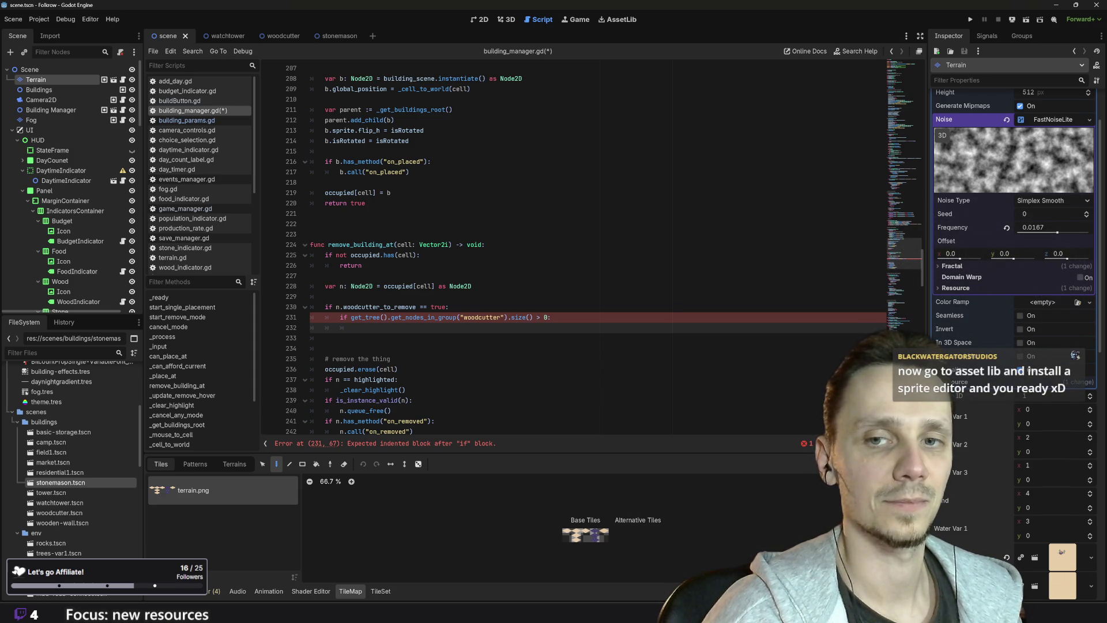
- Cut the erase-and-free removal lines and paste them indented inside the woodcutter-count if block
{"action": "scroll", "coordinate": [577, 254], "scroll_direction": "down", "scroll_amount": 2}
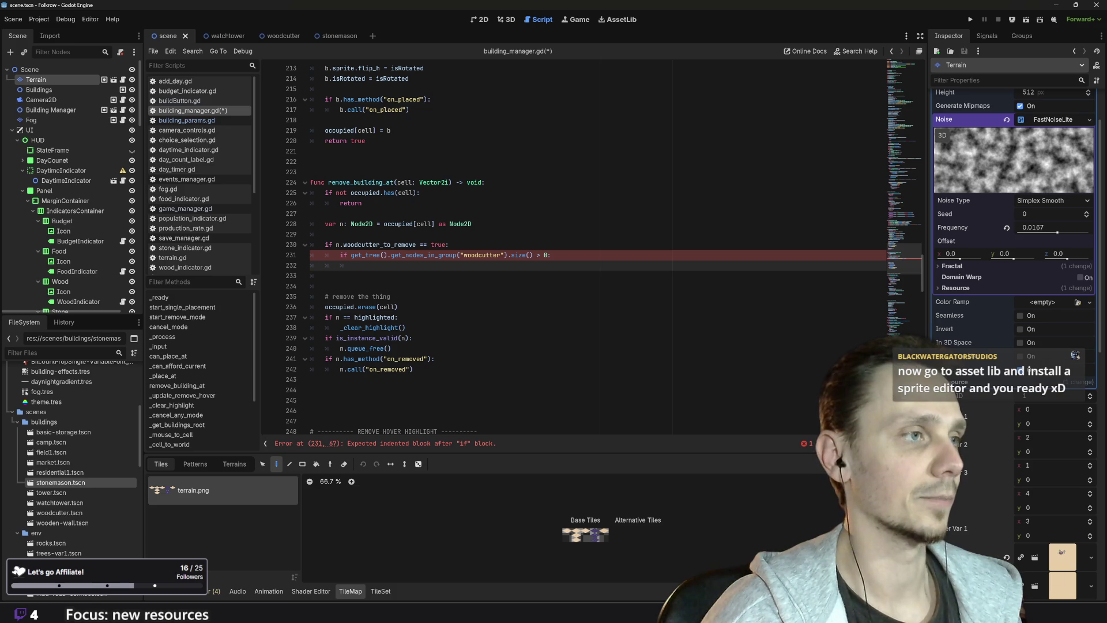
{"action": "mouse_move", "coordinate": [414, 369]}
{"action": "left_mouse_down"}
{"action": "mouse_move", "coordinate": [323, 317]}
{"action": "mouse_move", "coordinate": [311, 283]}
{"action": "mouse_move", "coordinate": [310, 297]}
{"action": "left_mouse_up"}
{"action": "key", "text": "ctrl+c"}
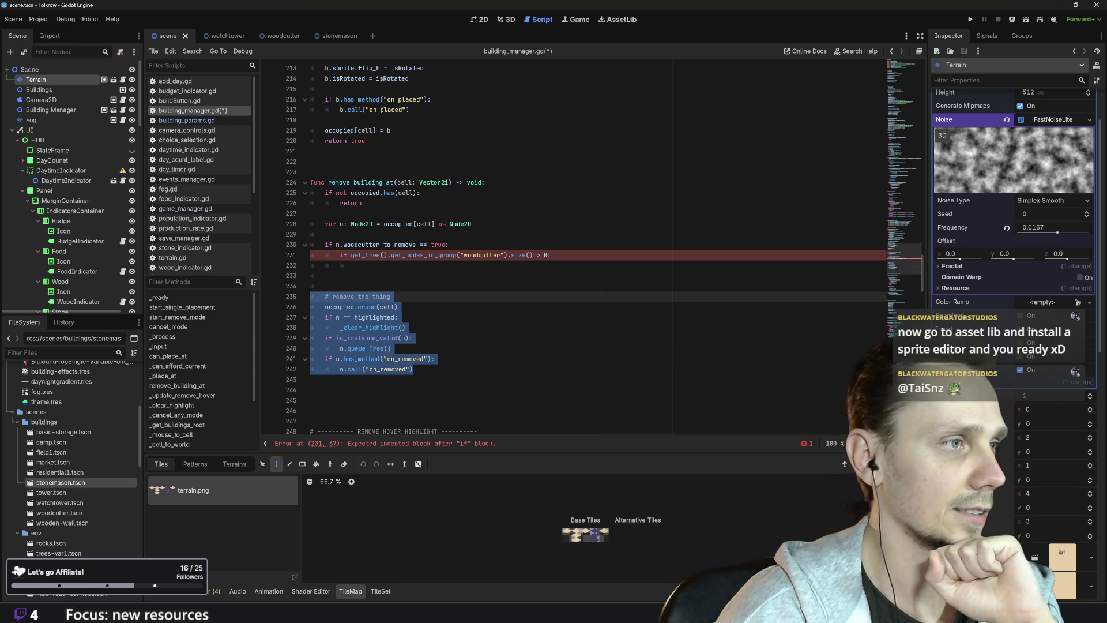
{"action": "key", "text": "Delete"}
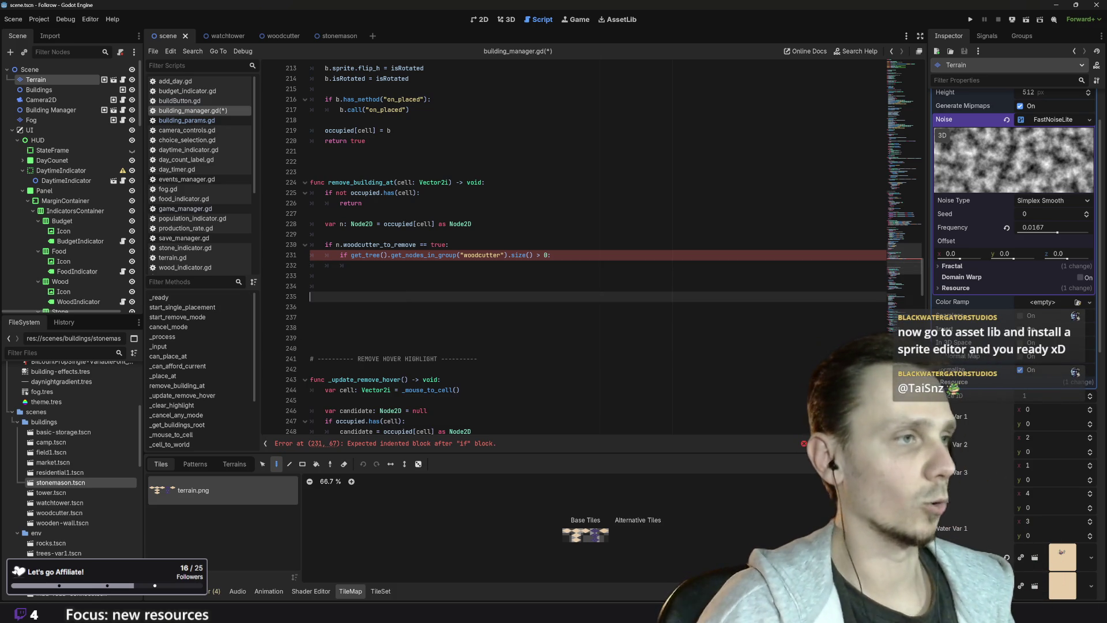
{"action": "key", "text": "BackSpace"}
{"action": "key", "text": "BackSpace"}
{"action": "key", "text": "BackSpace"}
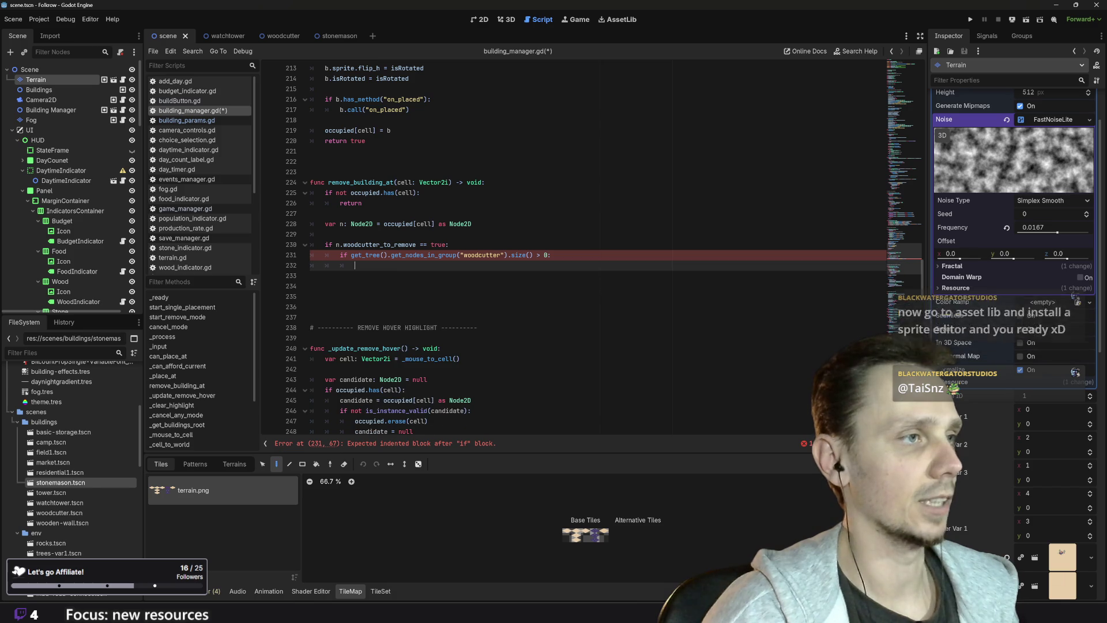
{"action": "key", "text": "ctrl+v"}
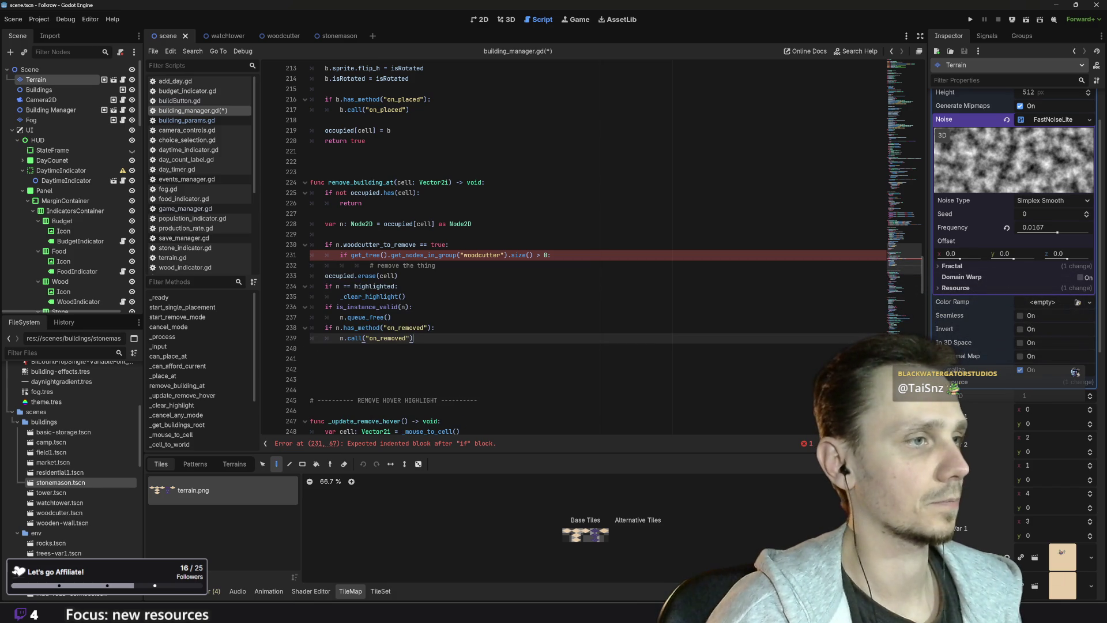
{"action": "left_click", "coordinate": [312, 275], "text": "shift"}
{"action": "key", "text": "Tab"}
{"action": "key", "text": "Tab"}
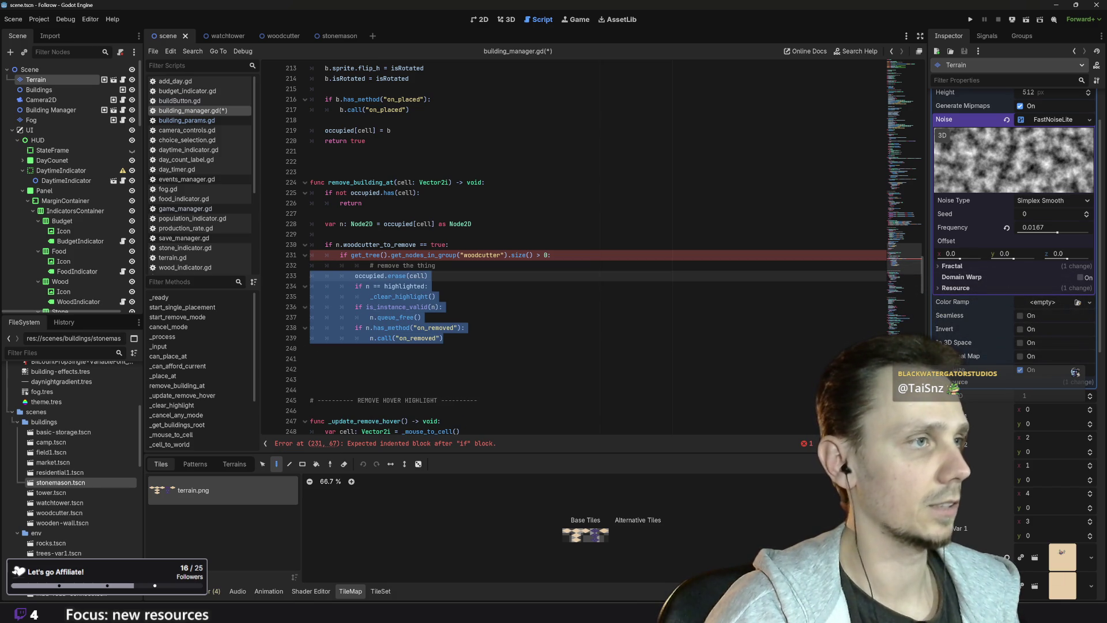
{"action": "left_click", "coordinate": [370, 265]}
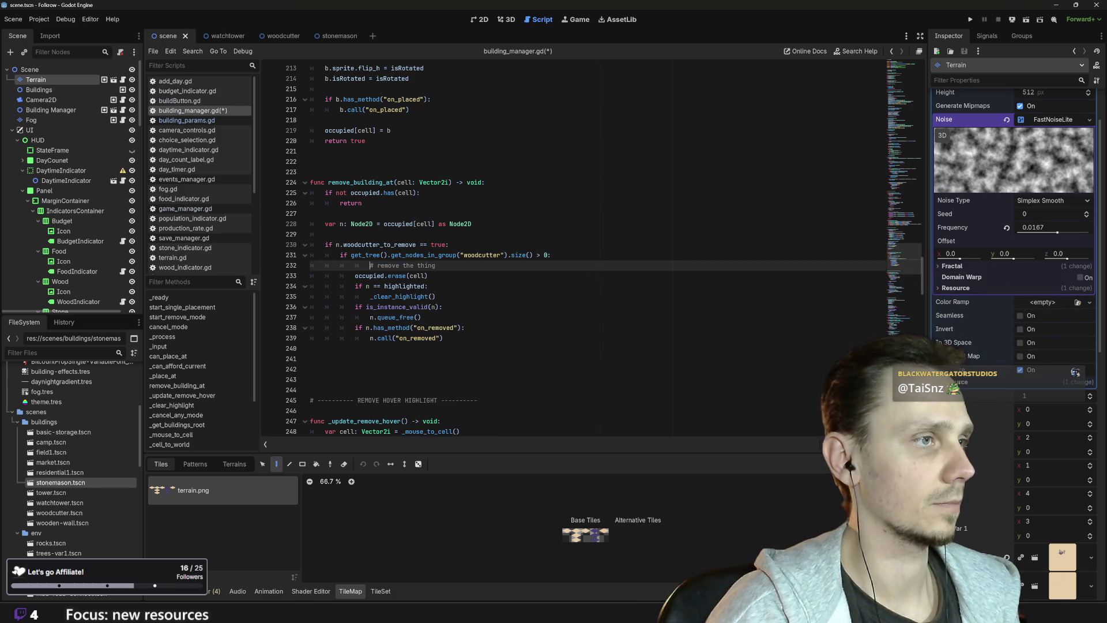
{"action": "key", "text": "BackSpace"}
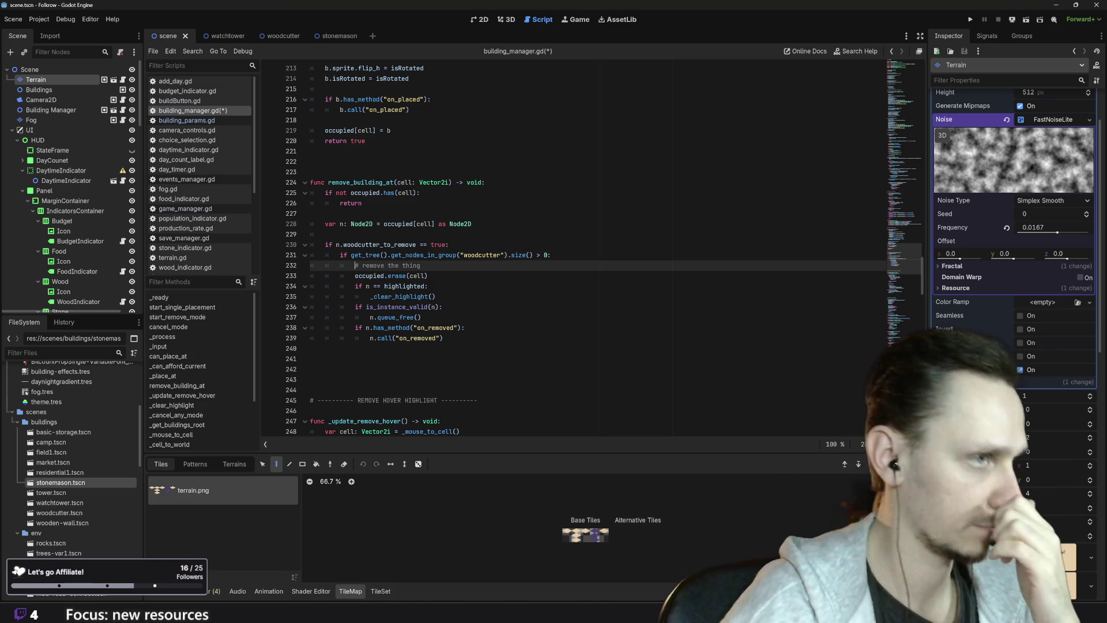
{"action": "left_click", "coordinate": [443, 338]}
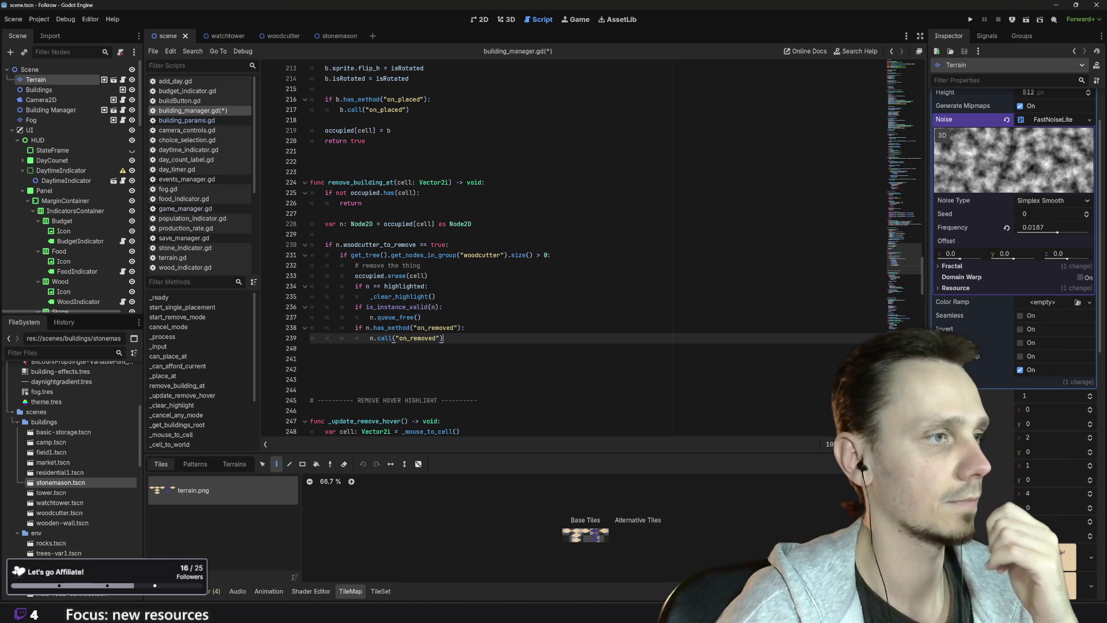
- Add an else: branch after the removal code with a print call in its body
{"action": "key", "text": "Return"}
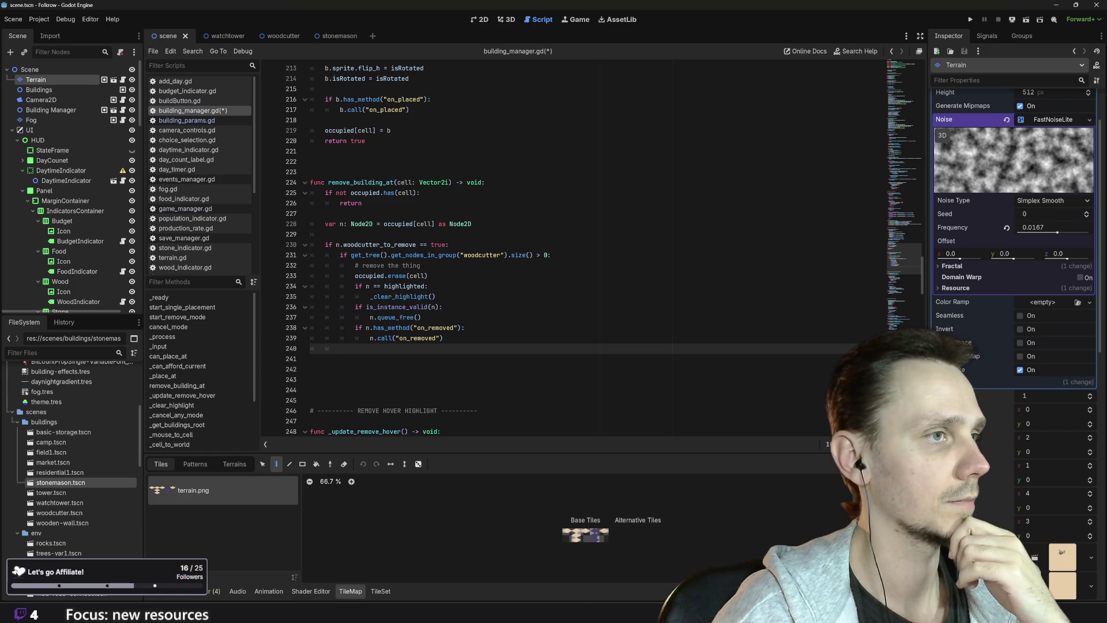
{"action": "type", "text": "else:"}
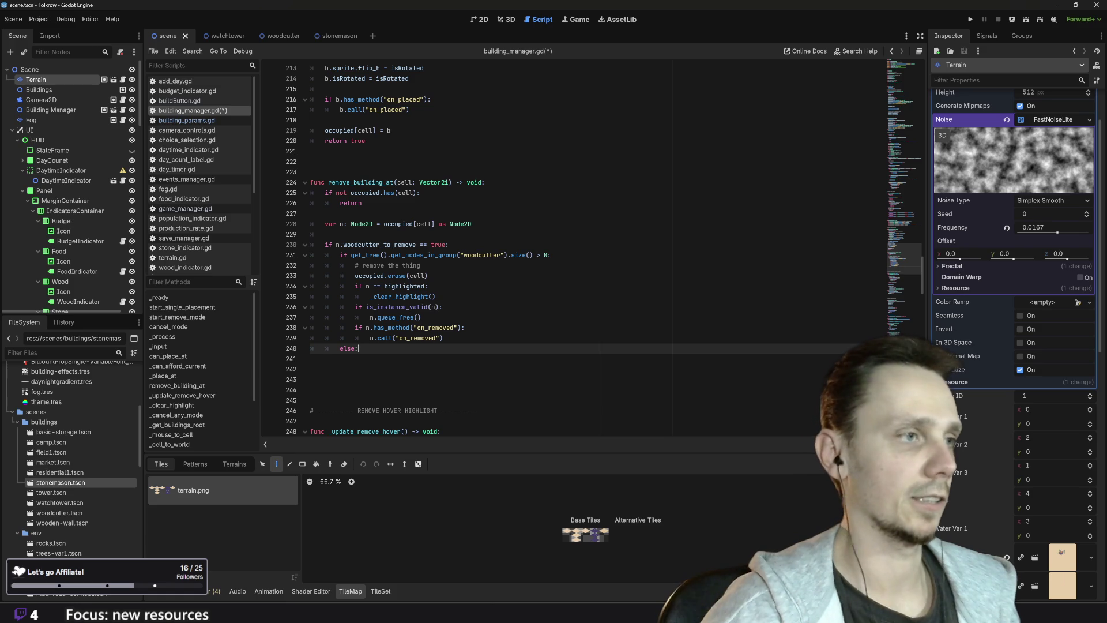
{"action": "key", "text": "Return"}
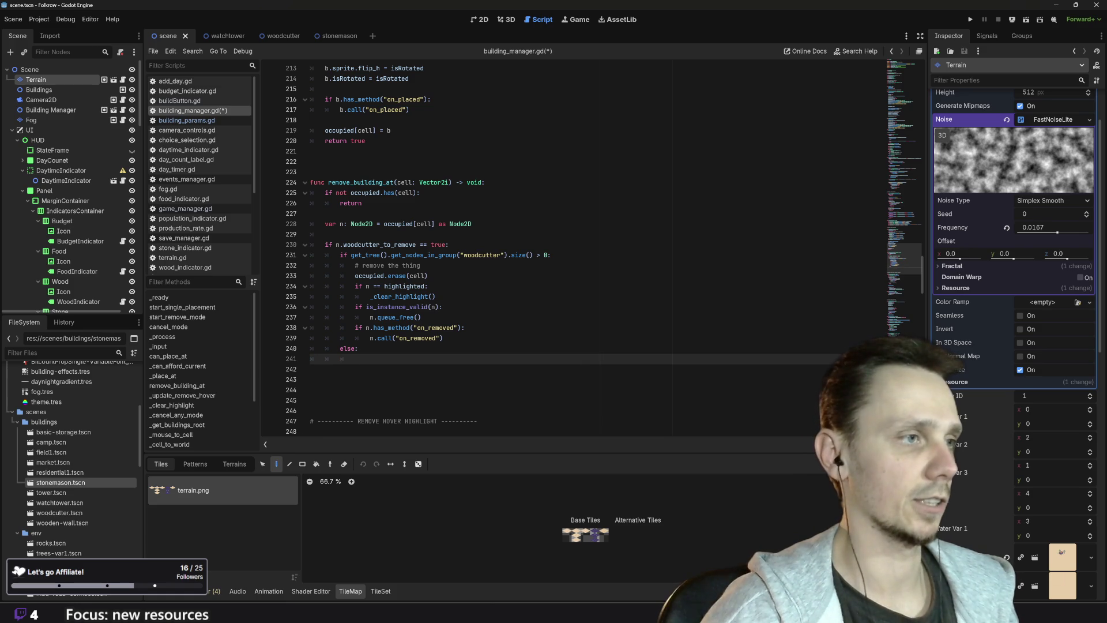
{"action": "type", "text": "rin"}
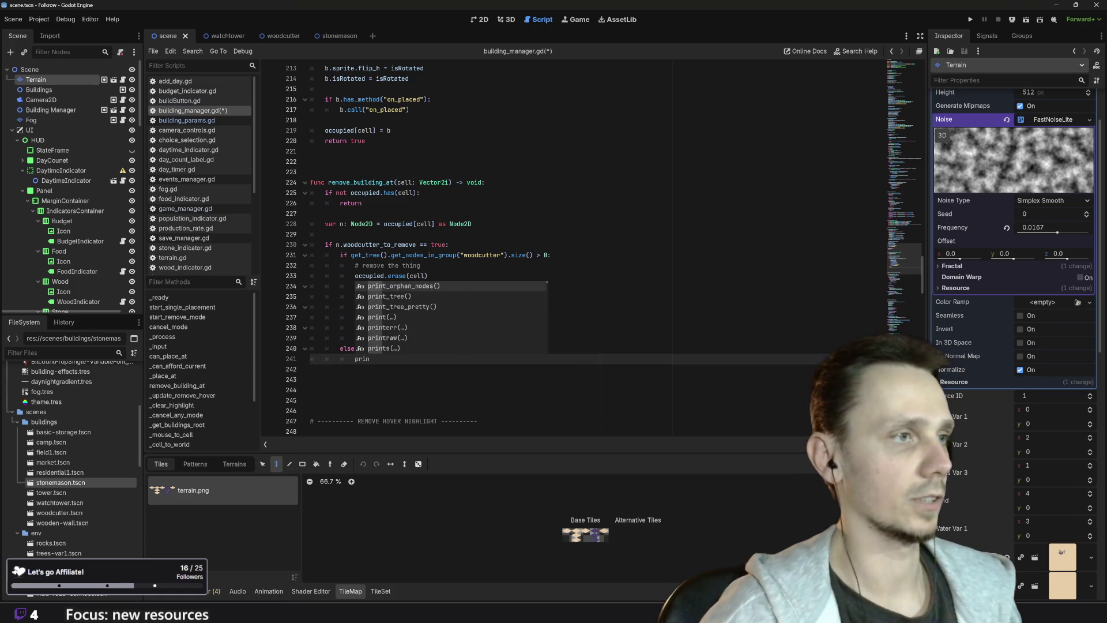
{"action": "key", "text": "Down"}
{"action": "key", "text": "Down"}
{"action": "key", "text": "Down"}
{"action": "key", "text": "Return"}
- Fill the print call with the message "need woodcutter to remove"
{"action": "type", "text": "\""}
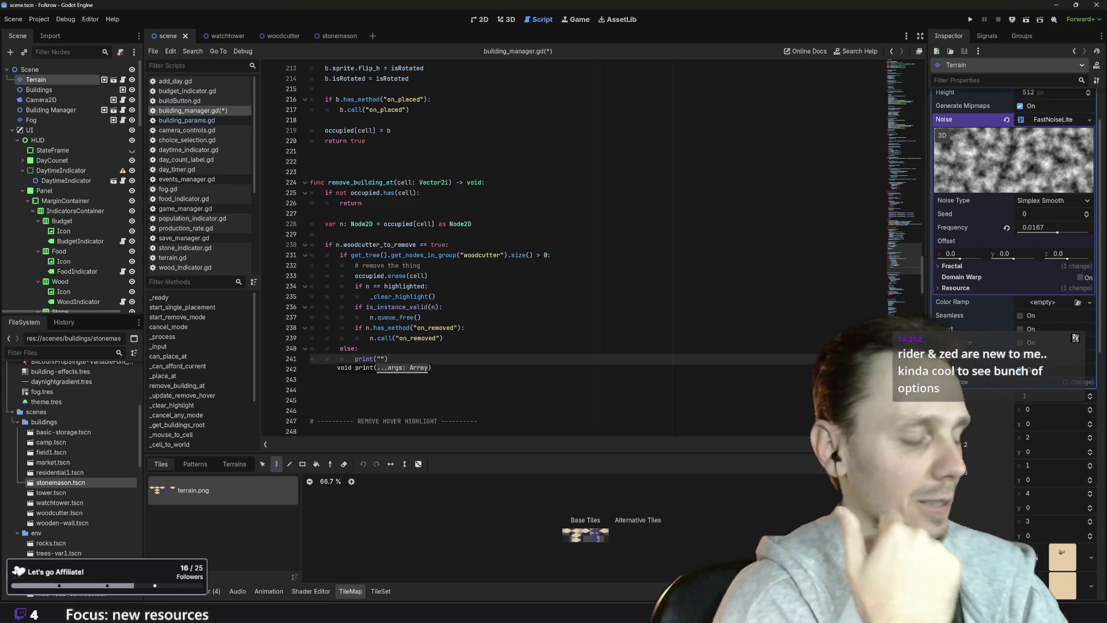
{"action": "type", "text": "need wood"}
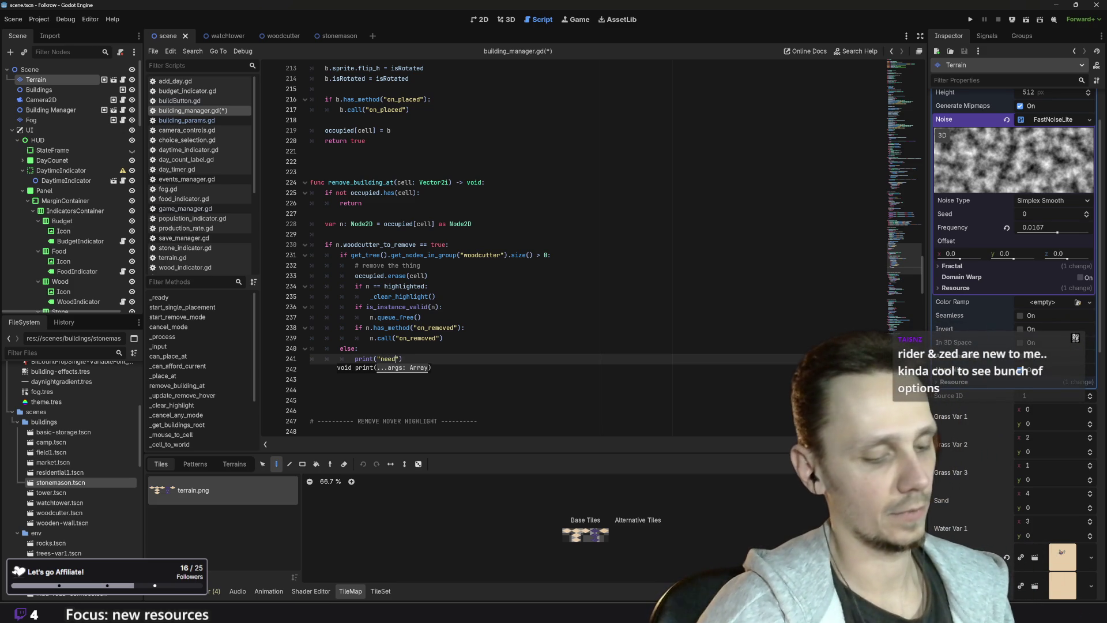
{"action": "type", "text": "cuttere"}
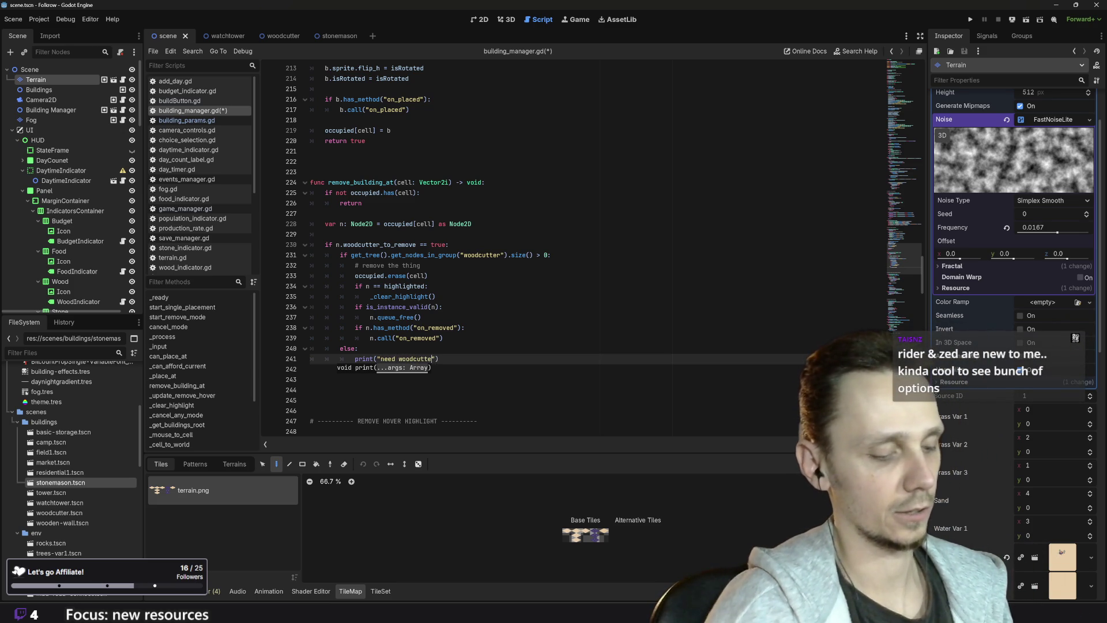
{"action": "key", "text": "BackSpace"}
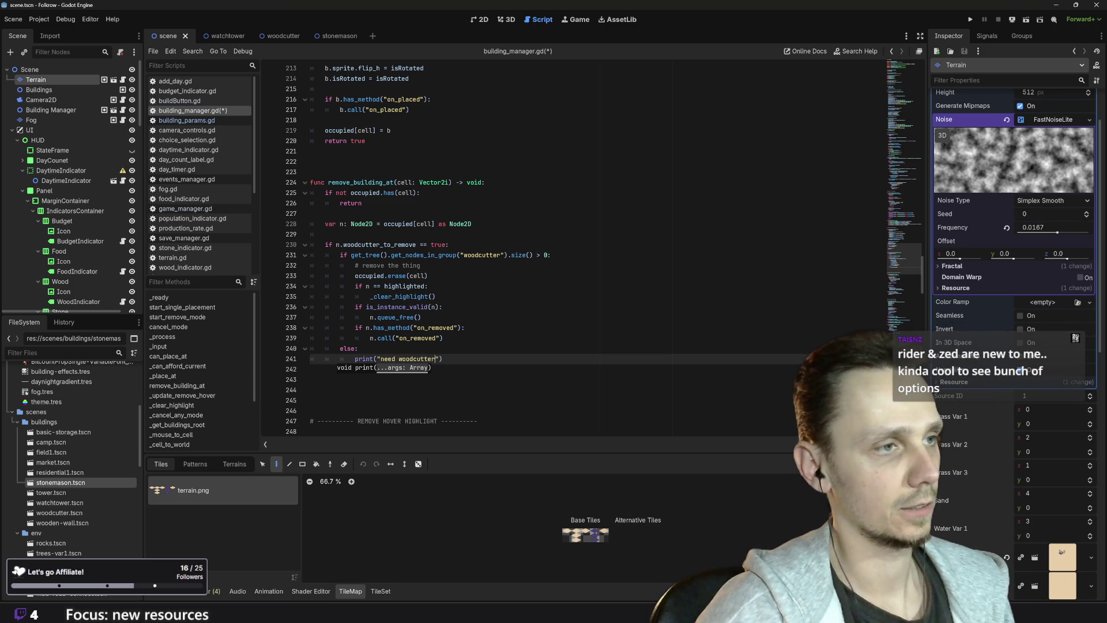
{"action": "type", "text": "mrem"}
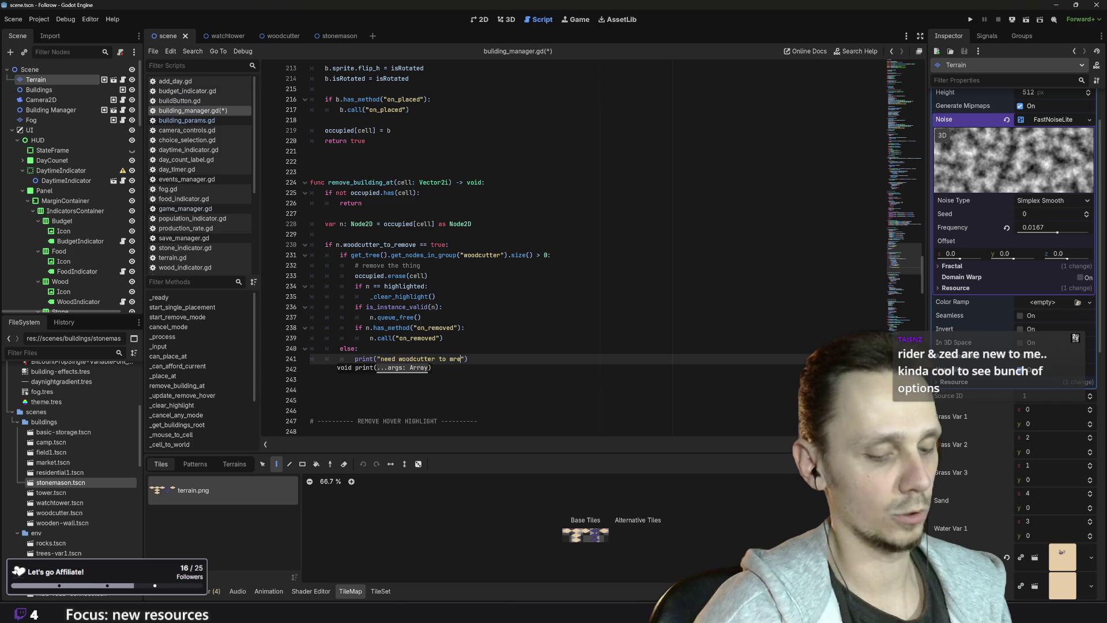
{"action": "key", "text": "BackSpace"}
{"action": "key", "text": "BackSpace"}
{"action": "key", "text": "BackSpace"}
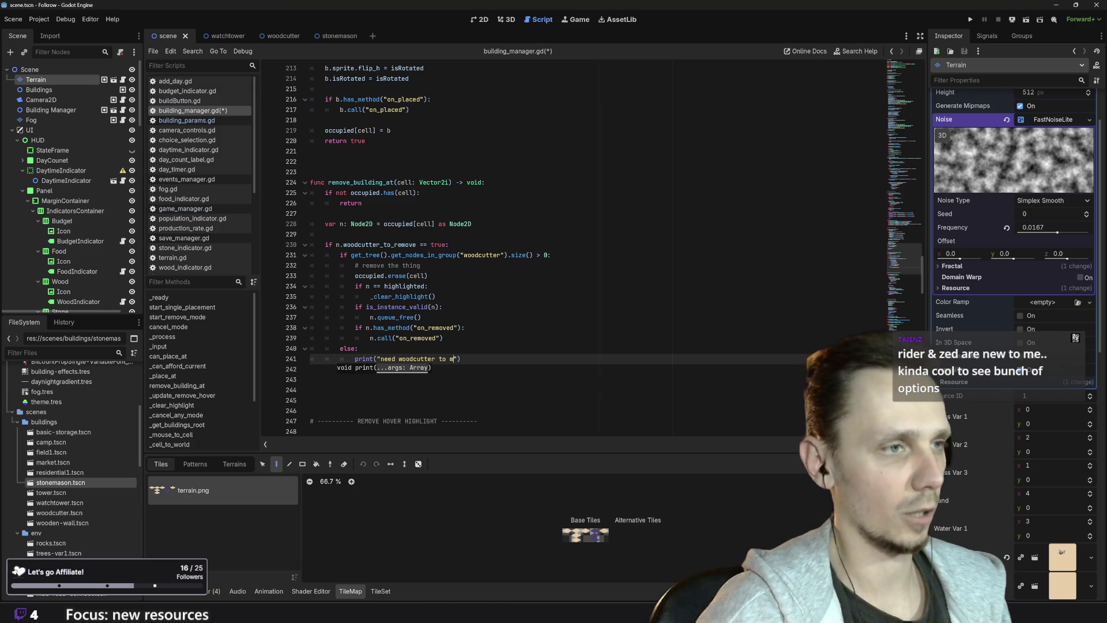
{"action": "type", "text": "remove"}
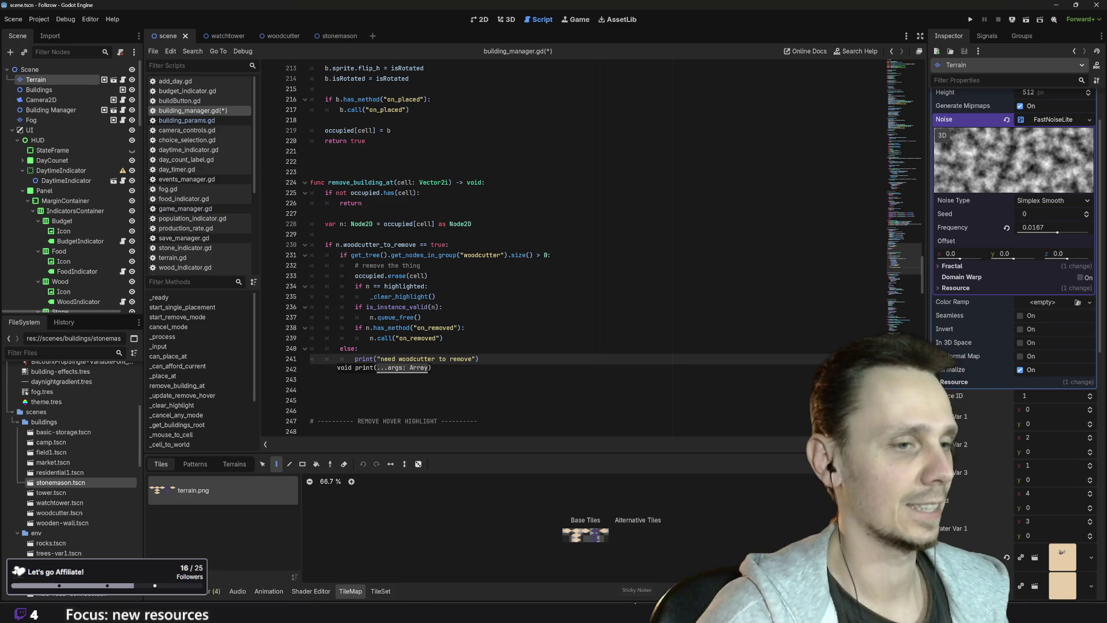
{"action": "mouse_move", "coordinate": [669, 615]}
{"action": "type", "text": ")"}
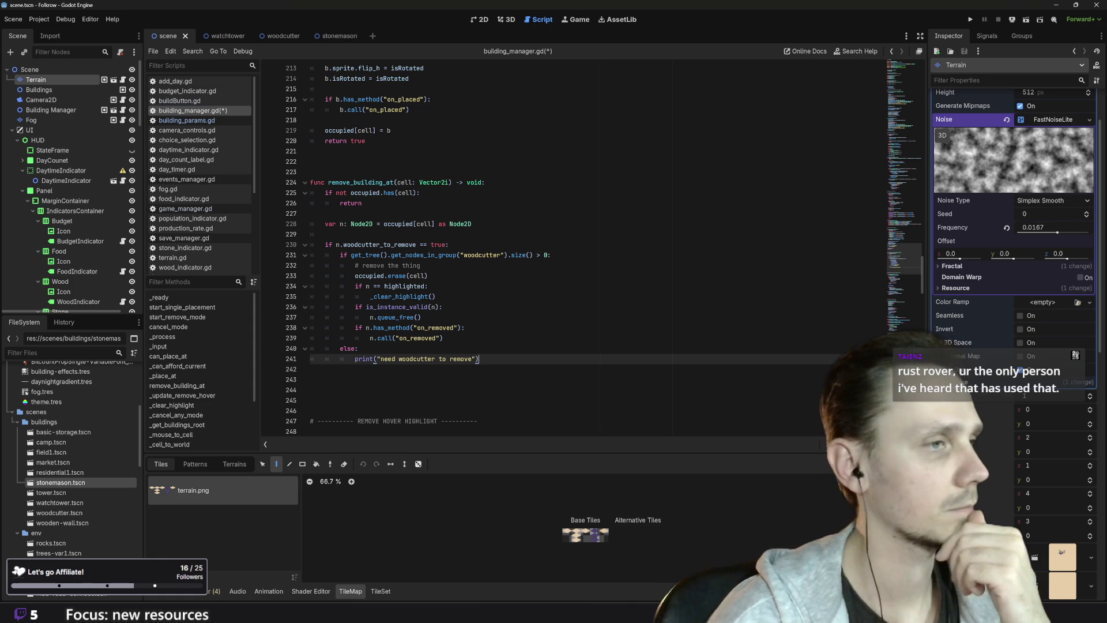
{"action": "left_click", "coordinate": [394, 337]}
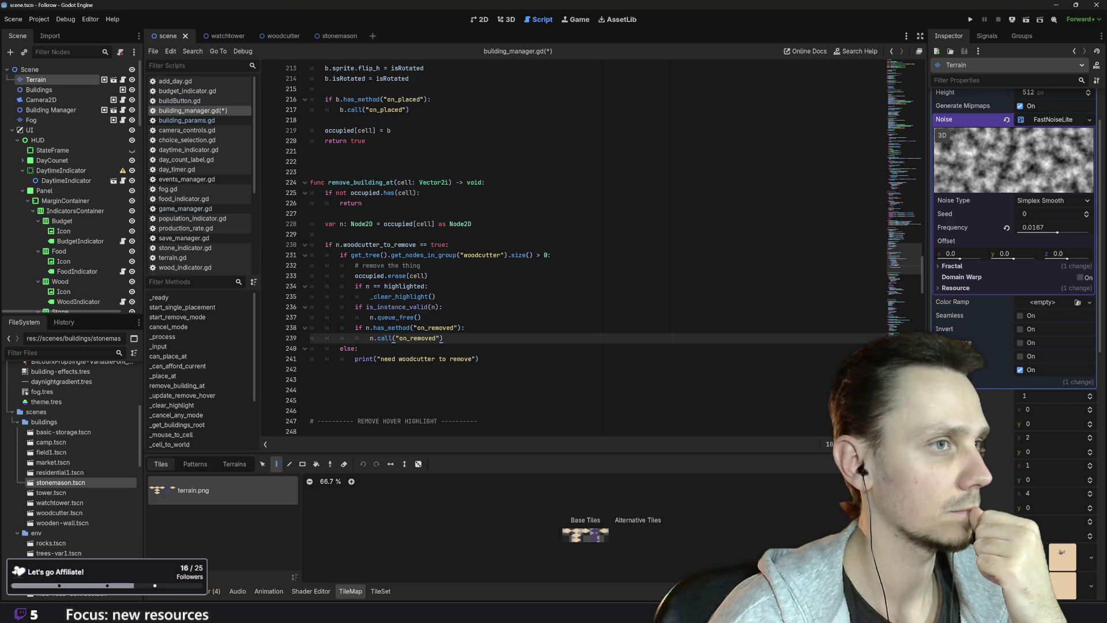
{"action": "left_click", "coordinate": [539, 254]}
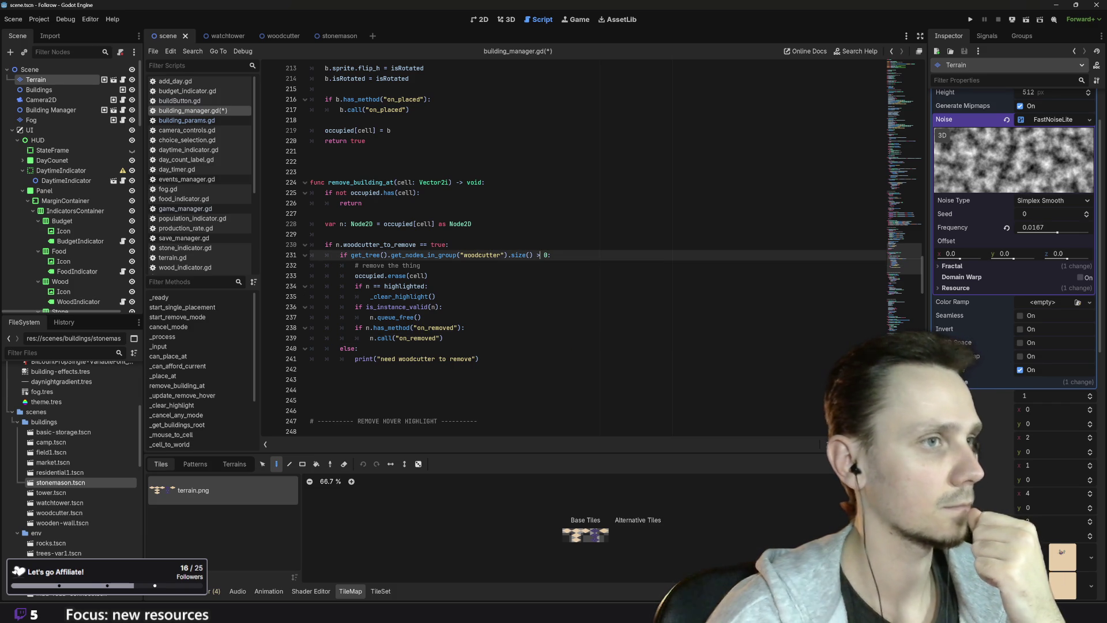
- Replace the greater-than sign in the woodcutter check with =
{"action": "key", "text": "BackSpace"}
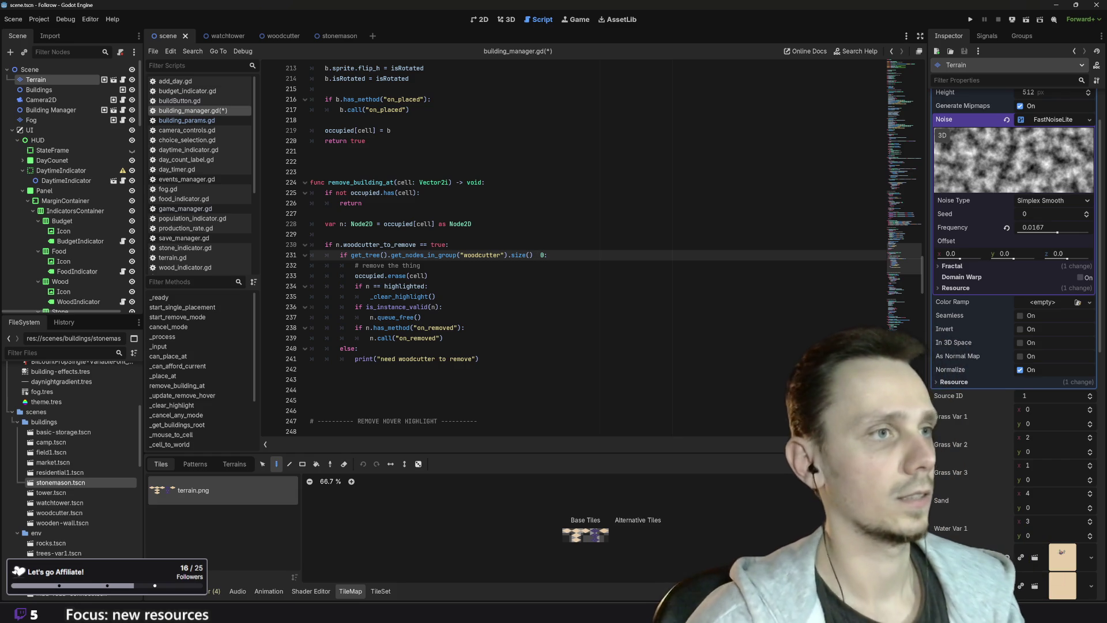
{"action": "type", "text": "+"}
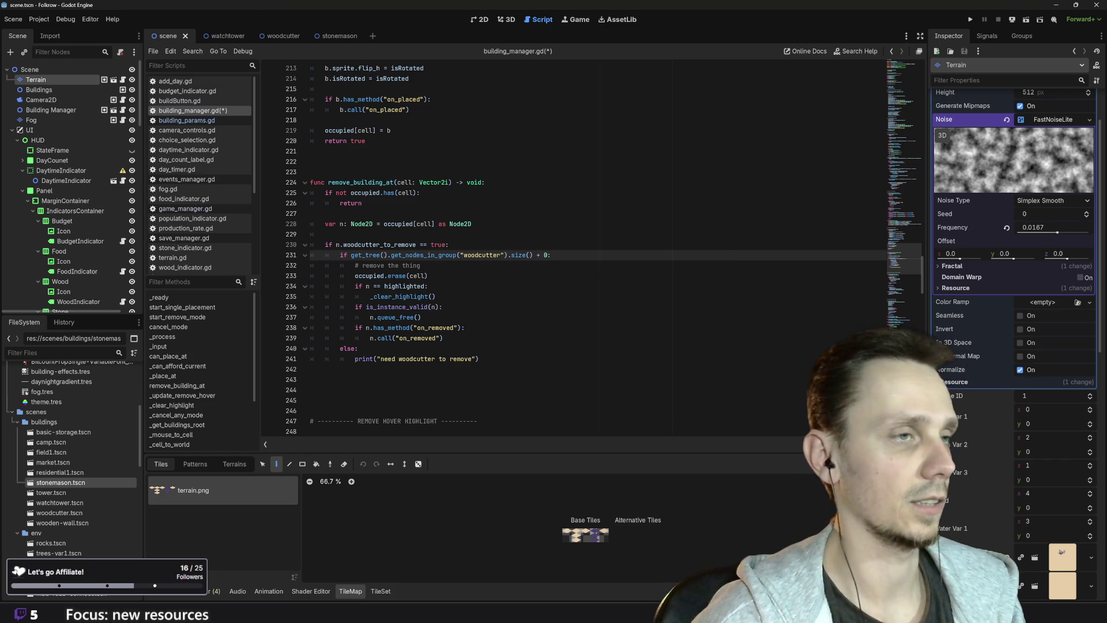
{"action": "key", "text": "BackSpace"}
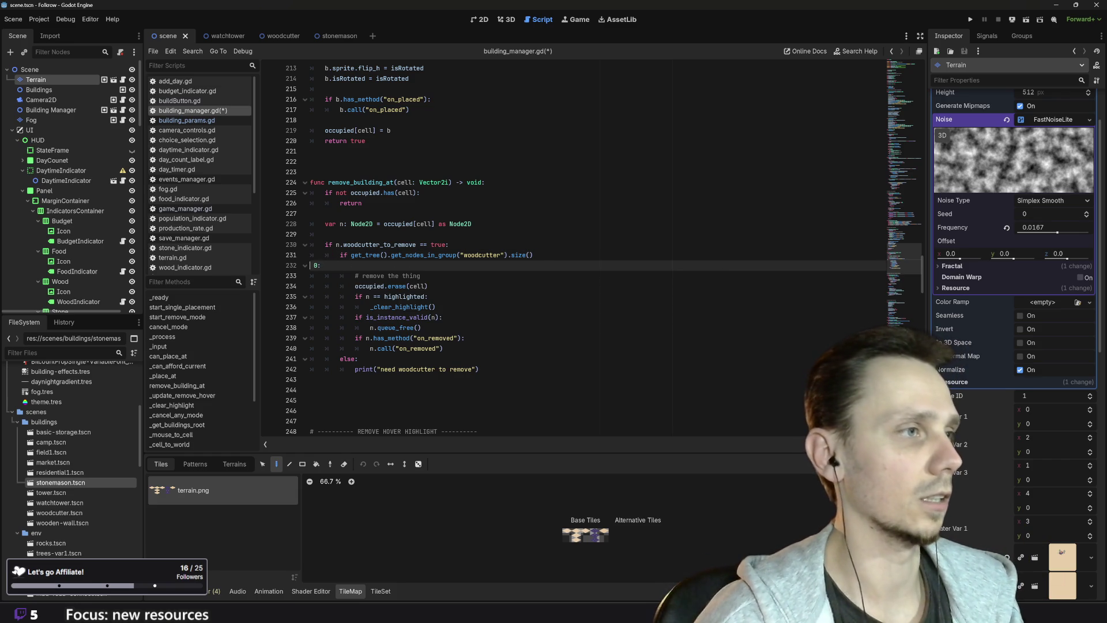
{"action": "type", "text": "= 0:"}
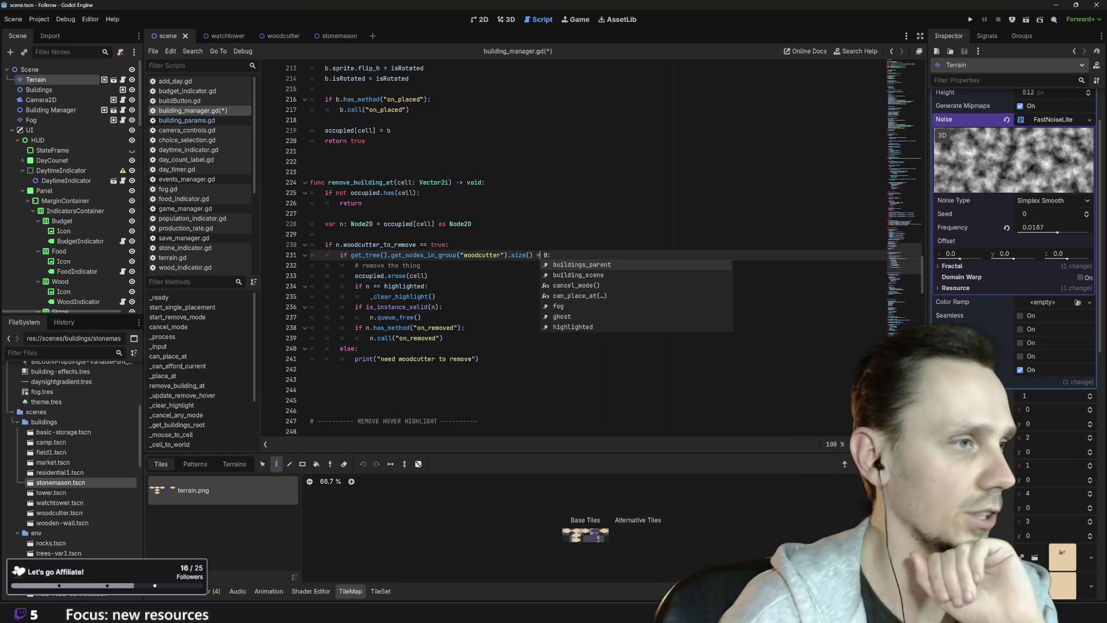
- Move the removal code below the else branch and unindent it out of the checks
{"action": "mouse_move", "coordinate": [442, 338]}
{"action": "left_mouse_down"}
{"action": "mouse_move", "coordinate": [346, 277]}
{"action": "mouse_move", "coordinate": [275, 269]}
{"action": "left_mouse_up"}
{"action": "key", "text": "ctrl+c"}
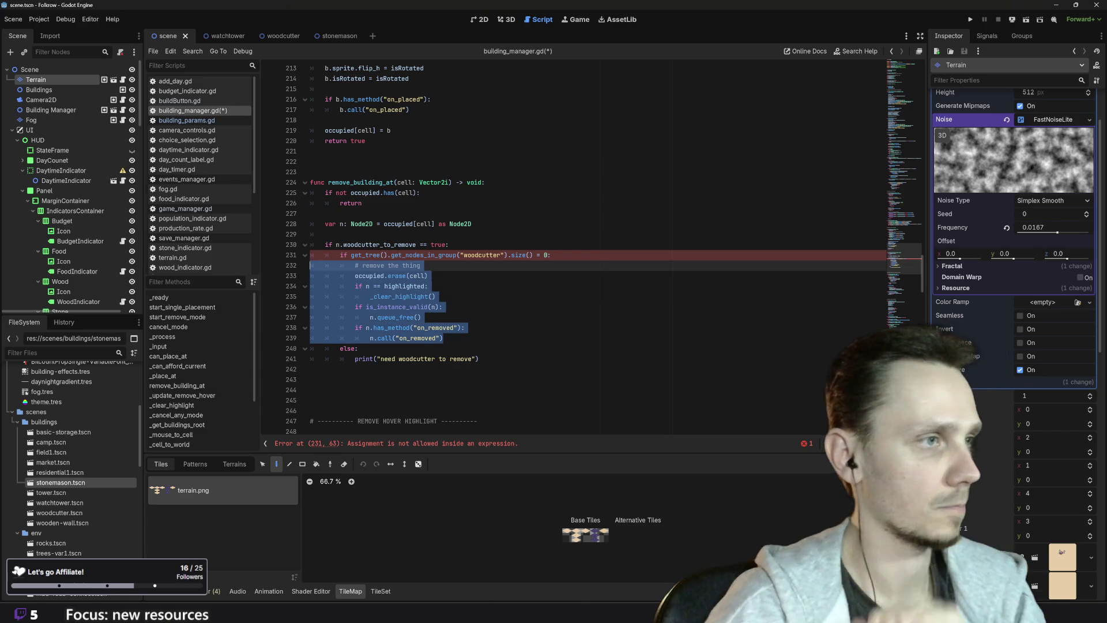
{"action": "key", "text": "BackSpace"}
{"action": "left_click", "coordinate": [311, 307]}
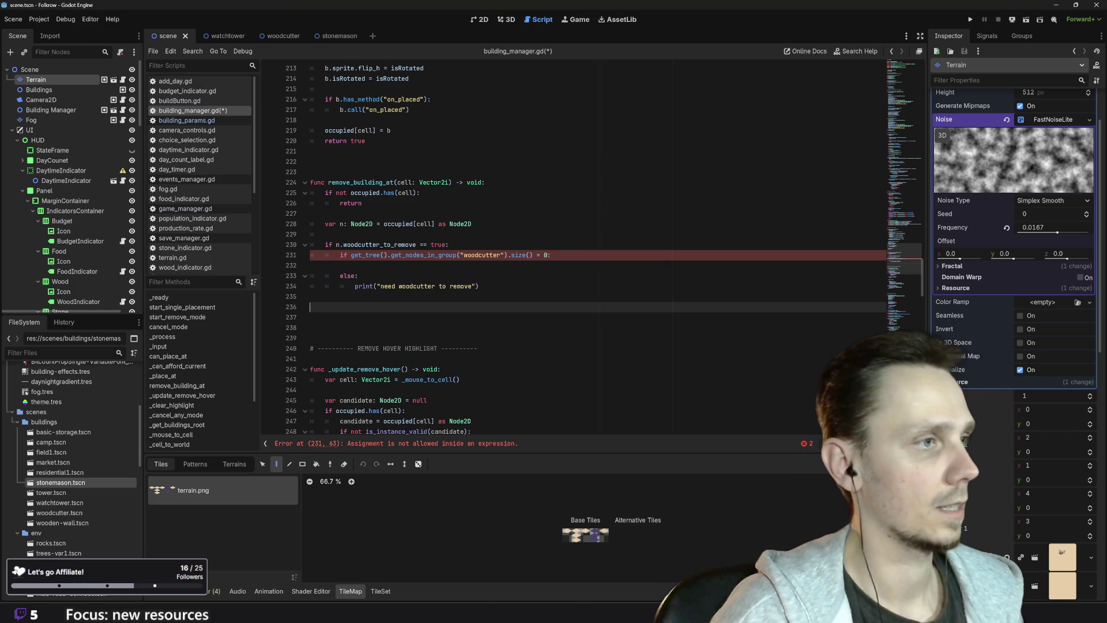
{"action": "key", "text": "ctrl+v"}
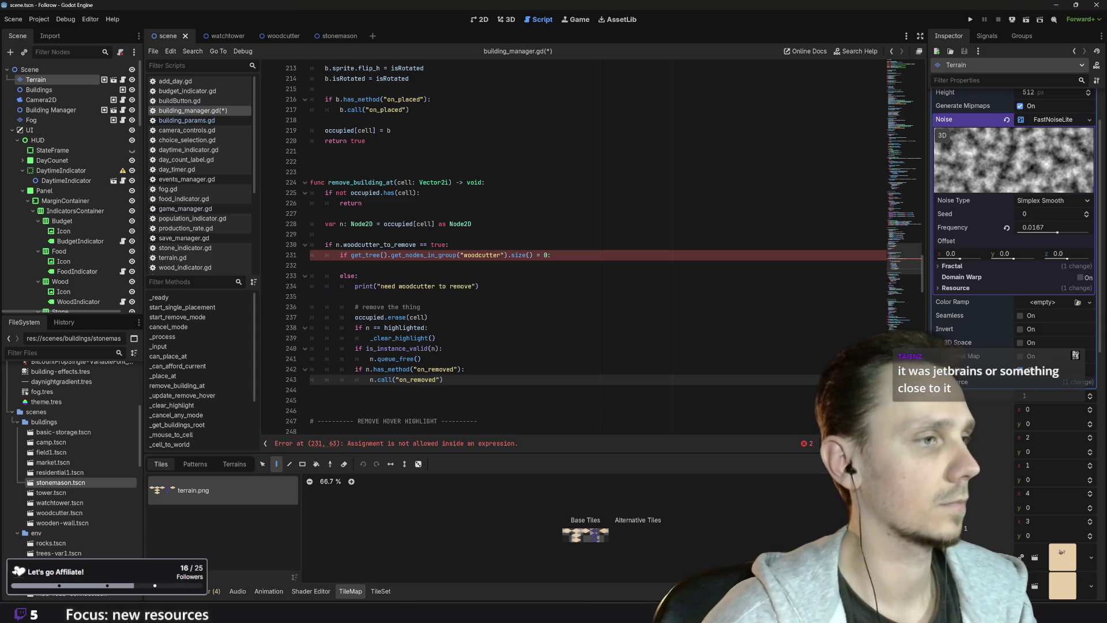
{"action": "key", "text": "shift+Tab"}
{"action": "key", "text": "Up"}
{"action": "key", "text": "shift+Tab"}
{"action": "key", "text": "Up"}
{"action": "key", "text": "shift+Tab"}
{"action": "key", "text": "Up"}
{"action": "key", "text": "shift+Tab"}
{"action": "key", "text": "Up"}
{"action": "key", "text": "shift+Tab"}
{"action": "key", "text": "Up"}
{"action": "key", "text": "shift+Tab"}
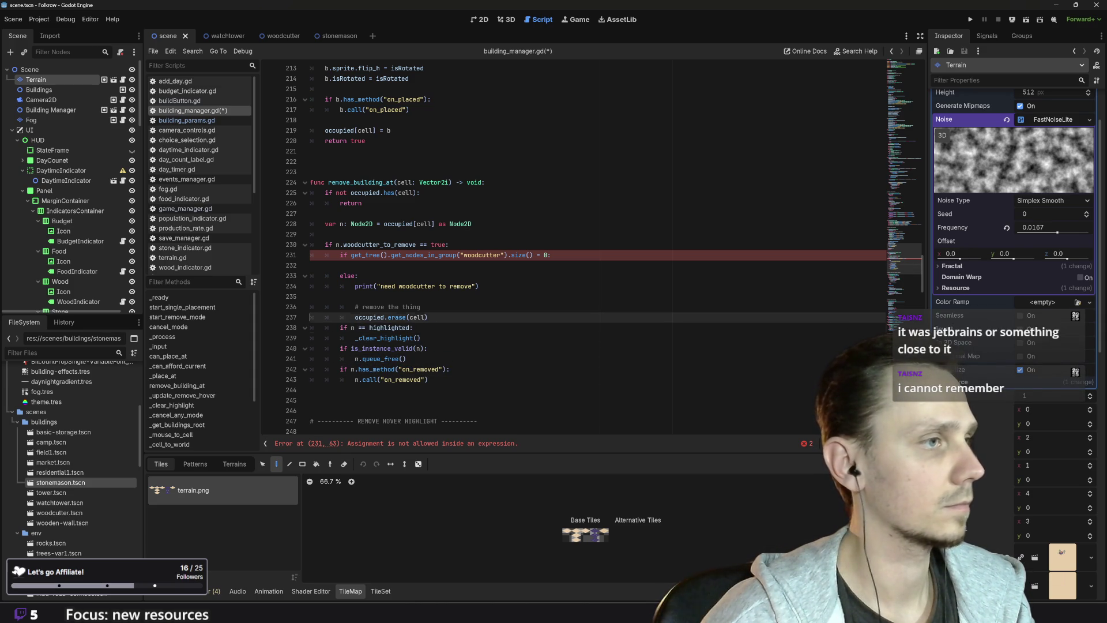
{"action": "key", "text": "Up"}
{"action": "key", "text": "shift+Tab"}
{"action": "key", "text": "Up"}
{"action": "key", "text": "shift+Tab"}
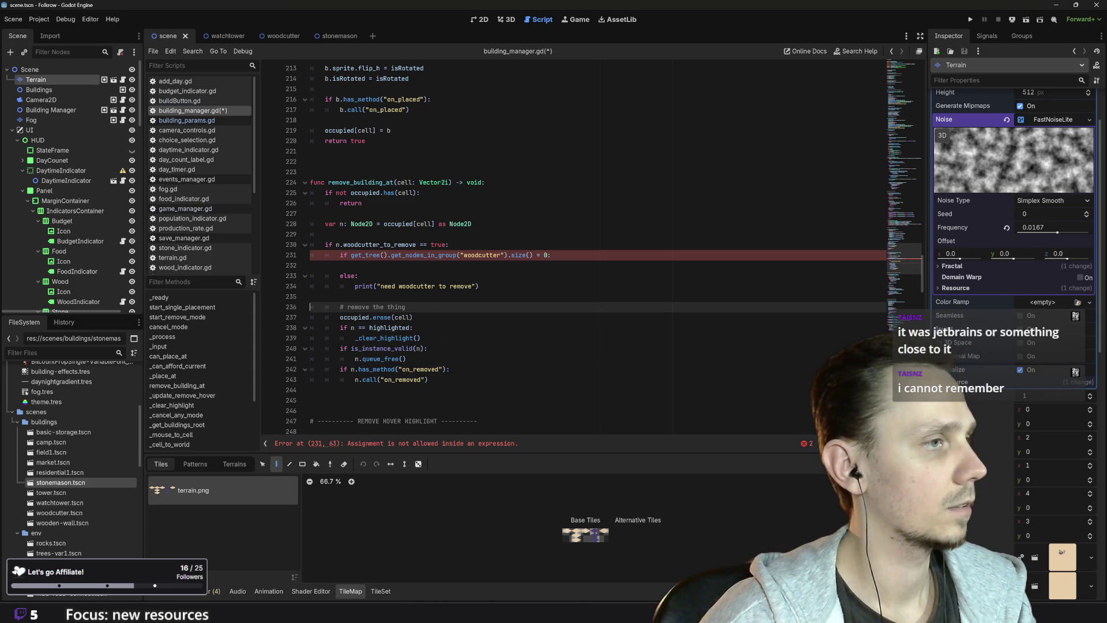
{"action": "key", "text": "shift+Tab"}
{"action": "key", "text": "Down"}
{"action": "key", "text": "shift+Tab"}
{"action": "key", "text": "Down"}
{"action": "key", "text": "shift+Tab"}
{"action": "key", "text": "Down"}
{"action": "key", "text": "shift+Tab"}
{"action": "key", "text": "Down"}
{"action": "key", "text": "shift+Tab"}
{"action": "key", "text": "Down"}
{"action": "key", "text": "shift+Tab"}
{"action": "key", "text": "Down"}
{"action": "key", "text": "shift+Tab"}
{"action": "key", "text": "Down"}
{"action": "key", "text": "shift+Tab"}
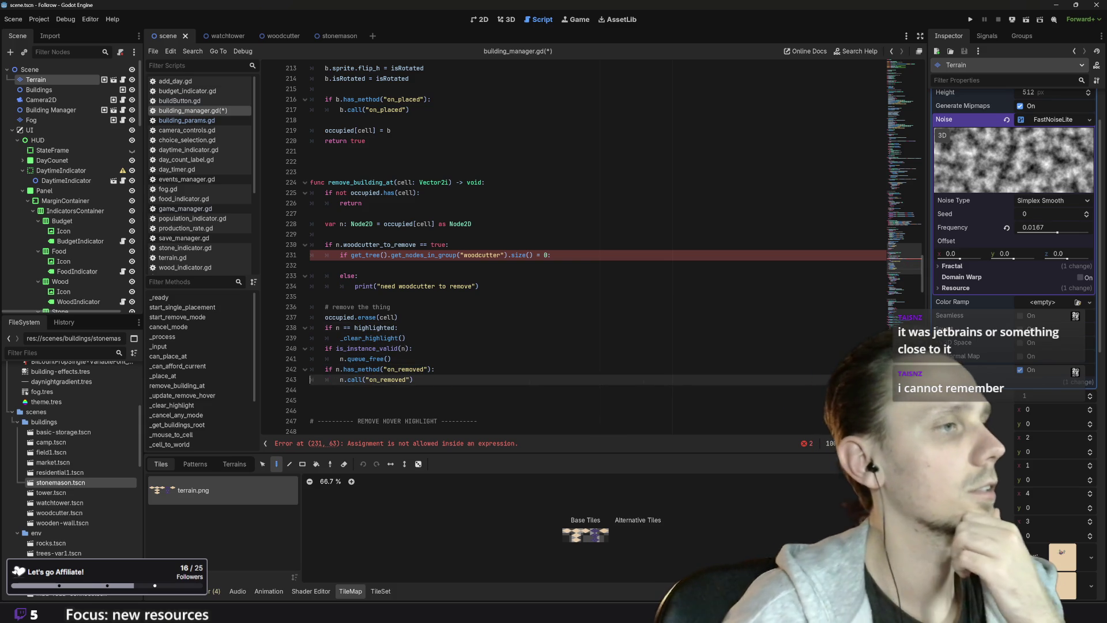
- Cut the need-woodcutter print statement and delete the empty else branch
{"action": "key", "text": "Up"}
{"action": "key", "text": "Up"}
{"action": "key", "text": "Up"}
{"action": "key", "text": "shift+End"}
{"action": "key", "text": "ctrl+c"}
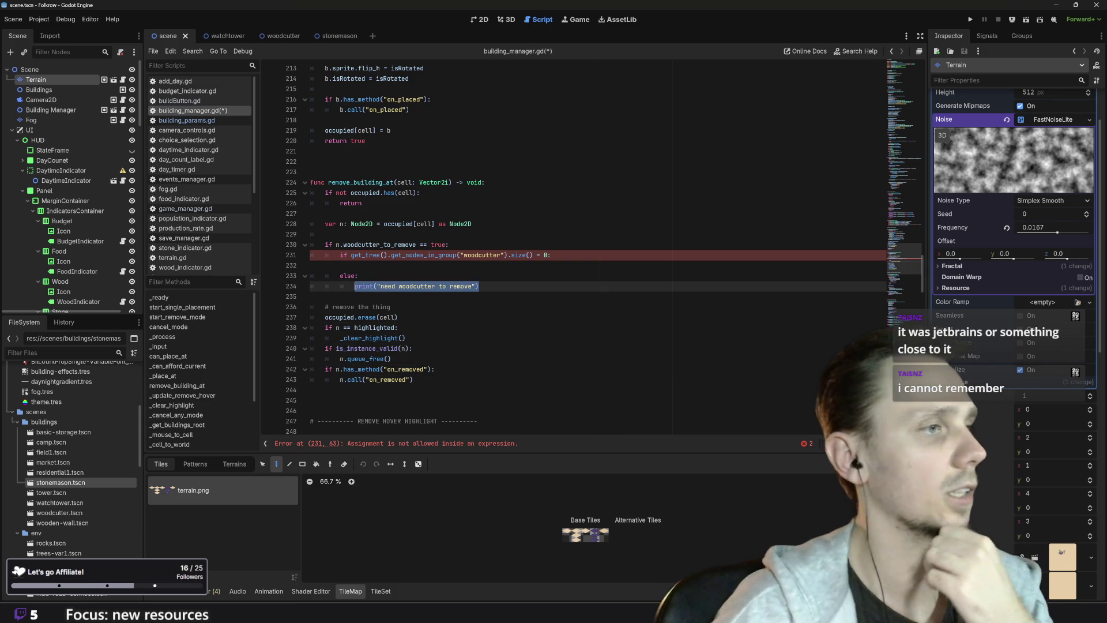
{"action": "key", "text": "BackSpace"}
{"action": "key", "text": "BackSpace"}
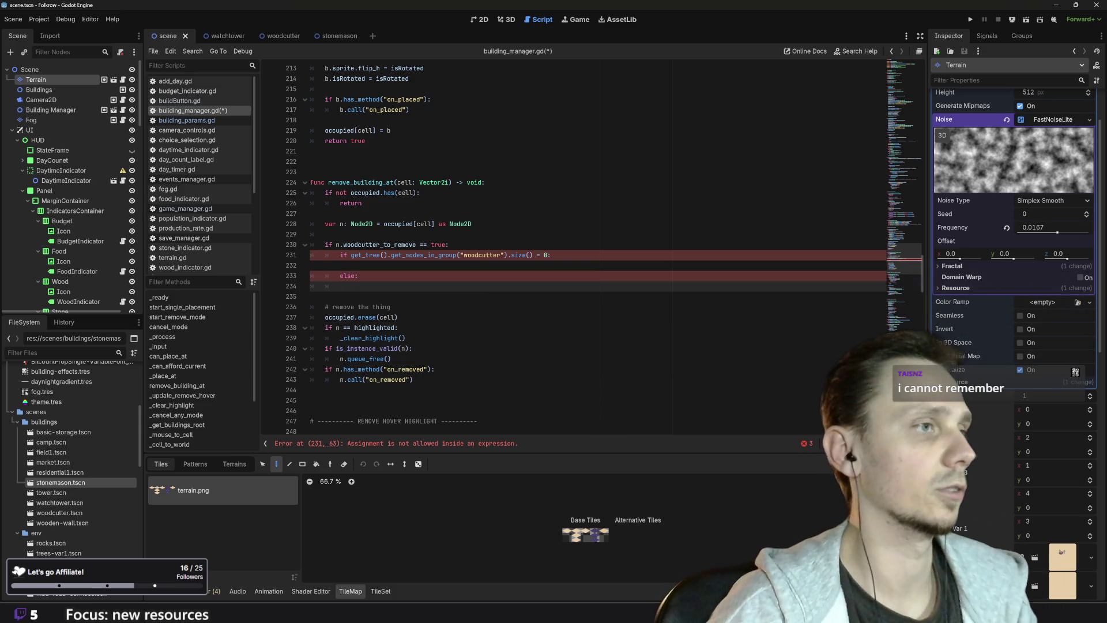
{"action": "key", "text": "shift+Up"}
{"action": "key", "text": "shift+Up"}
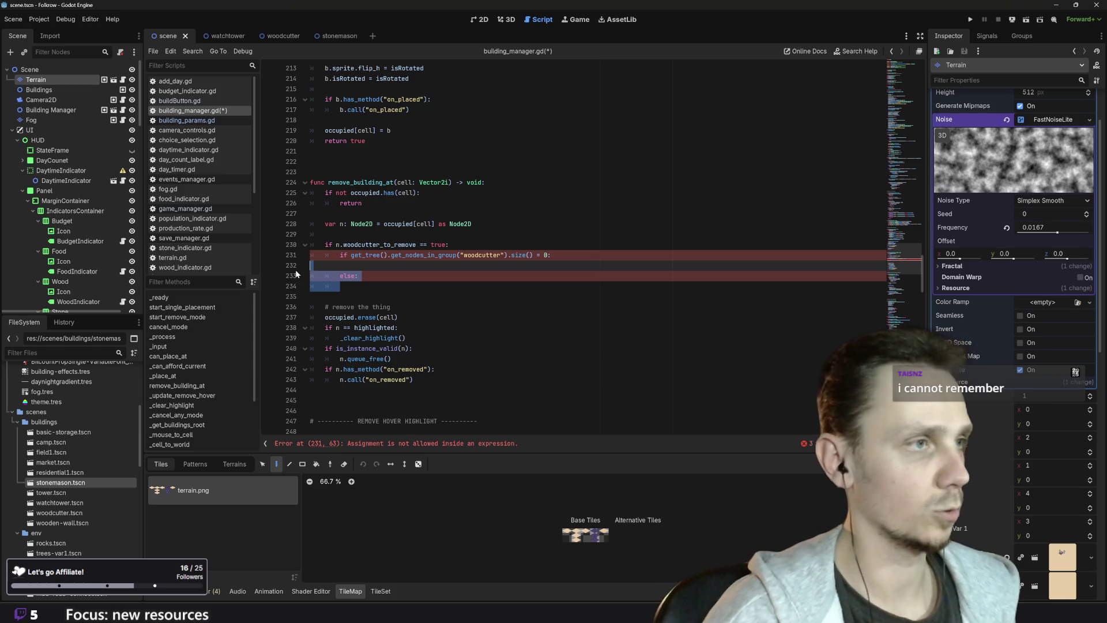
{"action": "key", "text": "BackSpace"}
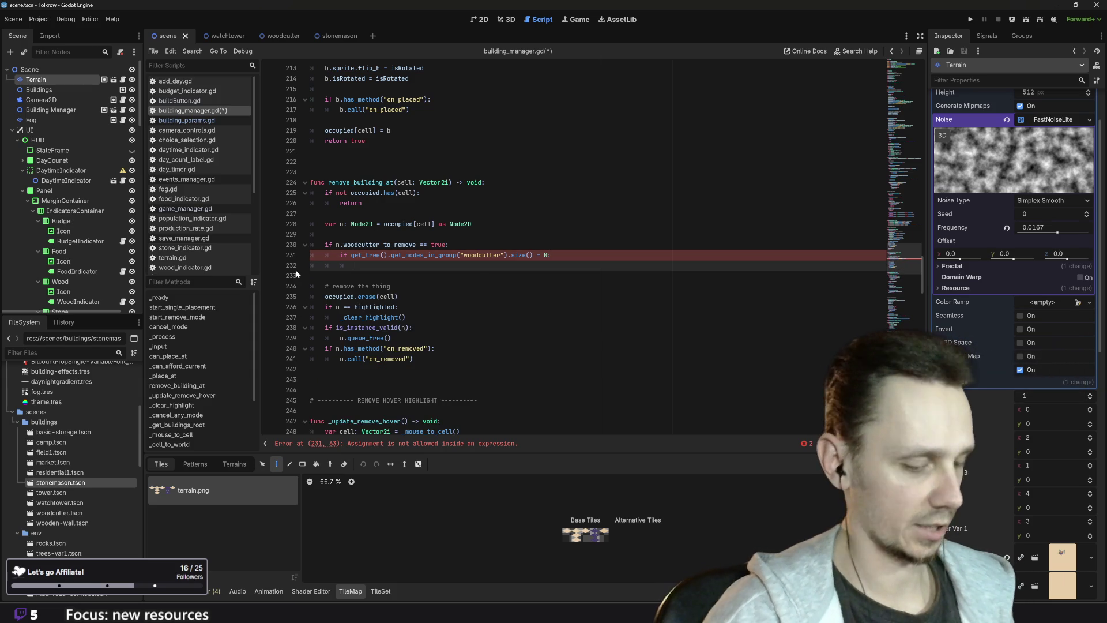
- Paste the need-woodcutter print under the group check and correct the comparison to == 0
{"action": "key", "text": "ctrl+v"}
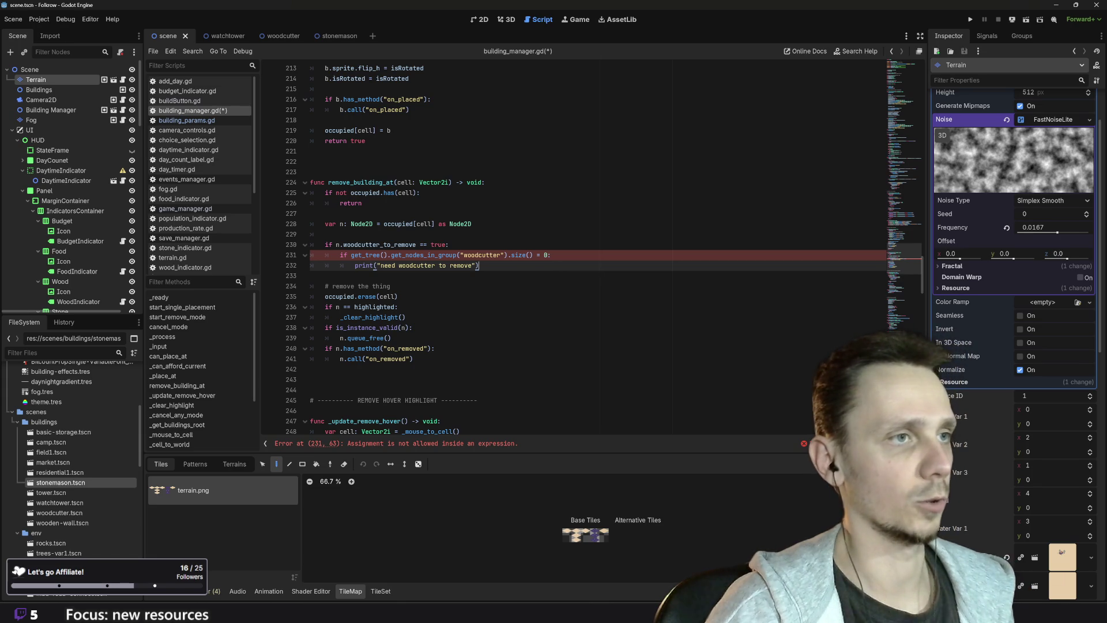
{"action": "left_click", "coordinate": [542, 255]}
{"action": "type", "text": "="}
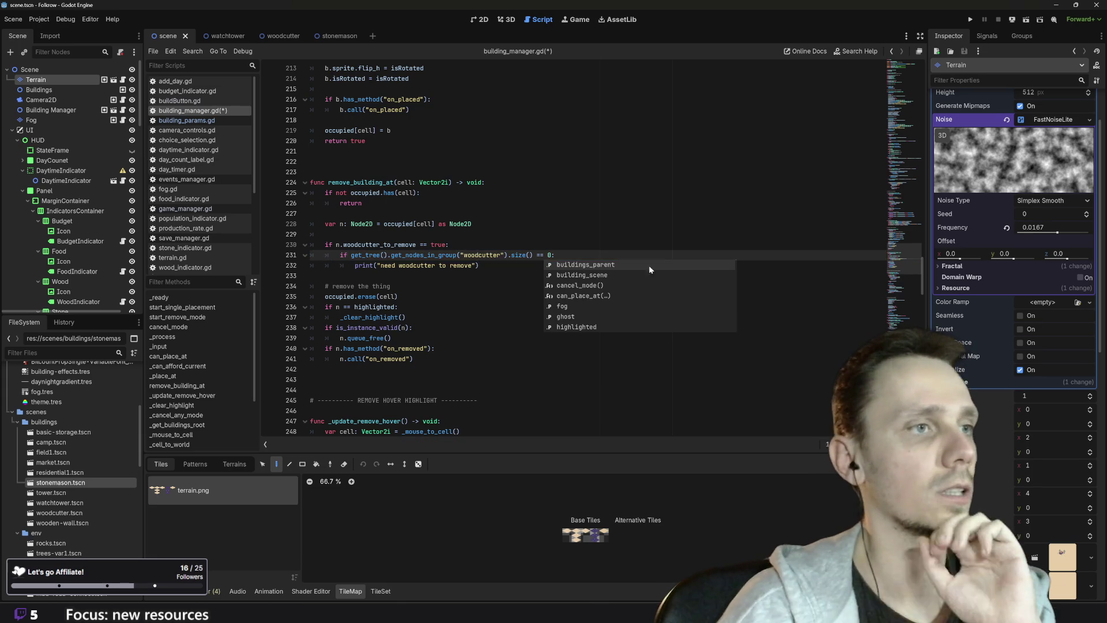
- Add a return after the woodcutter message, like the existing return on line 226
{"action": "left_click", "coordinate": [479, 265]}
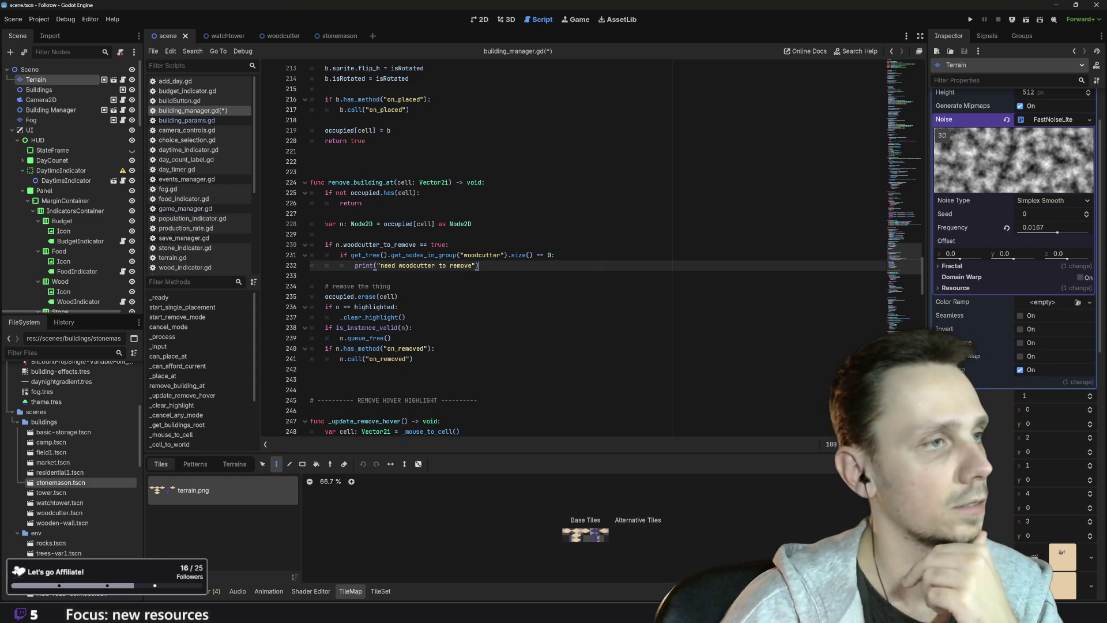
{"action": "double_click", "coordinate": [351, 203]}
{"action": "key", "text": "ctrl+c"}
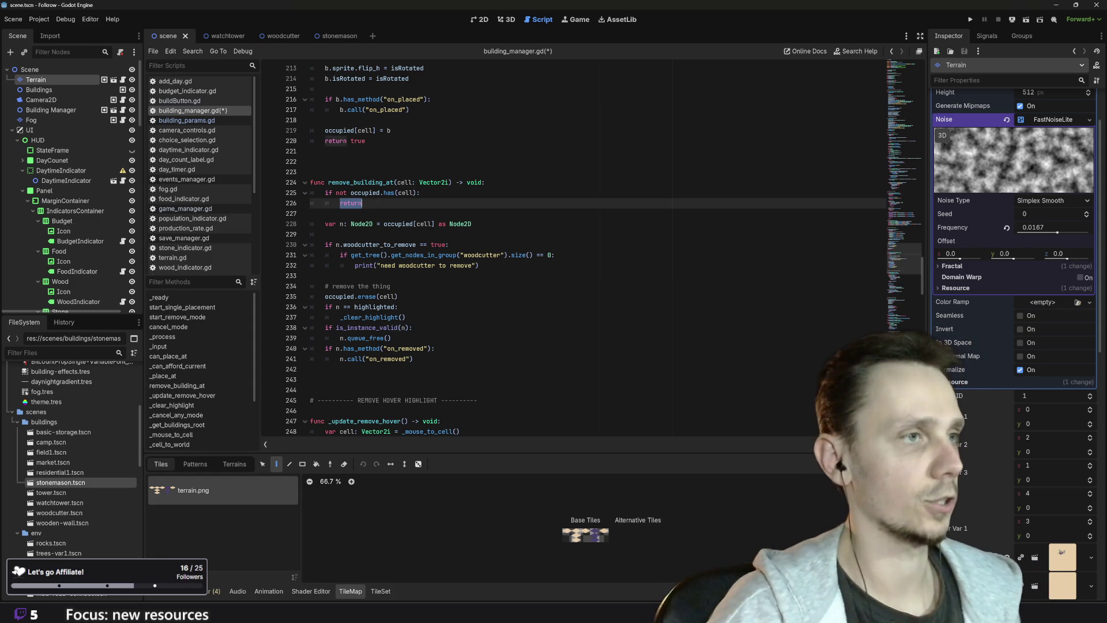
{"action": "left_click", "coordinate": [479, 265]}
{"action": "key", "text": "Return"}
{"action": "key", "text": "ctrl+v"}
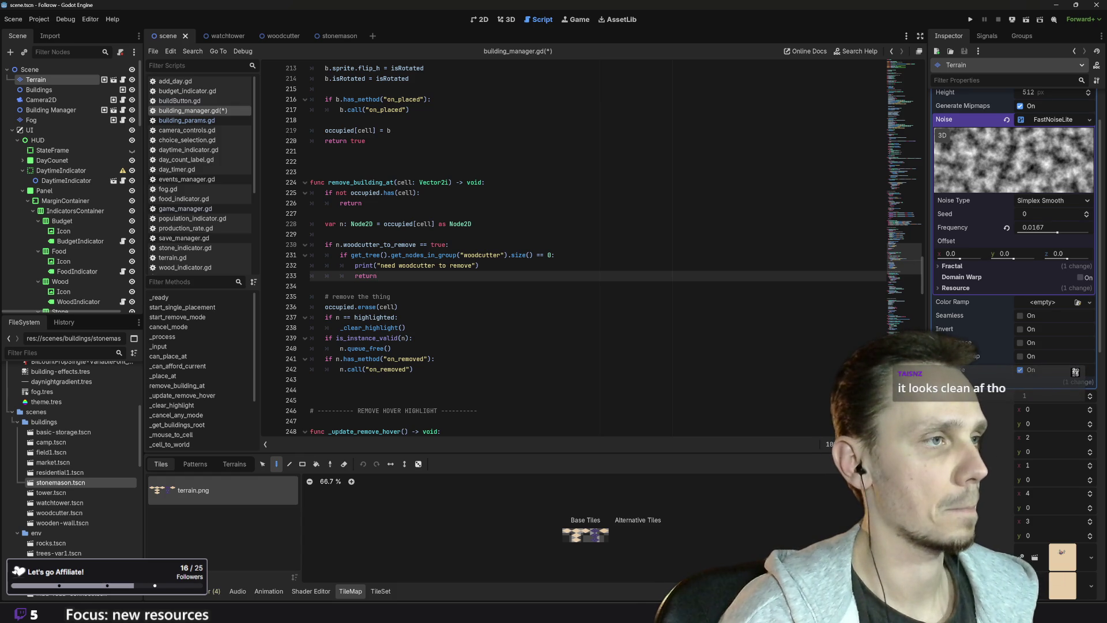
- Duplicate the woodcutter check block below itself, separated by a blank line
{"action": "key", "text": "shift+Up"}
{"action": "key", "text": "shift+Up"}
{"action": "key", "text": "shift+Up"}
{"action": "key", "text": "shift+Home"}
{"action": "key", "text": "shift+Home"}
{"action": "key", "text": "ctrl+c"}
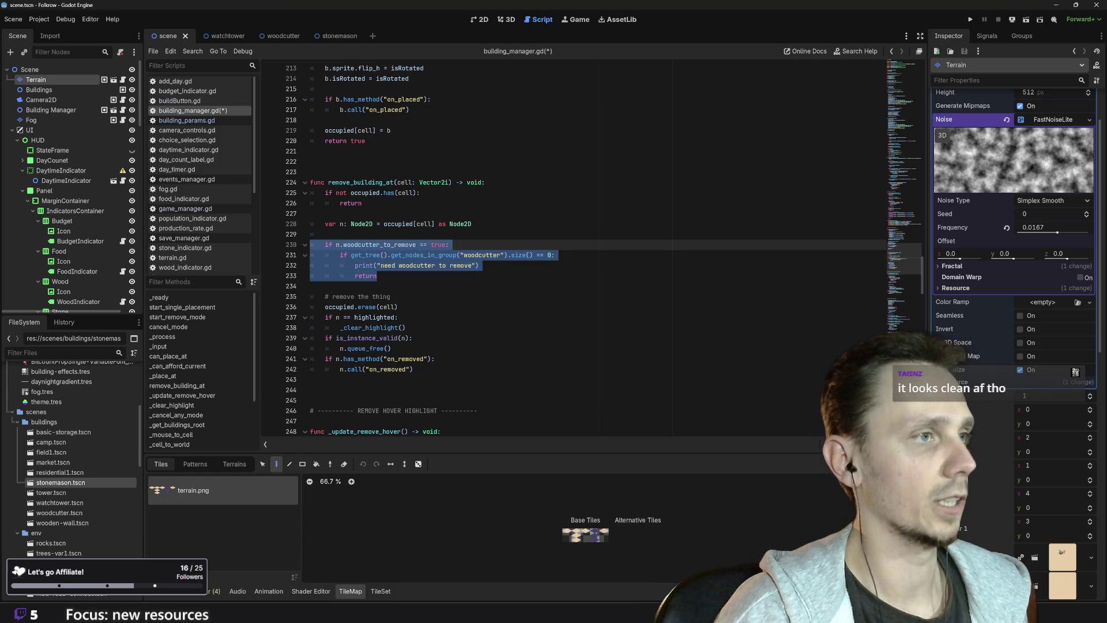
{"action": "key", "text": "Right"}
{"action": "key", "text": "Return"}
{"action": "key", "text": "ctrl+v"}
{"action": "left_click", "coordinate": [377, 276]}
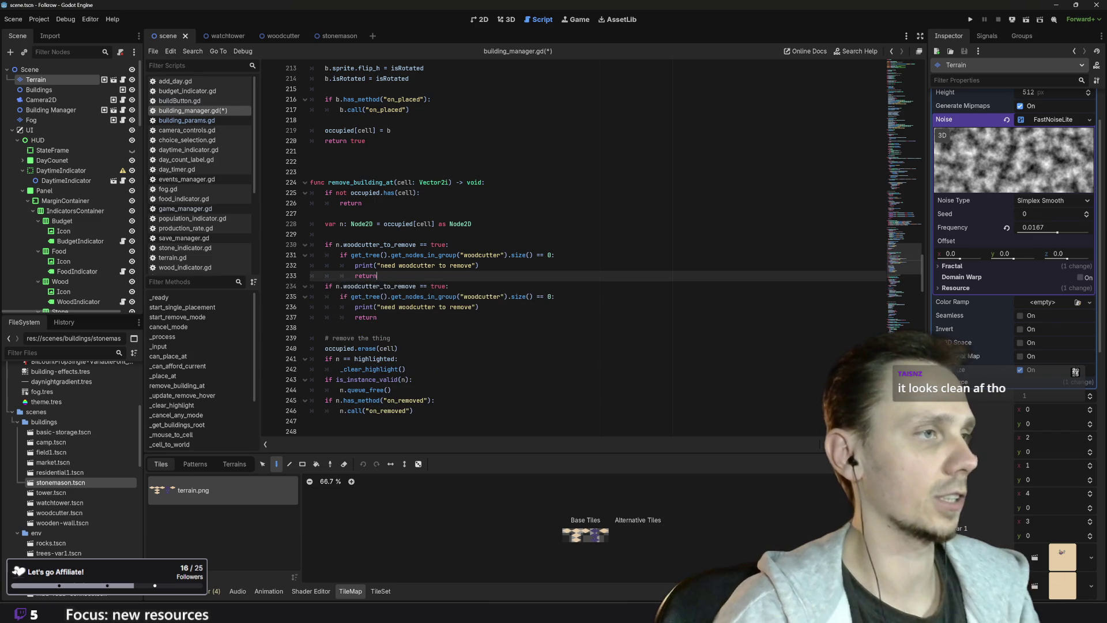
{"action": "key", "text": "Return"}
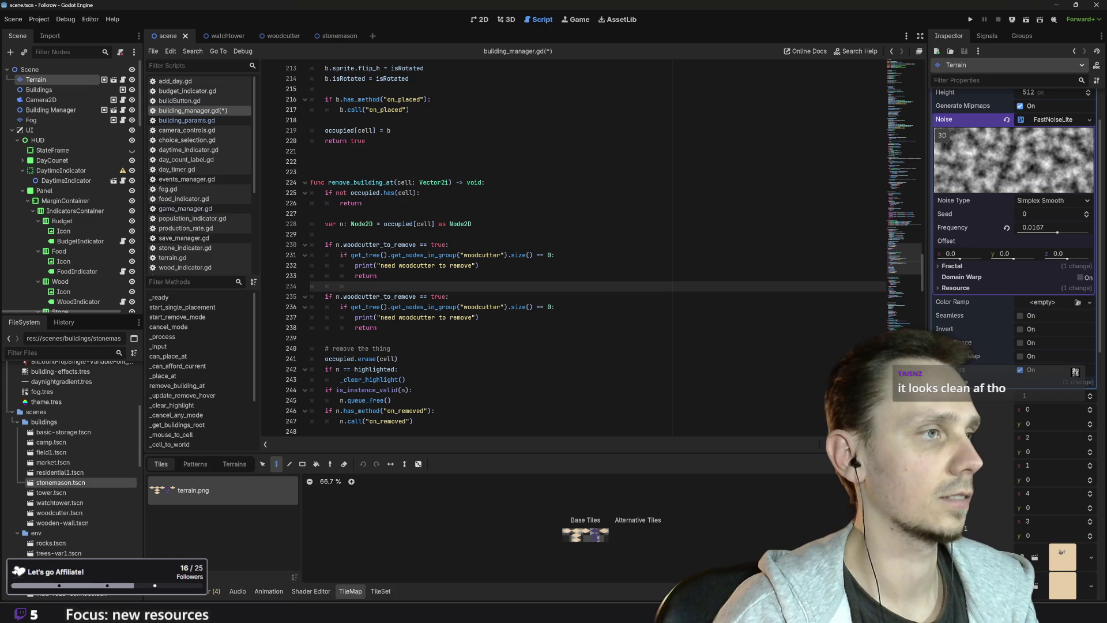
- Rename the copied flag to n.stonemason_to_remove, checking flag names in building_params.gd
{"action": "double_click", "coordinate": [369, 296]}
{"action": "left_click", "coordinate": [380, 296]}
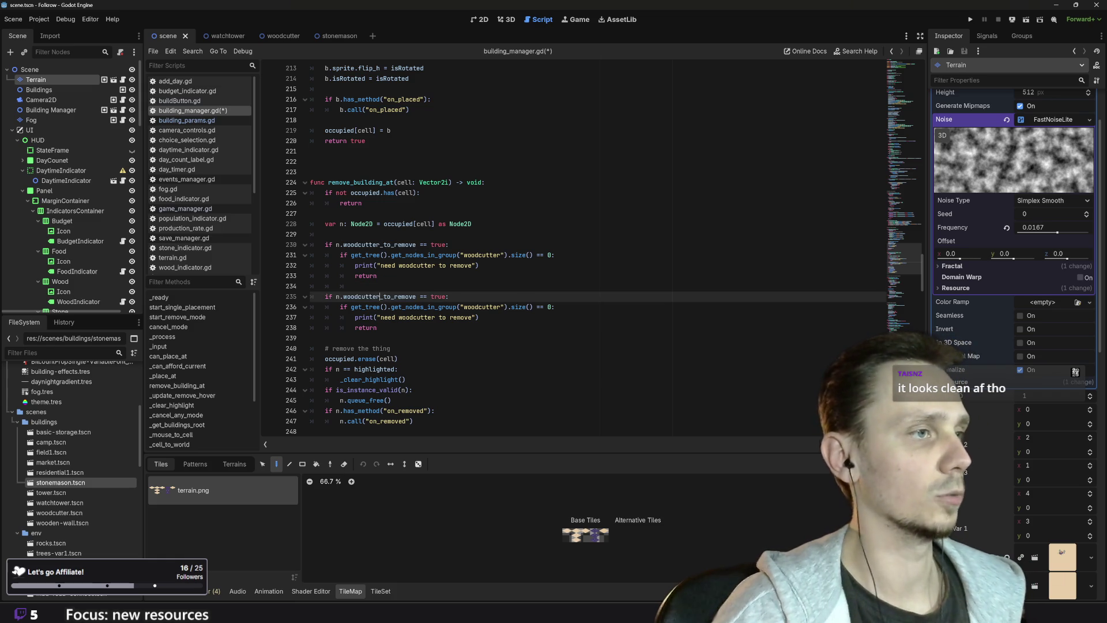
{"action": "key", "text": "BackSpace"}
{"action": "key", "text": "BackSpace"}
{"action": "key", "text": "BackSpace"}
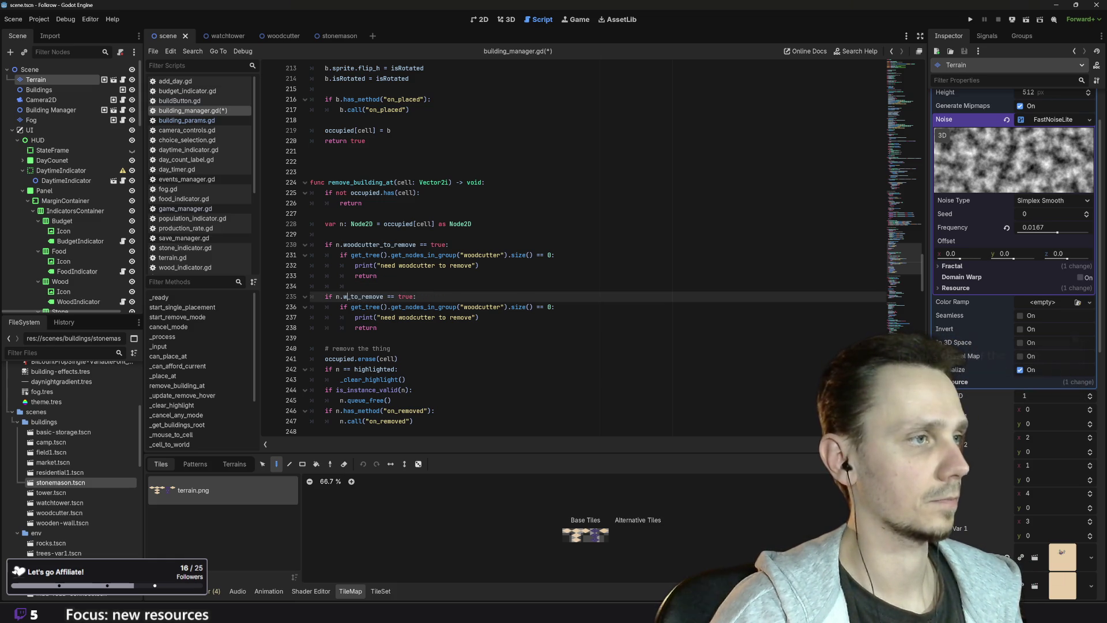
{"action": "type", "text": "stonemason"}
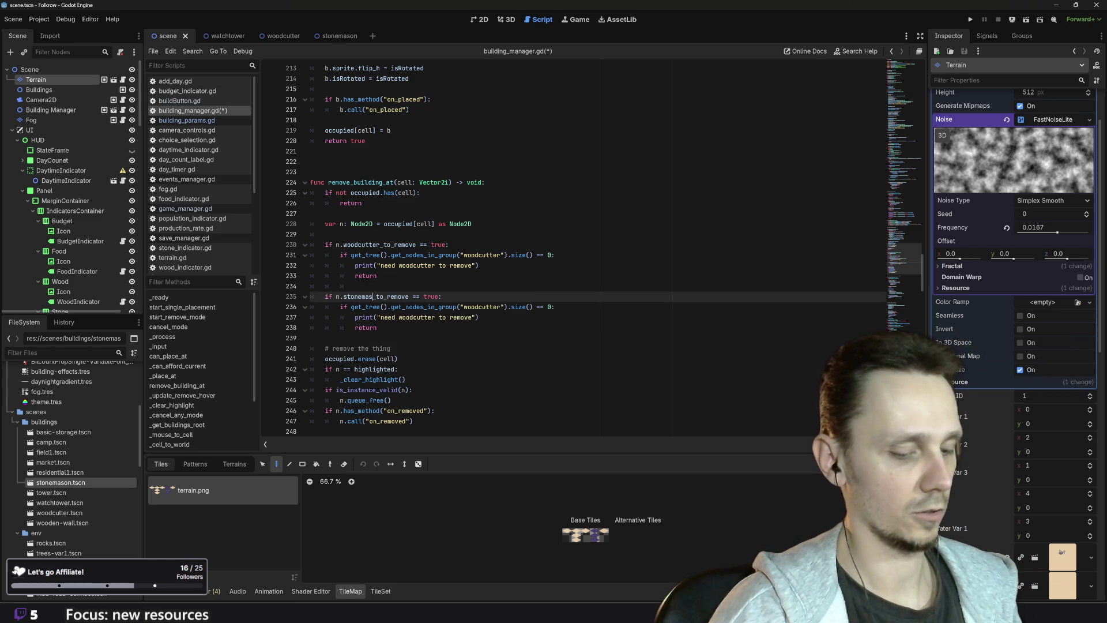
{"action": "left_click", "coordinate": [200, 102]}
{"action": "left_click", "coordinate": [197, 110]}
{"action": "left_click", "coordinate": [193, 120]}
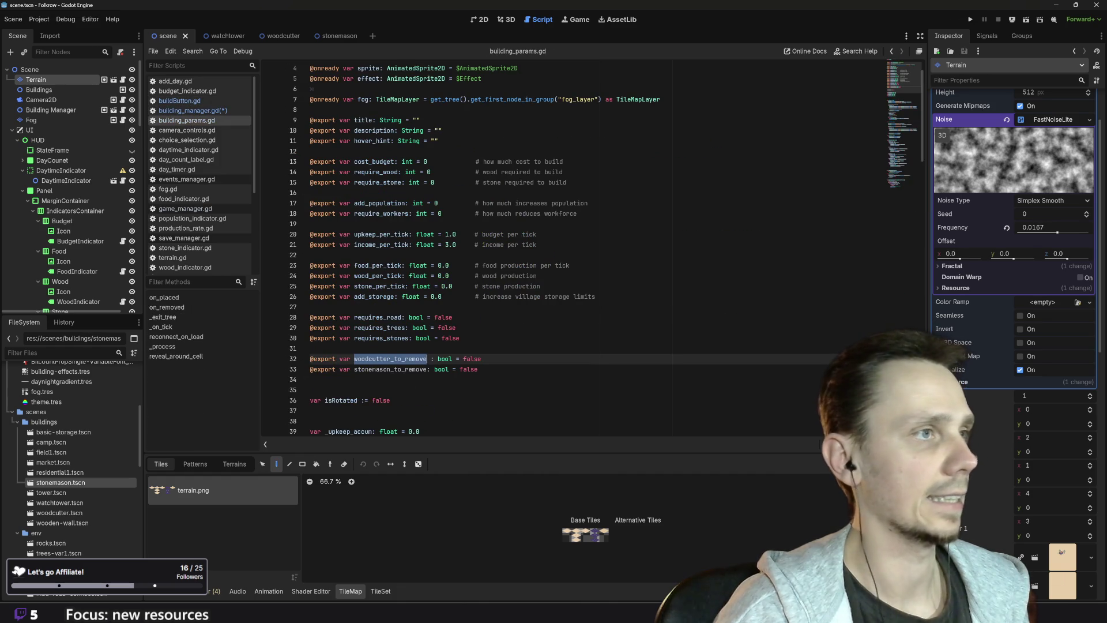
{"action": "left_click", "coordinate": [179, 111]}
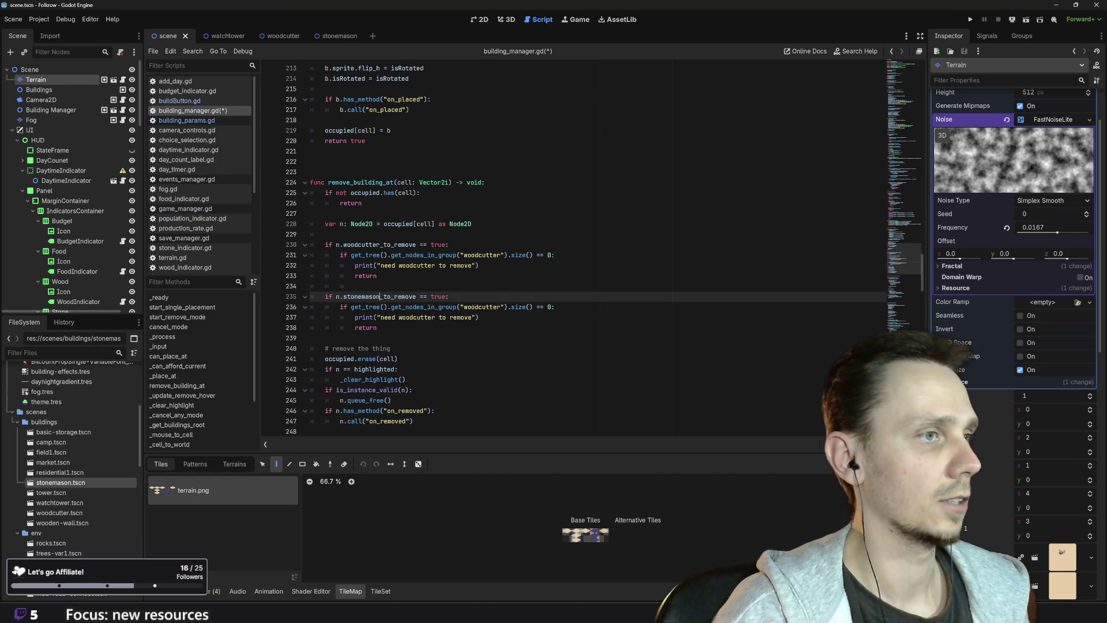
- Change the copied block's group name and print message from woodcutter to stonemason
{"action": "double_click", "coordinate": [482, 307]}
{"action": "type", "text": "stonemas"}
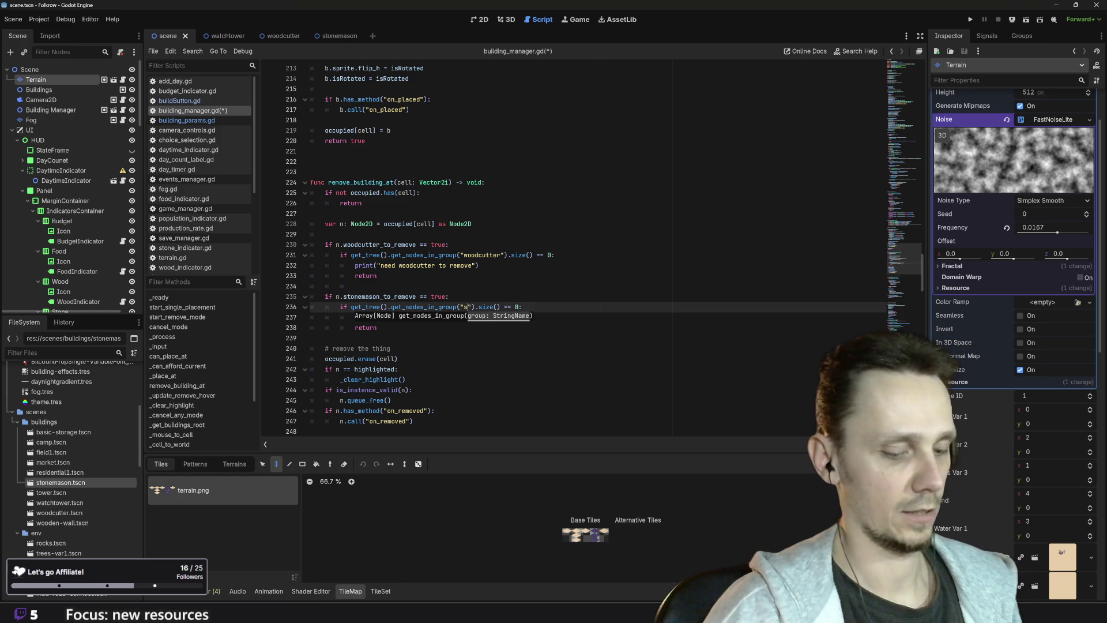
{"action": "type", "text": "on"}
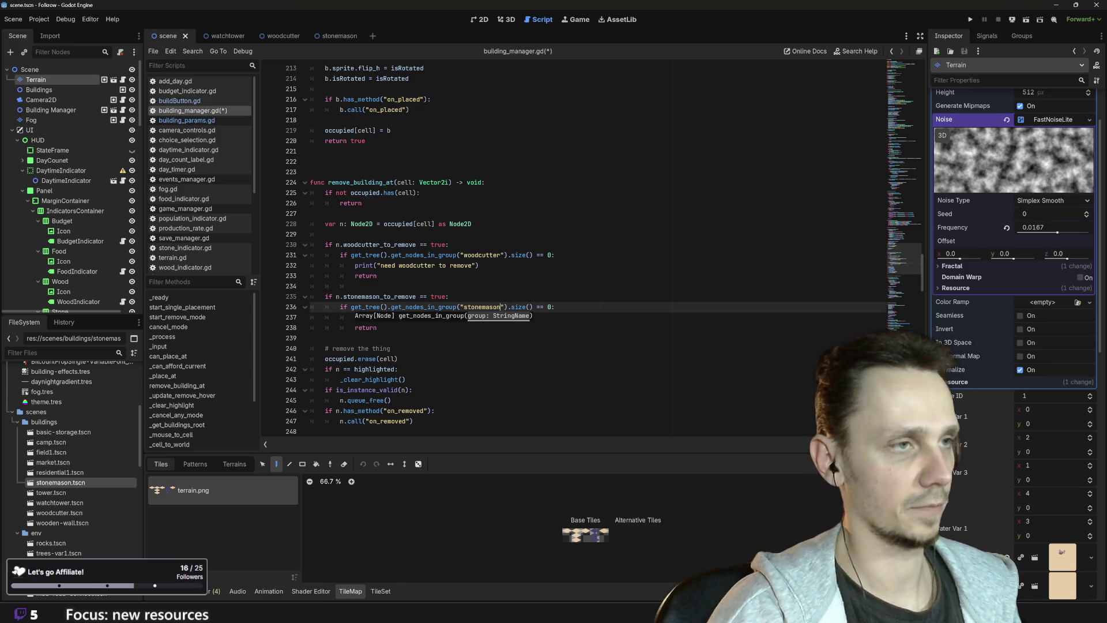
{"action": "left_click", "coordinate": [377, 328]}
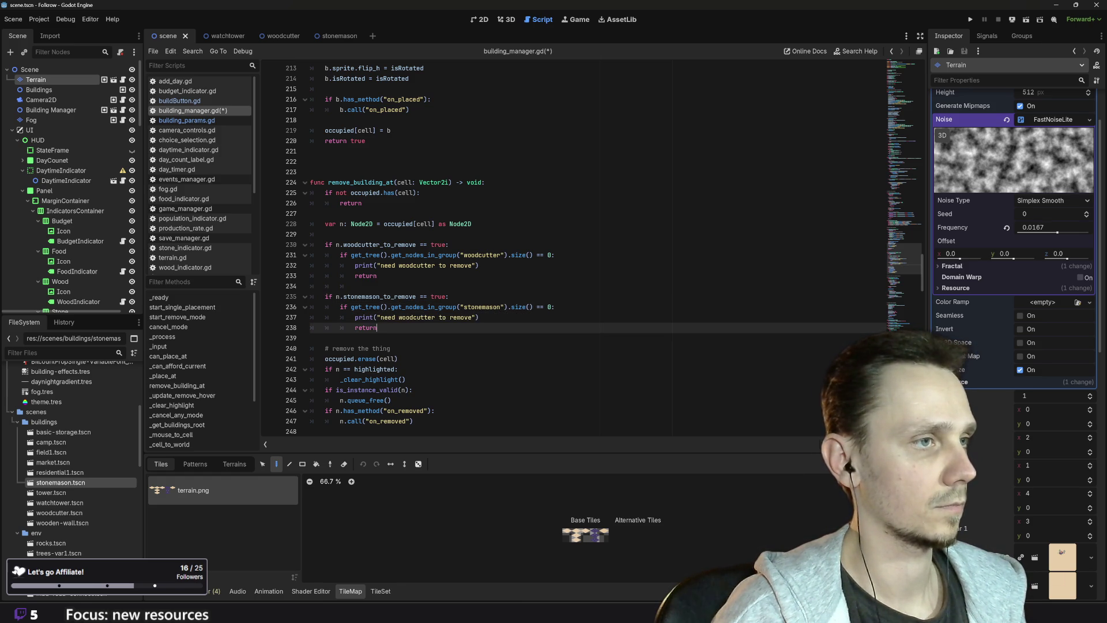
{"action": "double_click", "coordinate": [482, 307]}
{"action": "key", "text": "ctrl+c"}
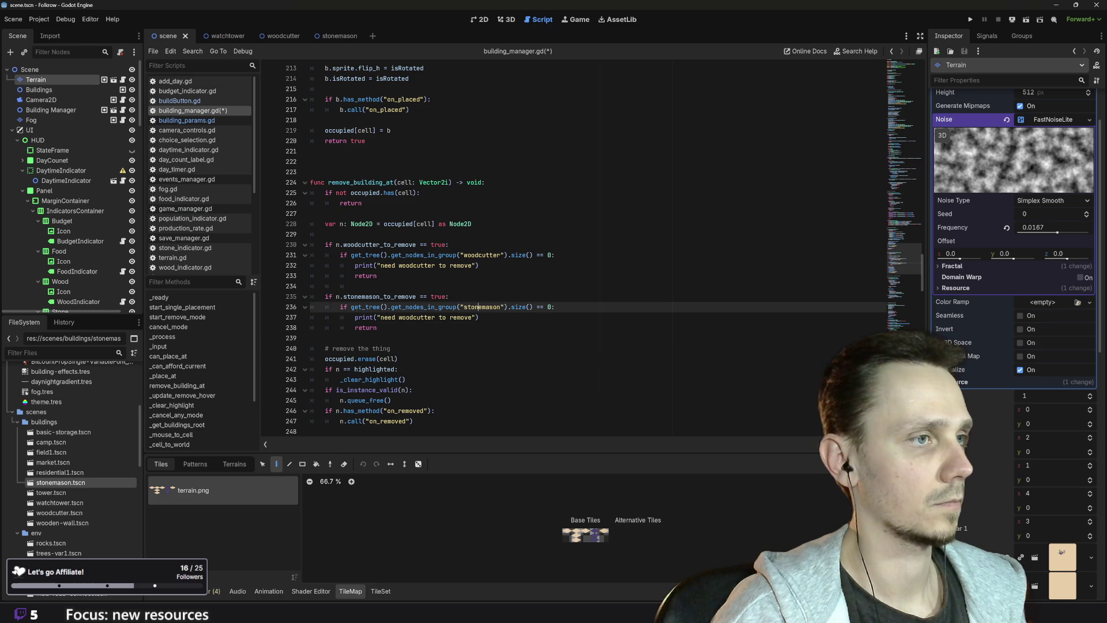
{"action": "mouse_move", "coordinate": [482, 307]}
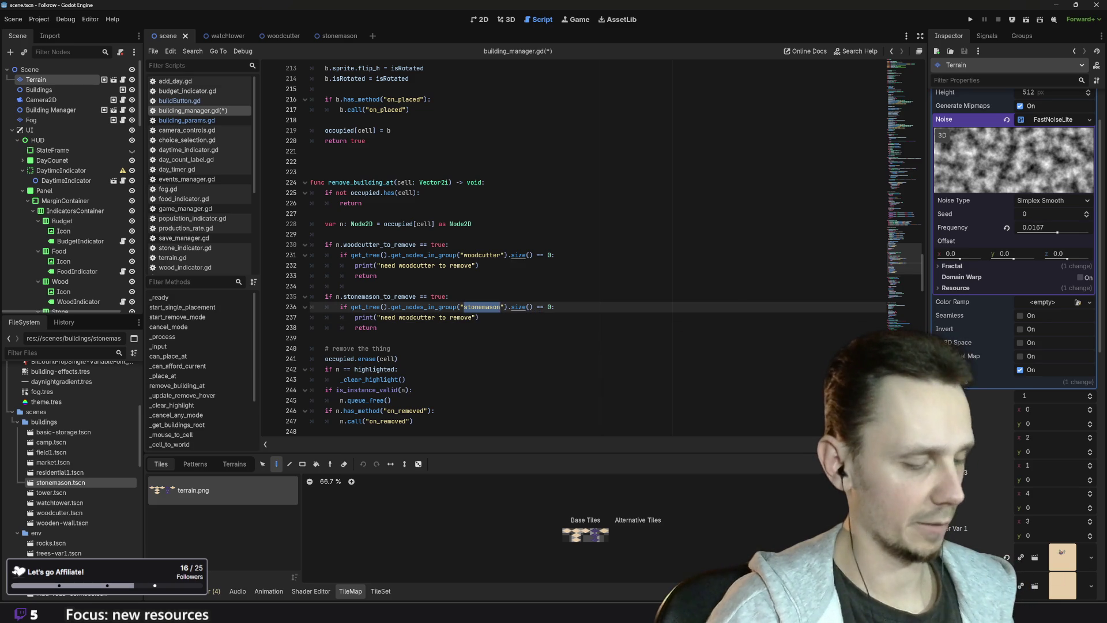
{"action": "left_click_drag", "start_coordinate": [381, 317], "coordinate": [472, 317]}
{"action": "key", "text": "ctrl+v"}
- Prefix both group name strings with & and save building_manager.gd
{"action": "left_click", "coordinate": [463, 255]}
{"action": "type", "text": "&"}
{"action": "left_click", "coordinate": [461, 307]}
{"action": "type", "text": "&"}
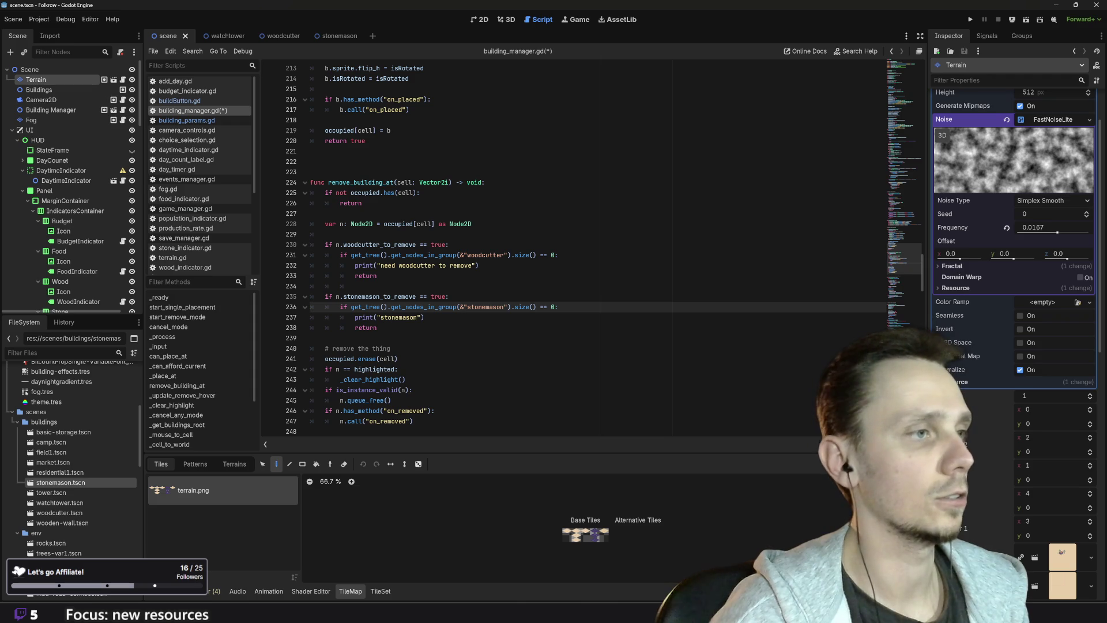
{"action": "left_click", "coordinate": [378, 327]}
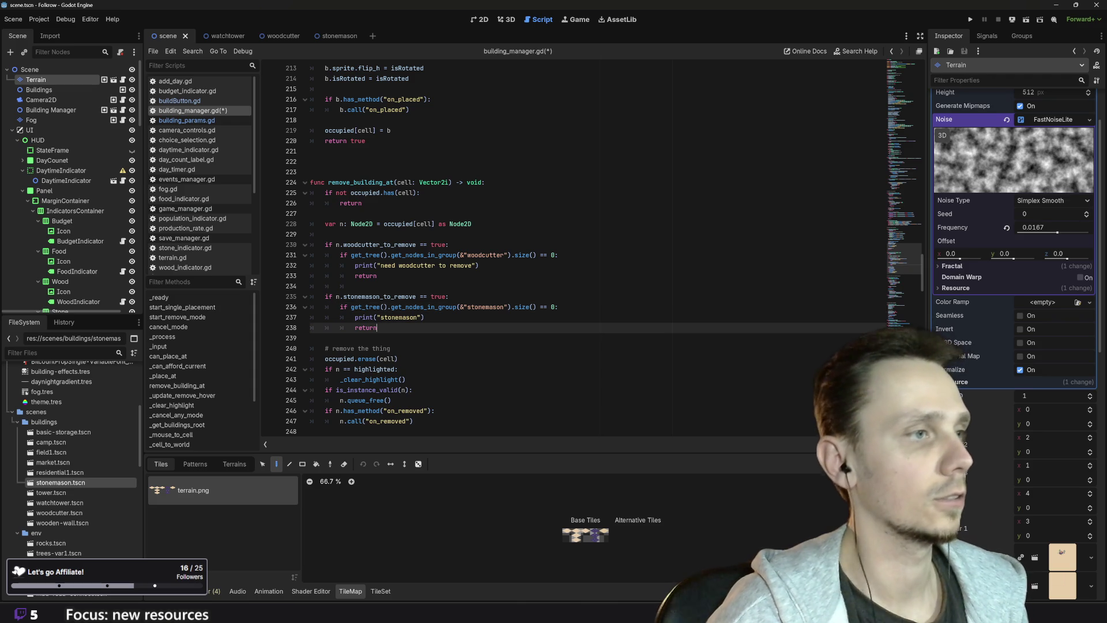
{"action": "left_click", "coordinate": [311, 338]}
{"action": "scroll", "coordinate": [571, 248], "scroll_direction": "down", "scroll_amount": 1}
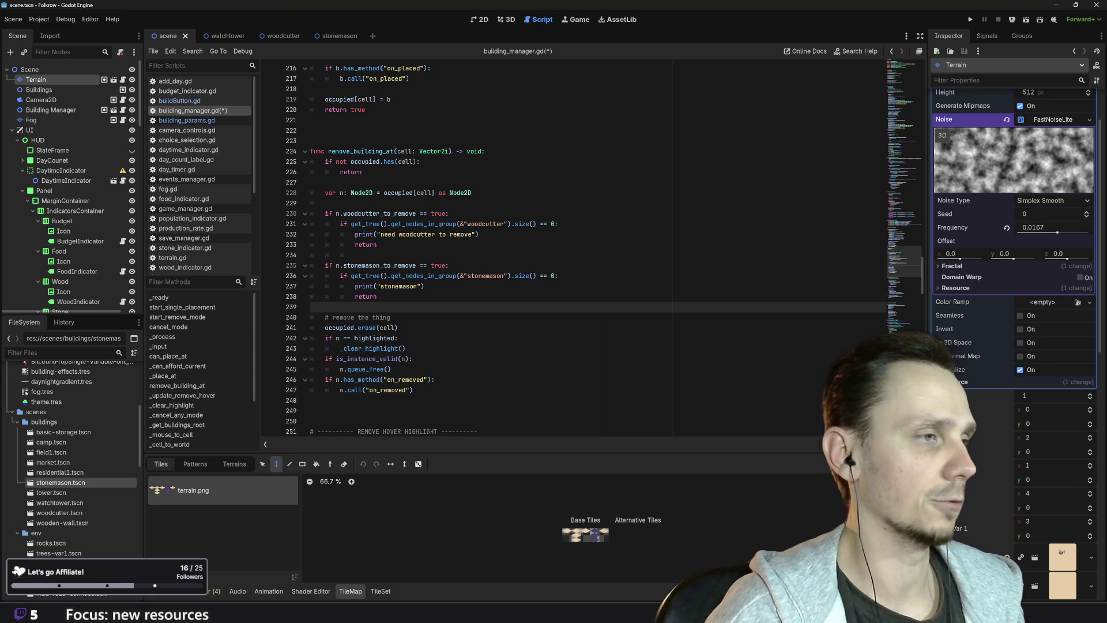
{"action": "key", "text": "ctrl+s"}
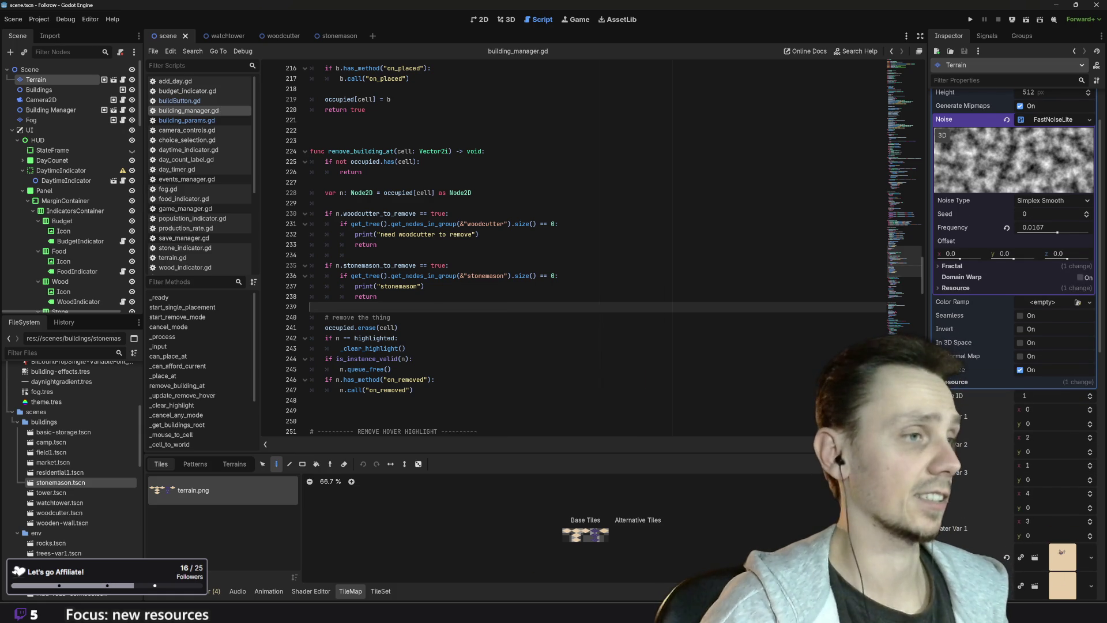
- Run the game and hide the fog through the live scene tree
{"action": "left_click", "coordinate": [973, 20]}
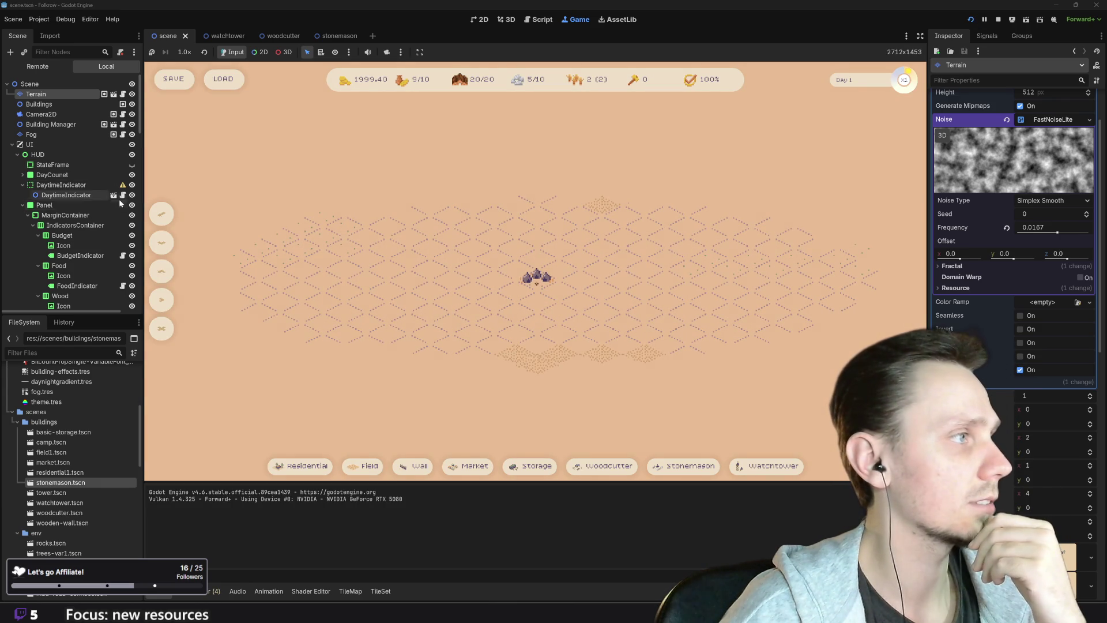
{"action": "left_click", "coordinate": [38, 67]}
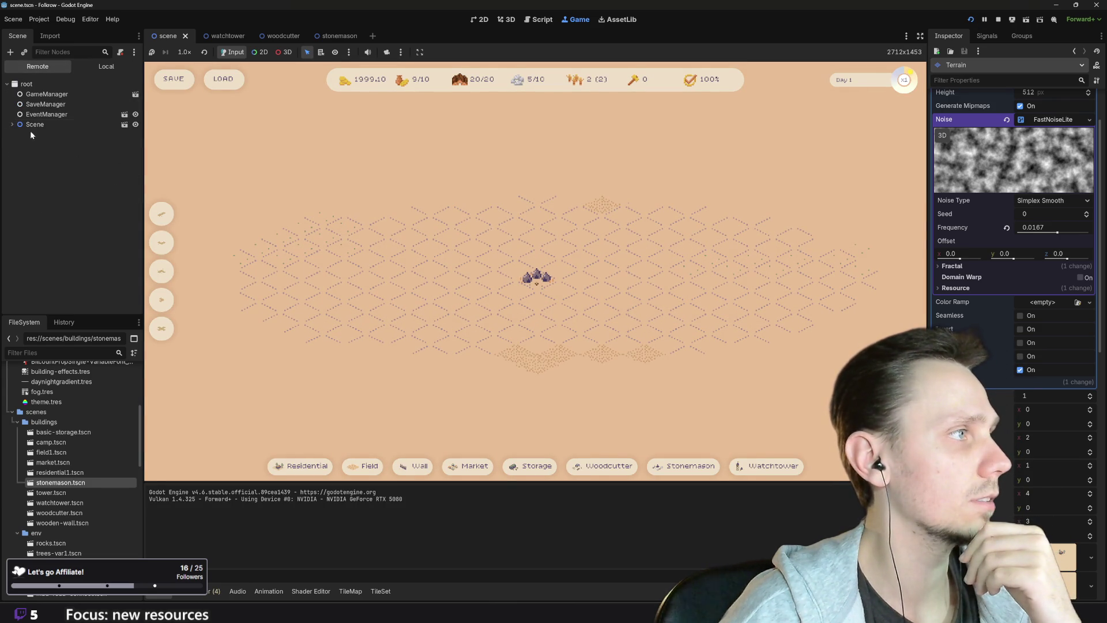
{"action": "left_click", "coordinate": [12, 124]}
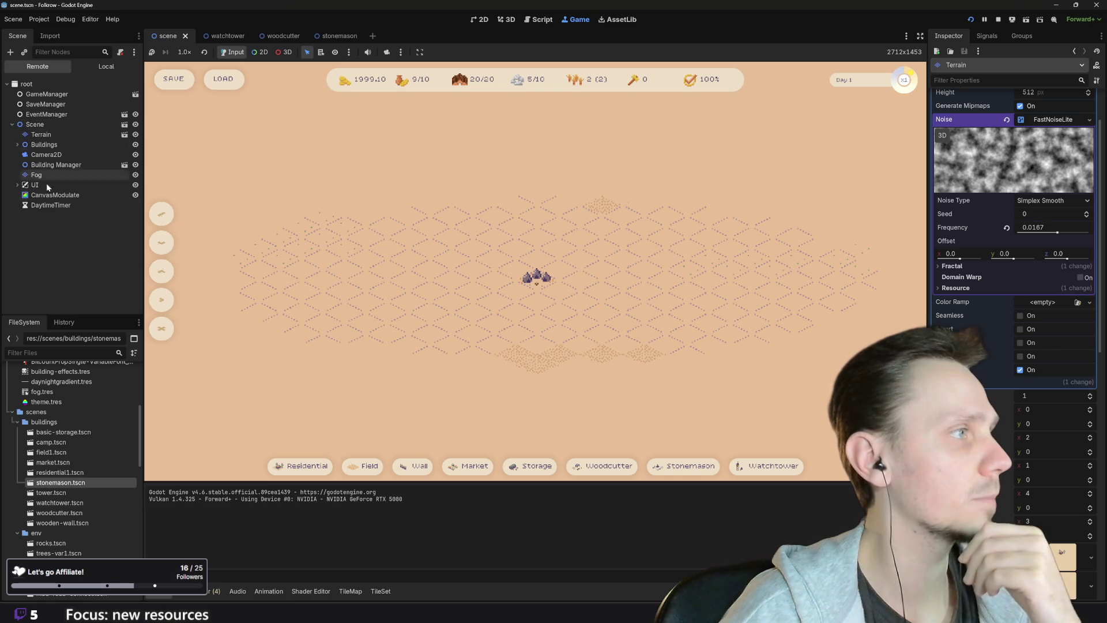
{"action": "left_click", "coordinate": [135, 176]}
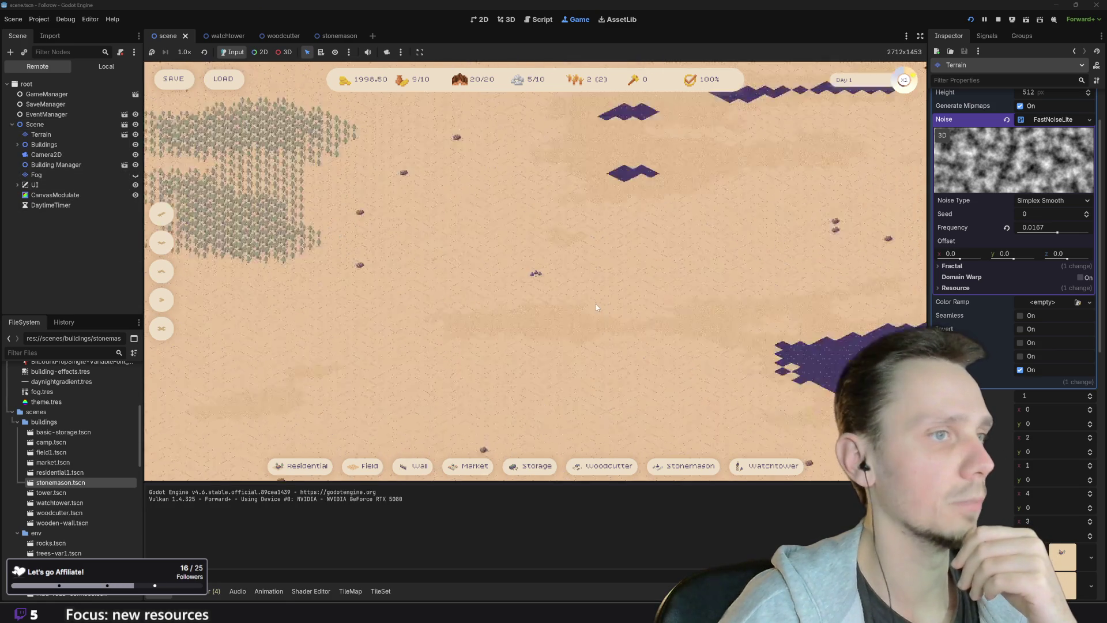
{"action": "scroll", "coordinate": [461, 297], "scroll_direction": "up", "scroll_amount": 8}
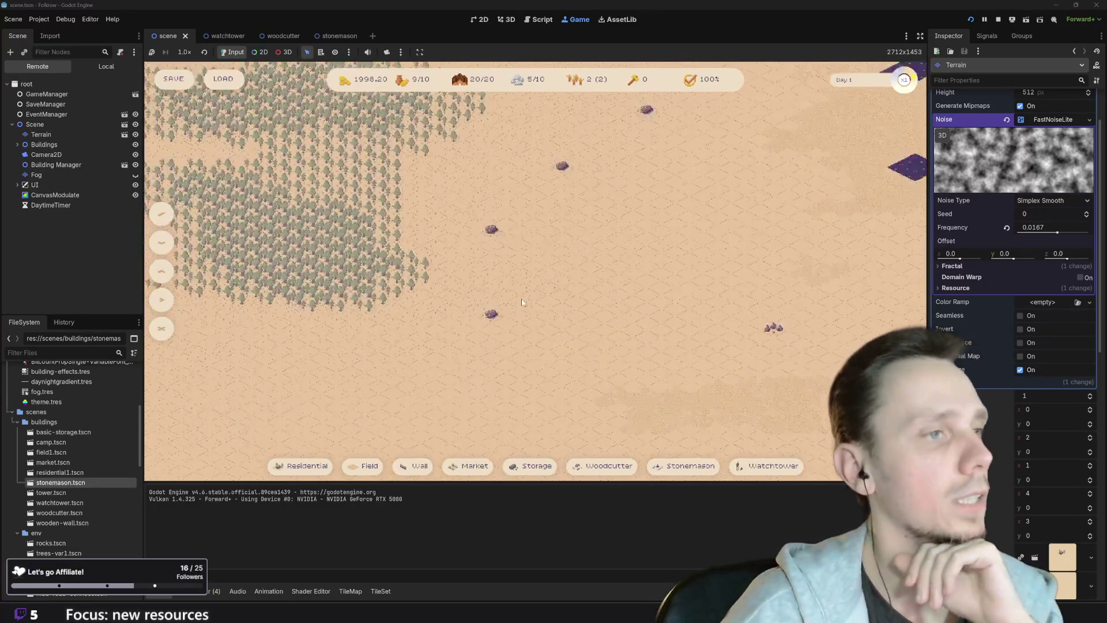
- Use removal mode (x) to try removing a rock and the red-tinted trees, then stop the game
{"action": "key", "text": "x"}
{"action": "left_click", "coordinate": [447, 312]}
{"action": "scroll", "coordinate": [447, 310], "scroll_direction": "down", "scroll_amount": 5}
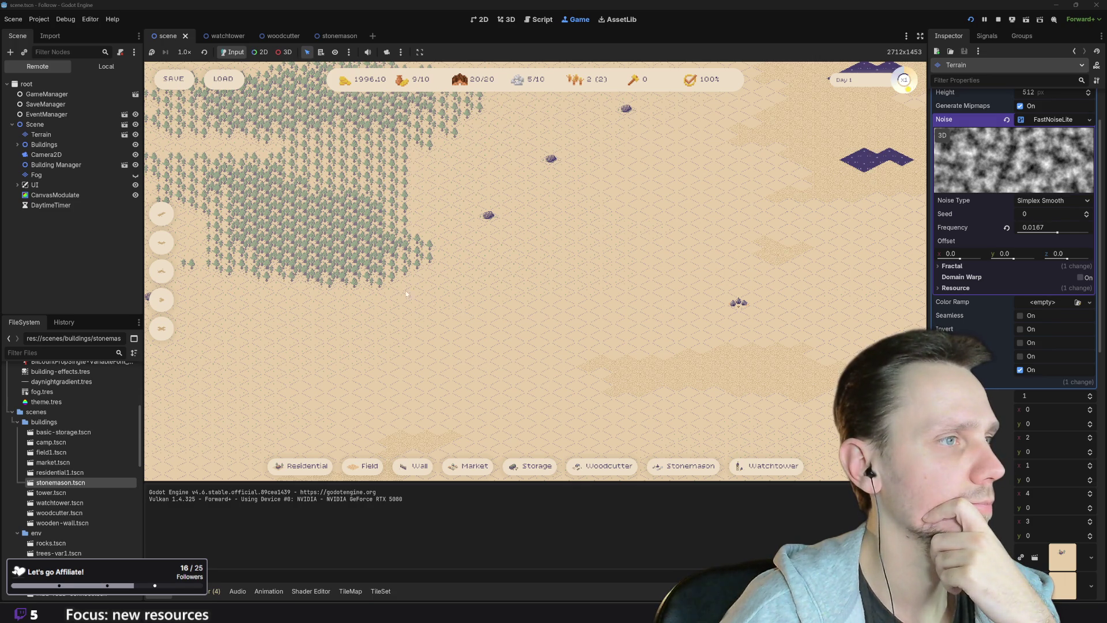
{"action": "scroll", "coordinate": [381, 273], "scroll_direction": "up", "scroll_amount": 2}
{"action": "scroll", "coordinate": [380, 272], "scroll_direction": "up", "scroll_amount": 3}
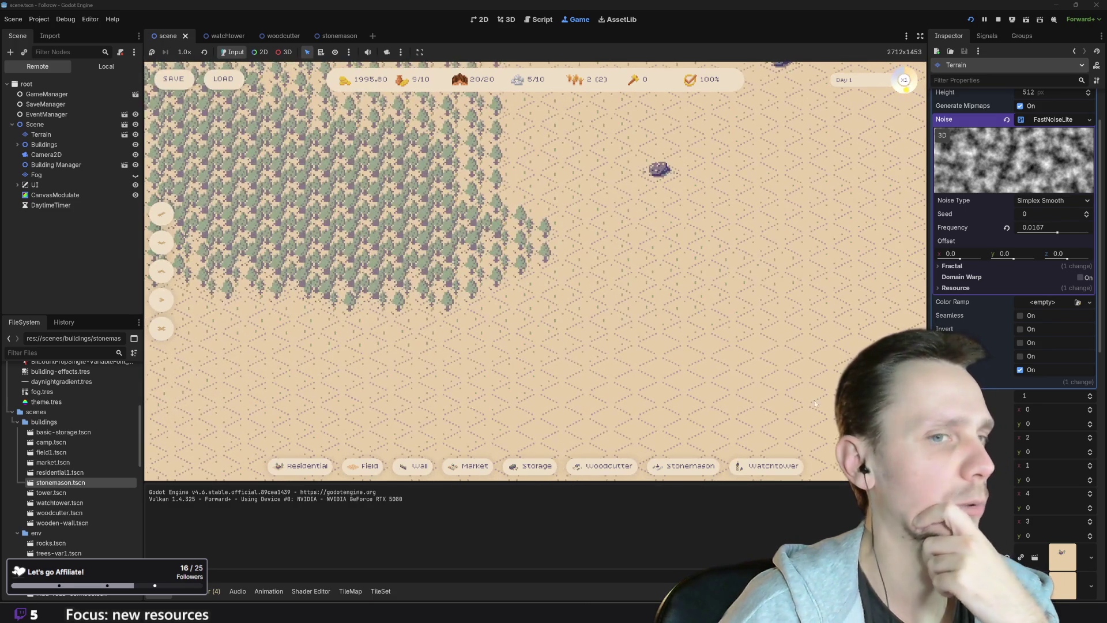
{"action": "key", "text": "x"}
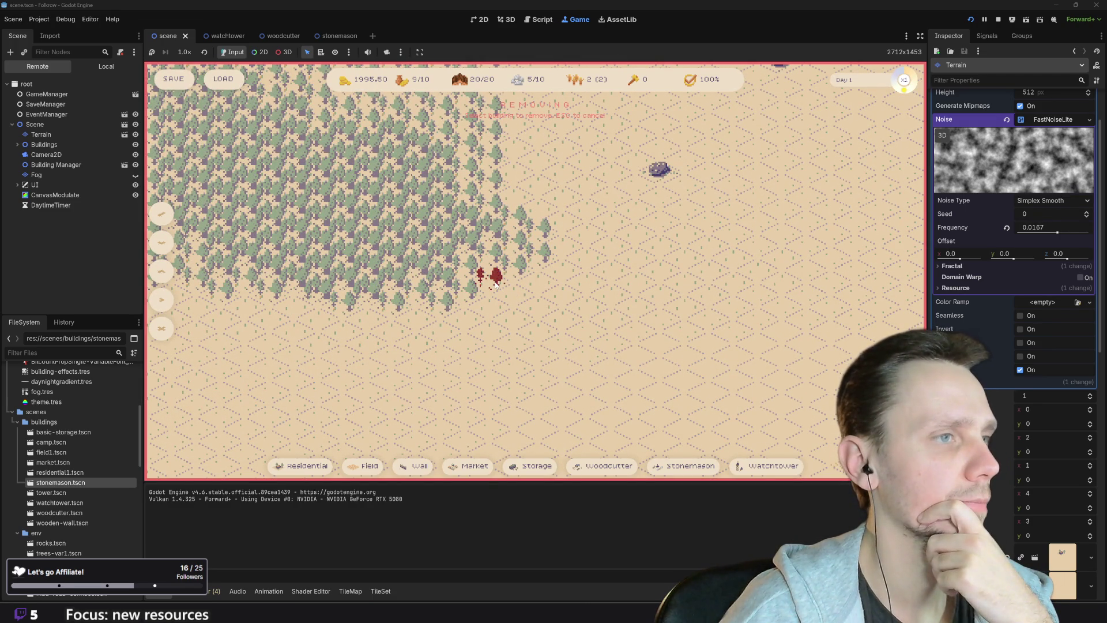
{"action": "left_click", "coordinate": [495, 285]}
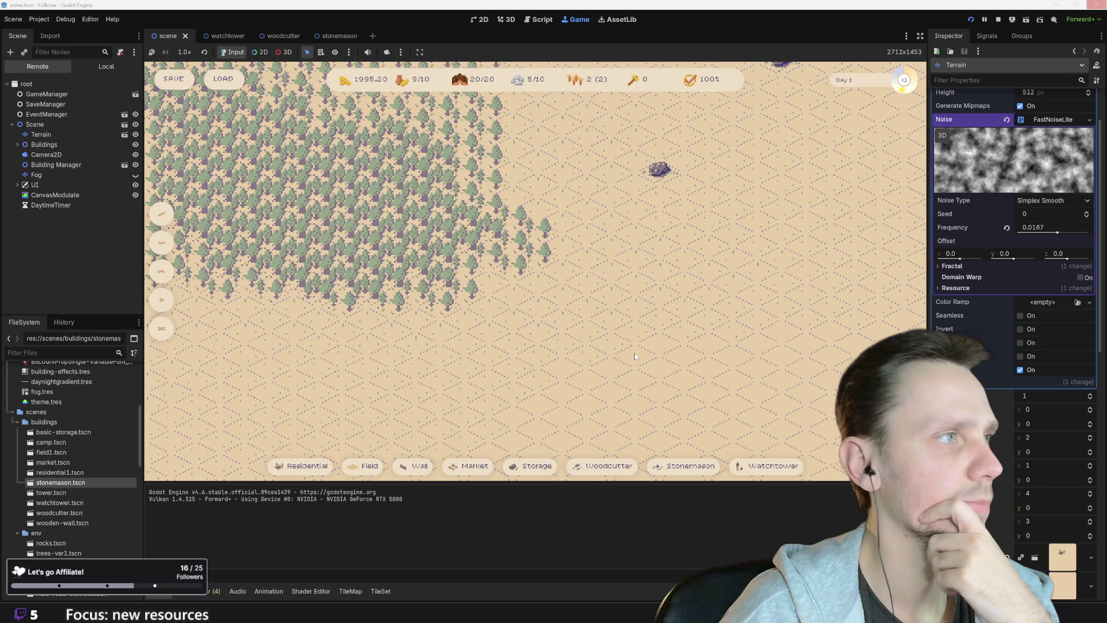
{"action": "left_click_drag", "start_coordinate": [695, 356], "coordinate": [515, 324]}
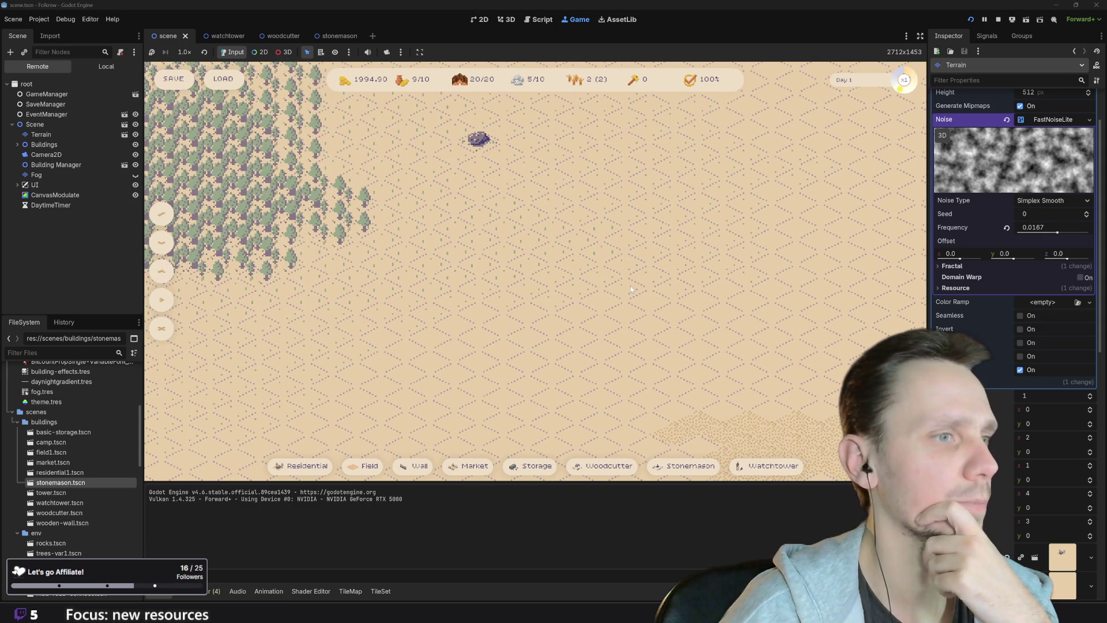
{"action": "left_click", "coordinate": [998, 19]}
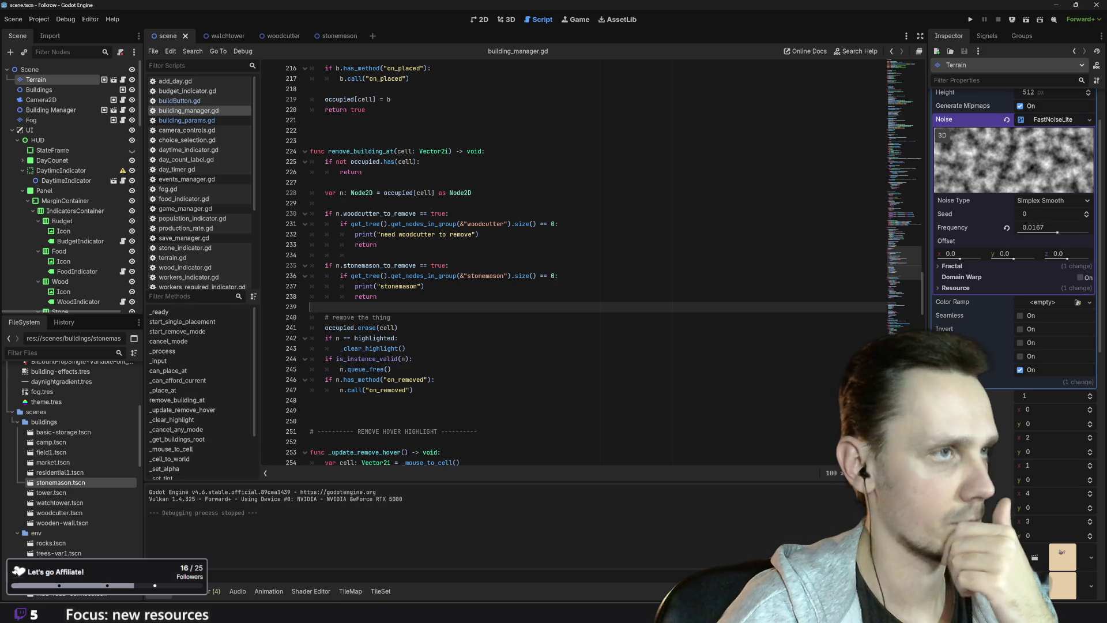
- Add a print of the woodcutter group size at the top of remove_building_at
{"action": "left_click_drag", "start_coordinate": [536, 224], "coordinate": [351, 224]}
{"action": "key", "text": "ctrl+c"}
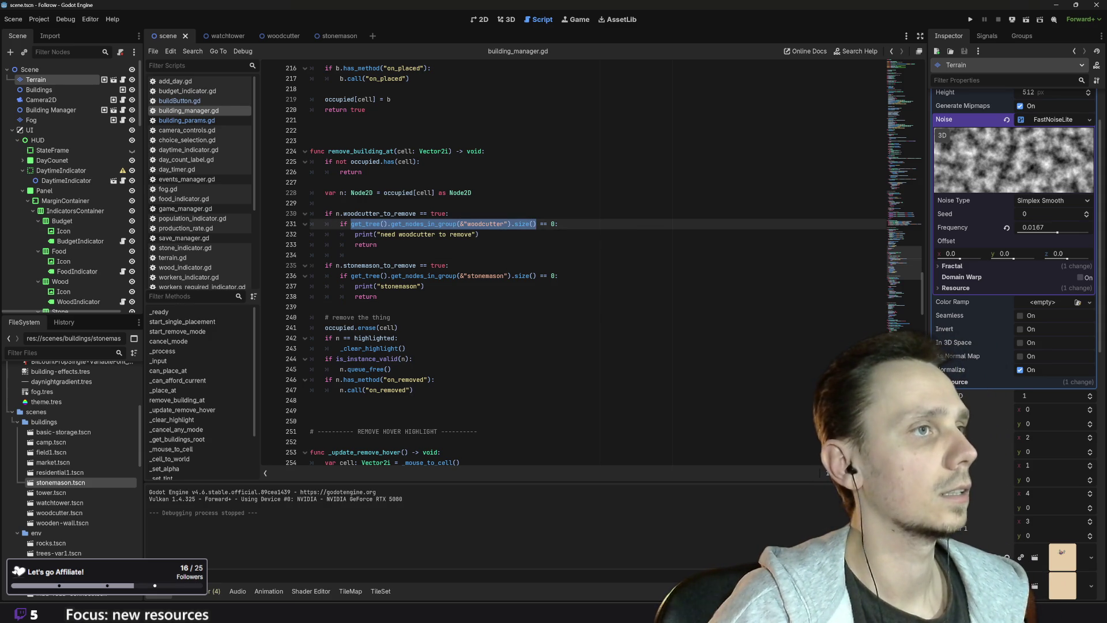
{"action": "left_click", "coordinate": [486, 151]}
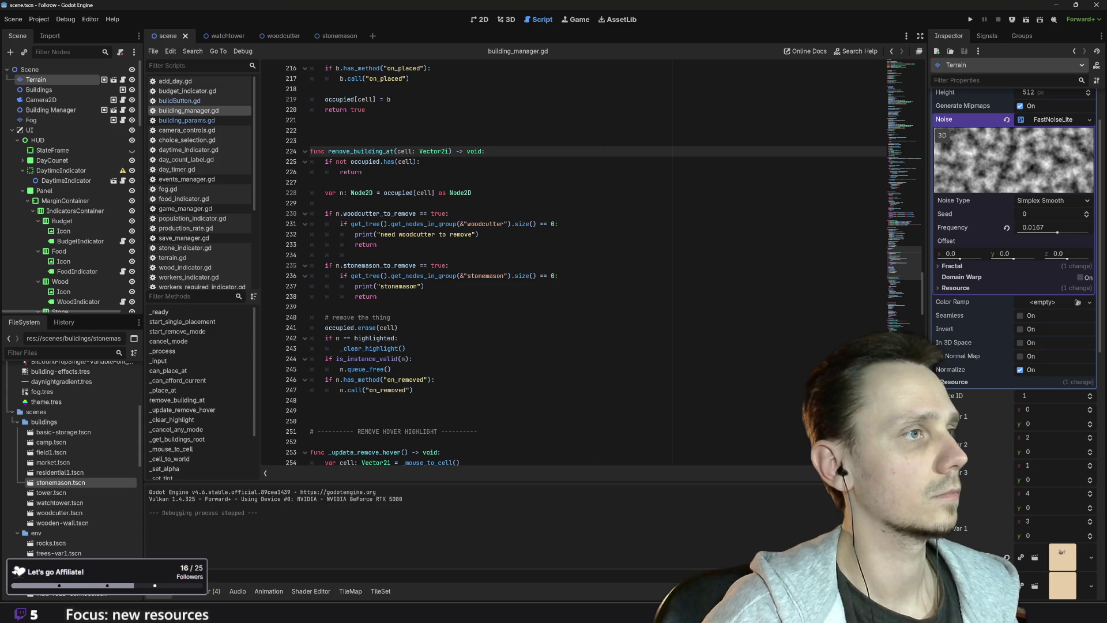
{"action": "key", "text": "Return"}
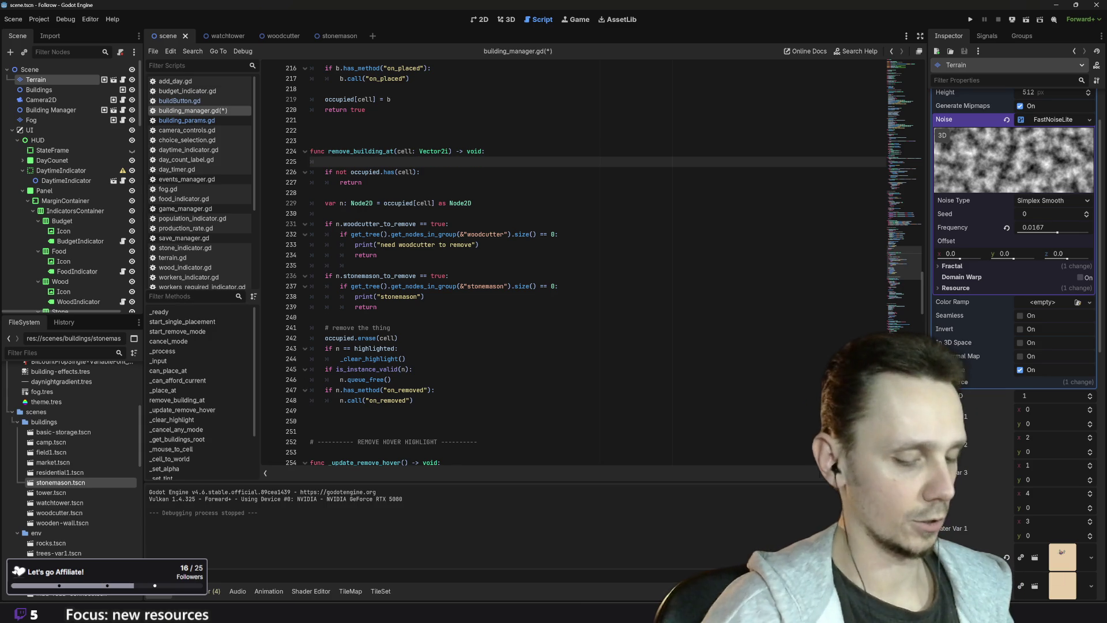
{"action": "type", "text": "rint"}
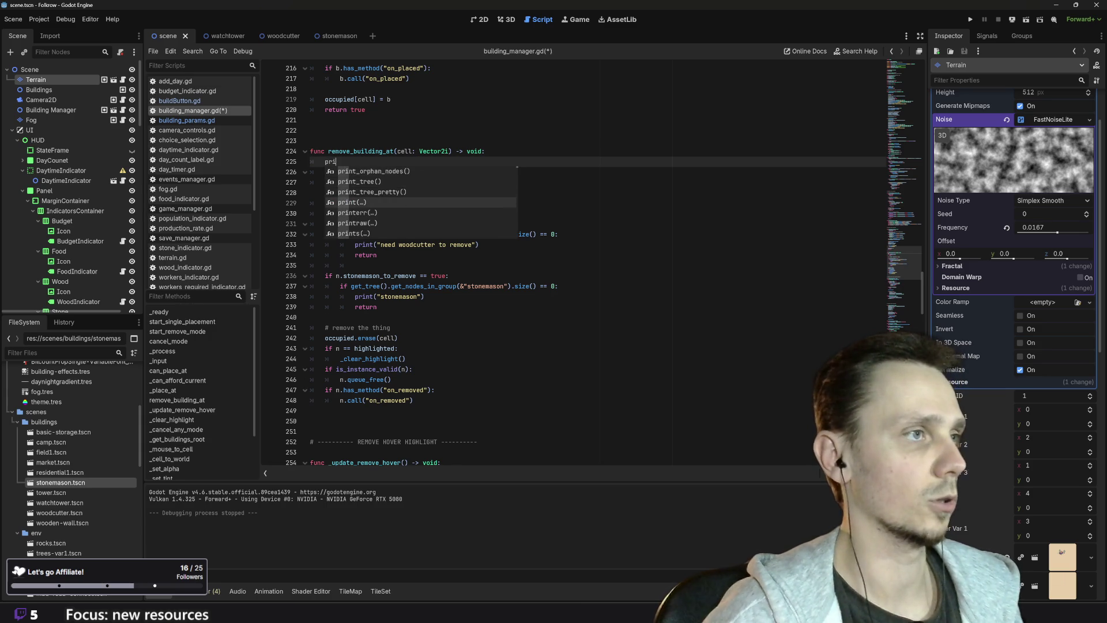
{"action": "key", "text": "Return"}
{"action": "key", "text": "ctrl+v"}
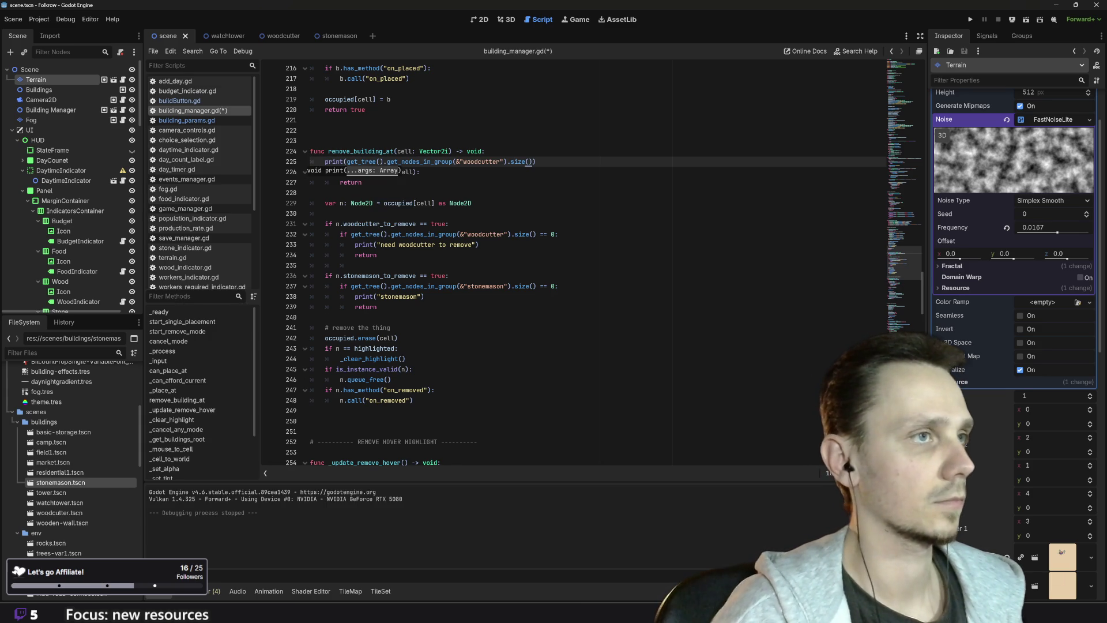
{"action": "key", "text": "End"}
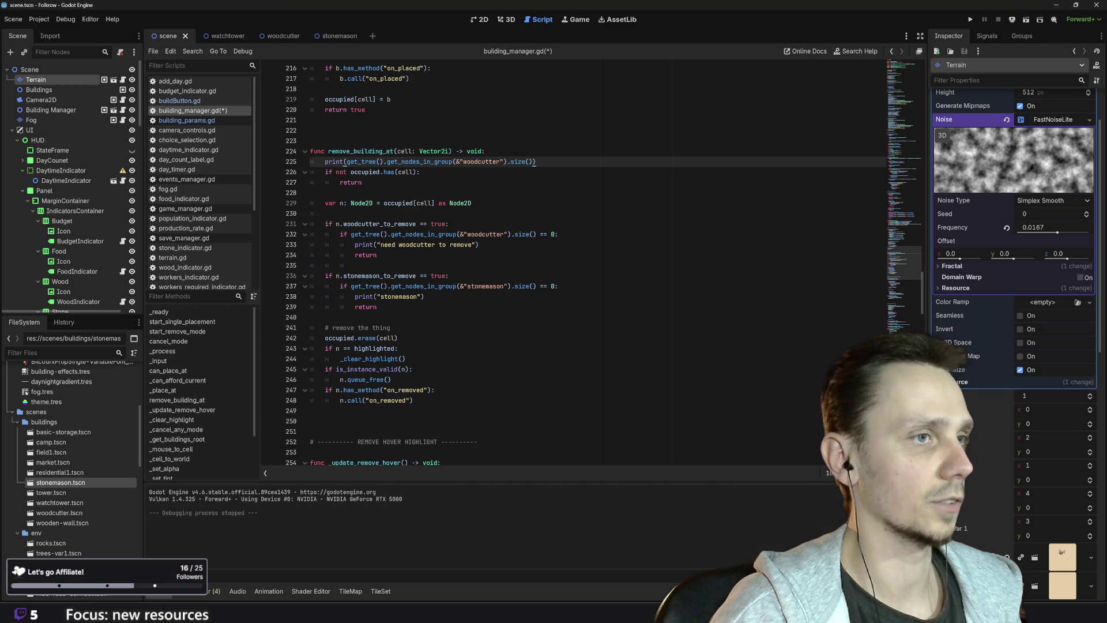
- Add a matching stonemason group-size print below it, save, and run the game with F5
{"action": "left_click_drag", "start_coordinate": [536, 286], "coordinate": [351, 286]}
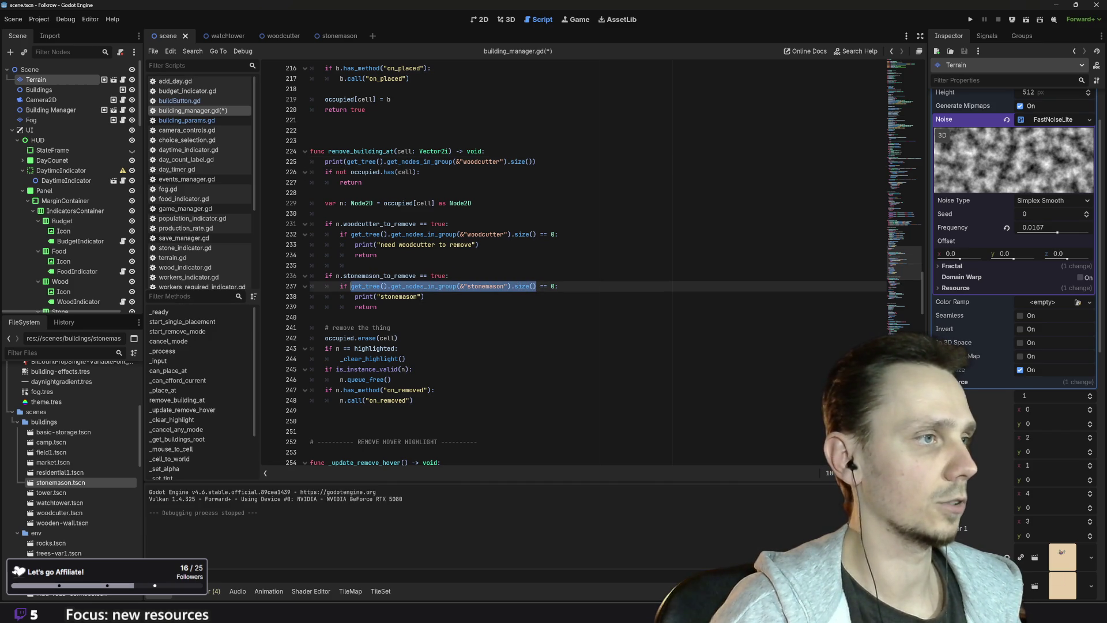
{"action": "left_click", "coordinate": [536, 161]}
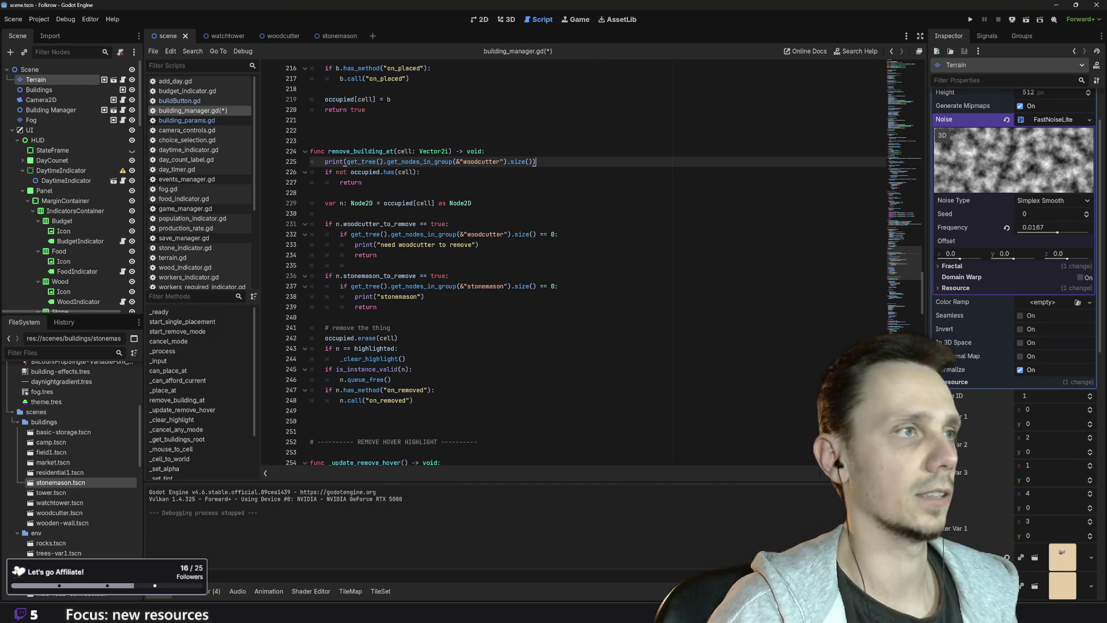
{"action": "key", "text": "Return"}
{"action": "type", "text": "pri"}
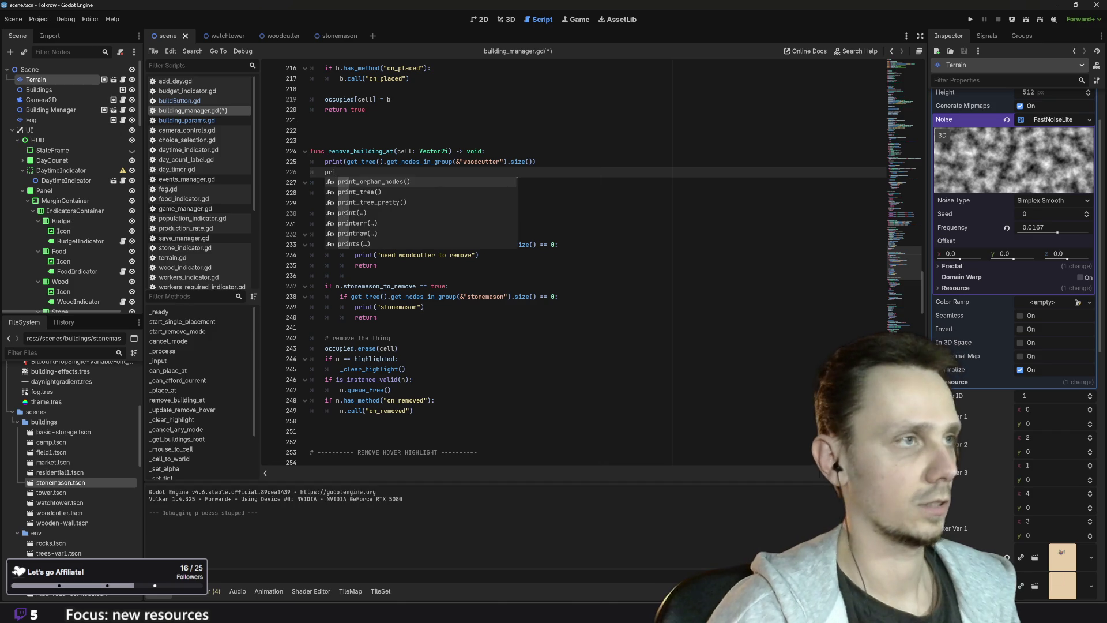
{"action": "key", "text": "Down"}
{"action": "key", "text": "Down"}
{"action": "key", "text": "Down"}
{"action": "key", "text": "Return"}
{"action": "type", "text": "get_tree().get_nodes_in_group(&\"stonemason\").size()"}
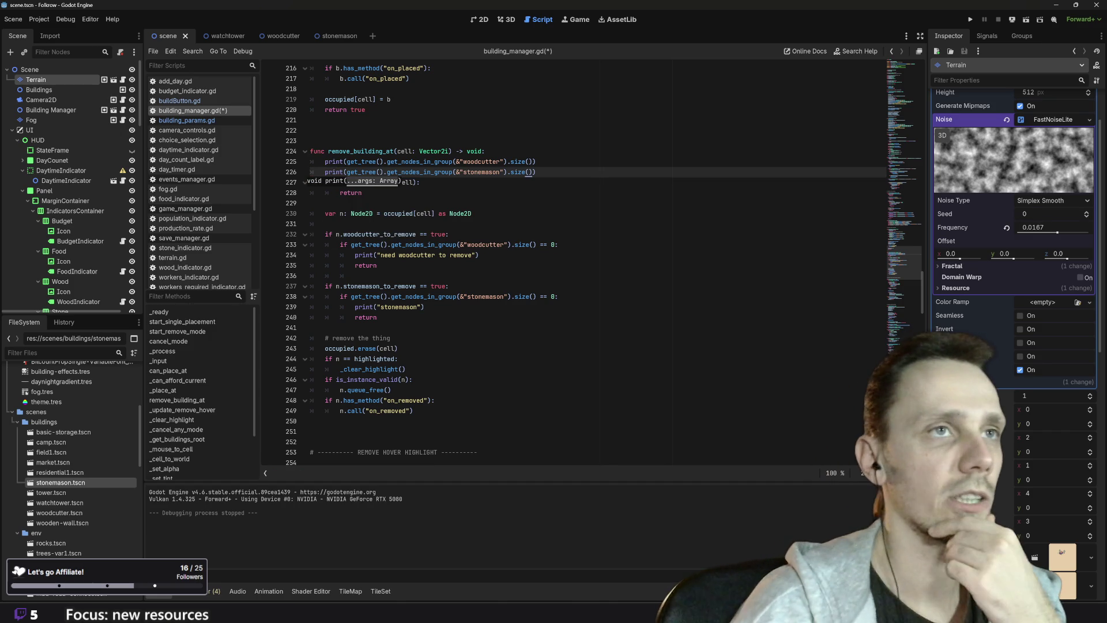
{"action": "key", "text": "ctrl+s"}
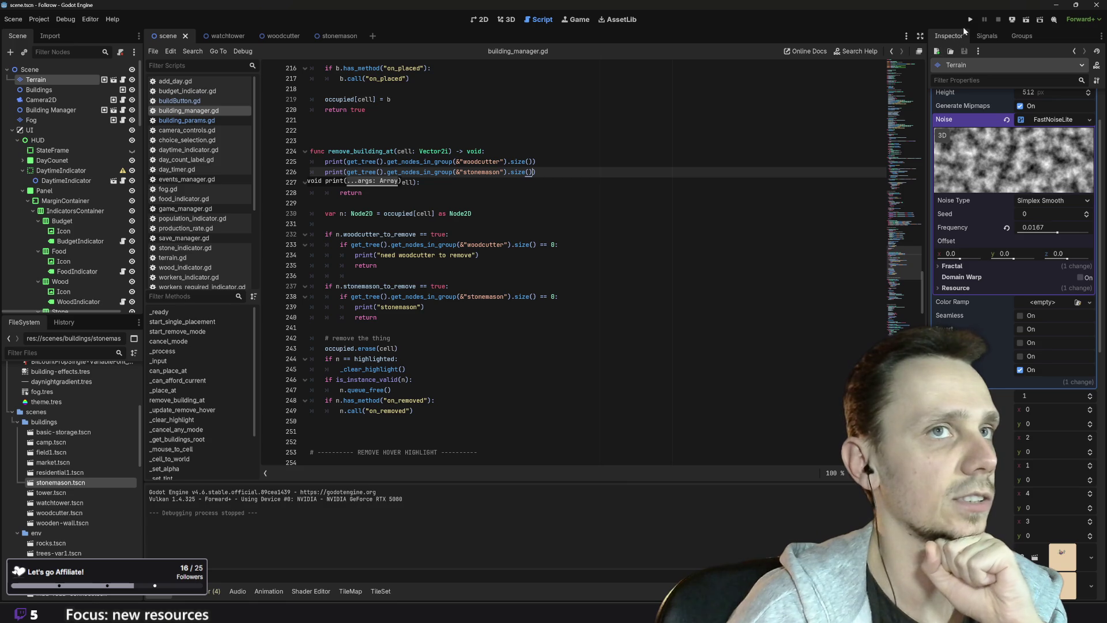
{"action": "key", "text": "F5"}
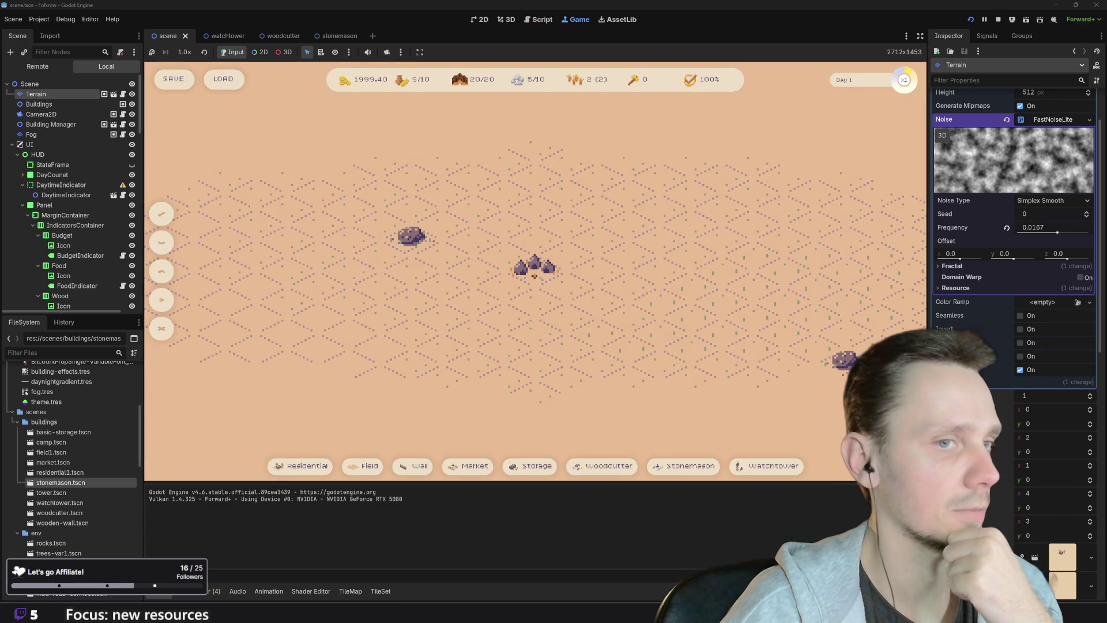
- Toggle removal mode on and off, then pan across the terrain
{"action": "key", "text": "x"}
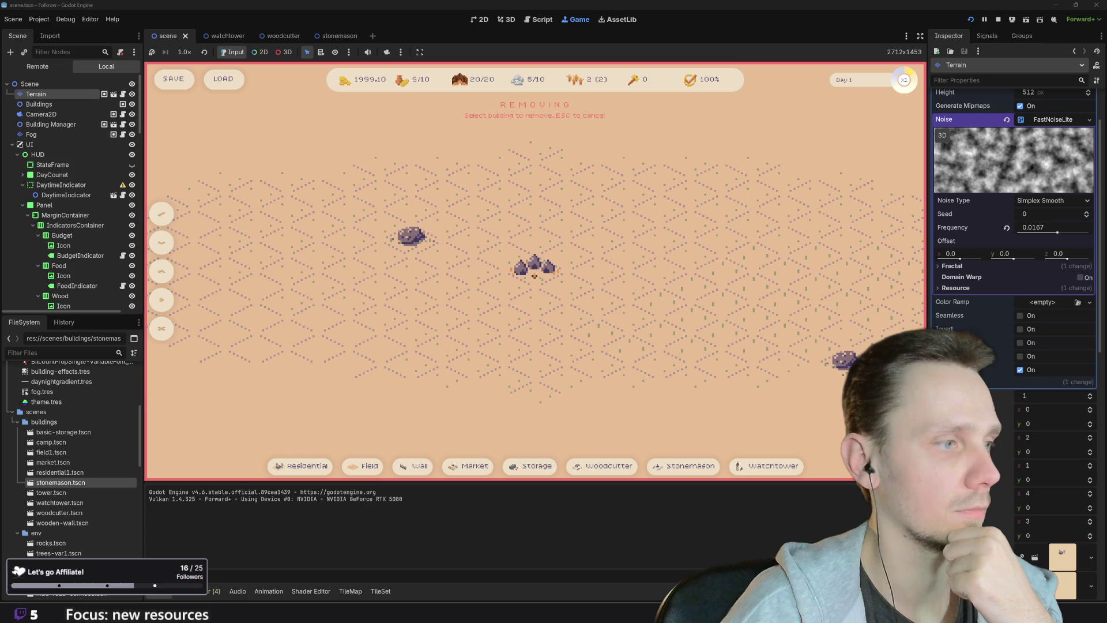
{"action": "key", "text": "Escape"}
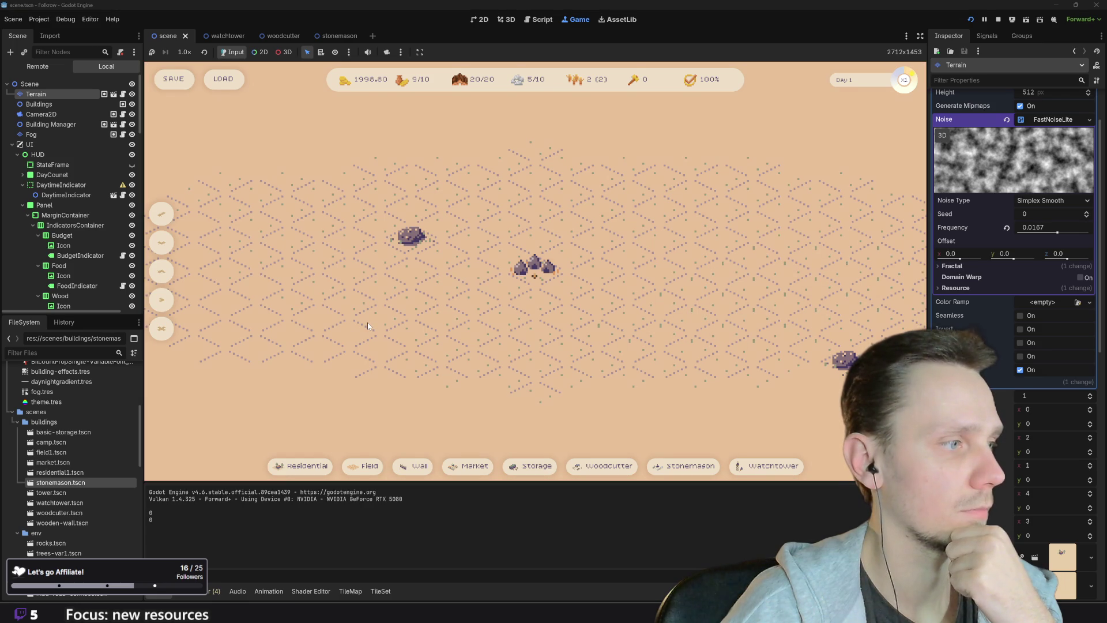
{"action": "mouse_move", "coordinate": [368, 327]}
{"action": "left_mouse_down"}
{"action": "mouse_move", "coordinate": [348, 335]}
{"action": "mouse_move", "coordinate": [542, 294]}
{"action": "left_mouse_up"}
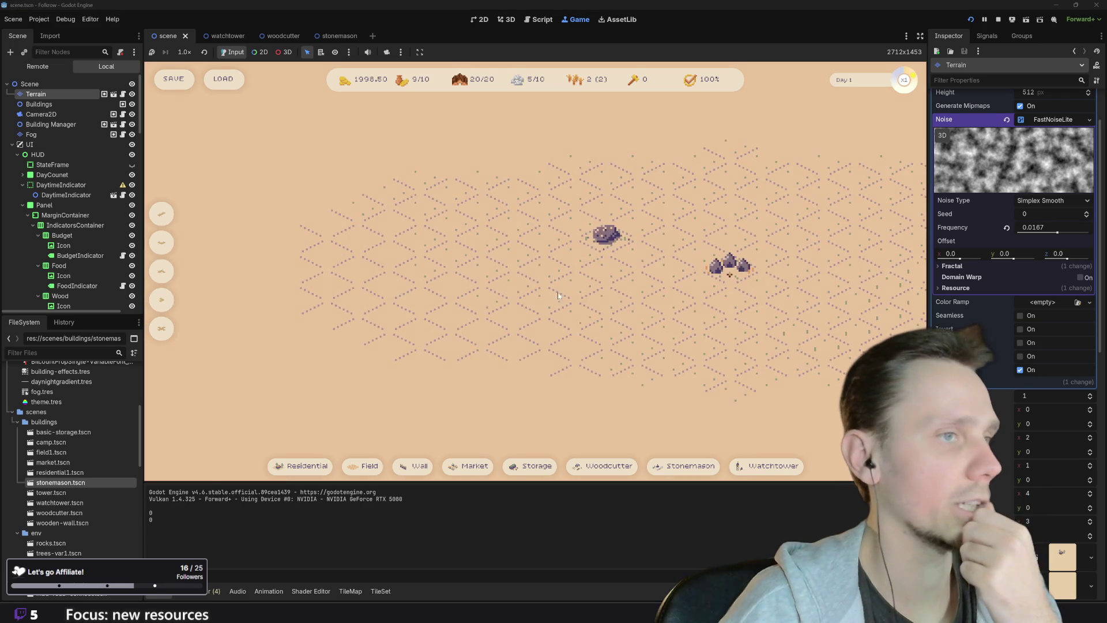
{"action": "scroll", "coordinate": [555, 289], "scroll_direction": "down", "scroll_amount": 2}
{"action": "scroll", "coordinate": [520, 321], "scroll_direction": "up", "scroll_amount": 3}
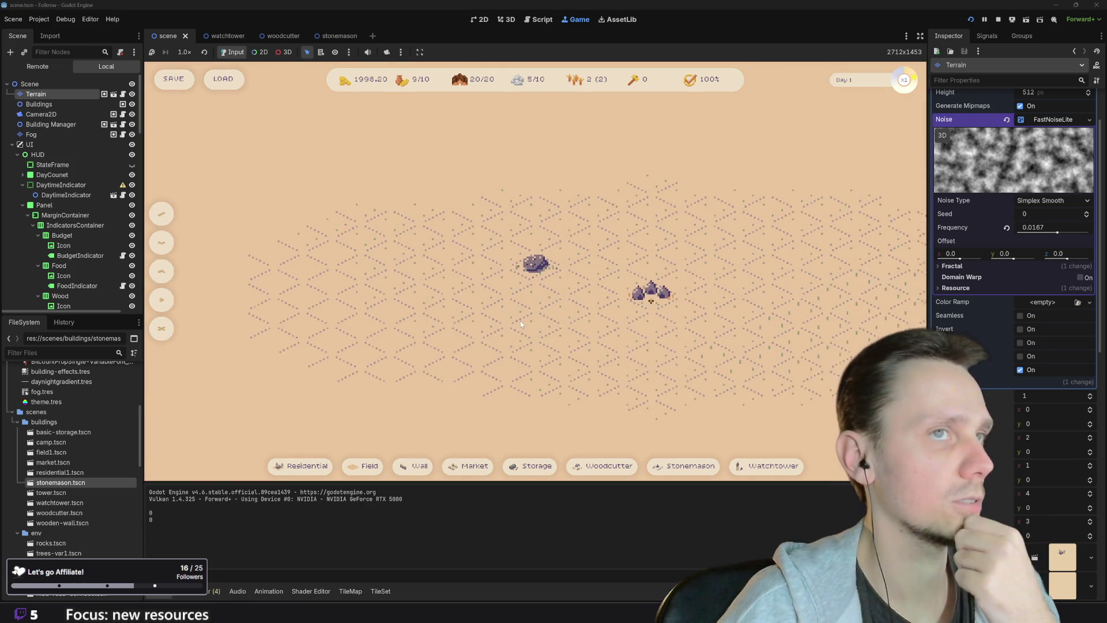
- Place a field left of the rocks, then cancel a second building placement
{"action": "key", "text": "2"}
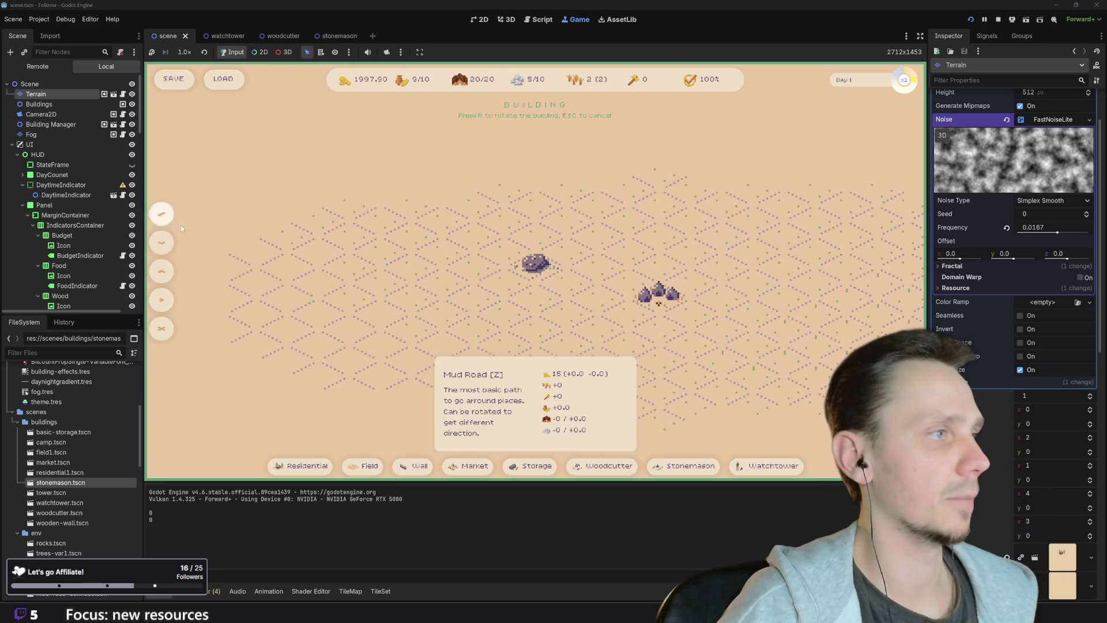
{"action": "left_click", "coordinate": [411, 321]}
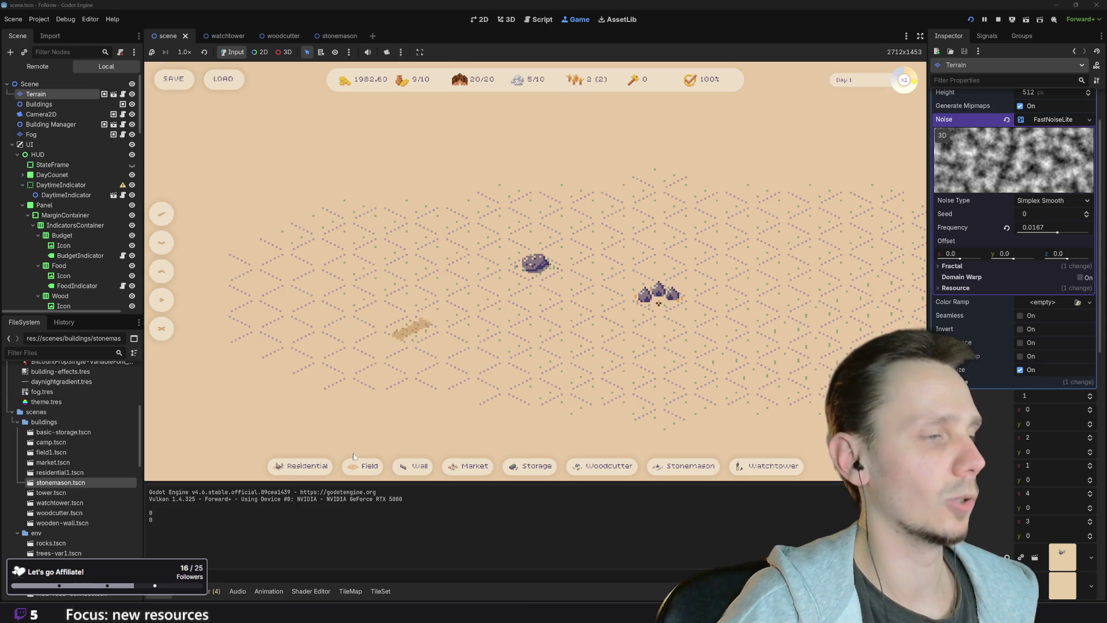
{"action": "left_click", "coordinate": [603, 466]}
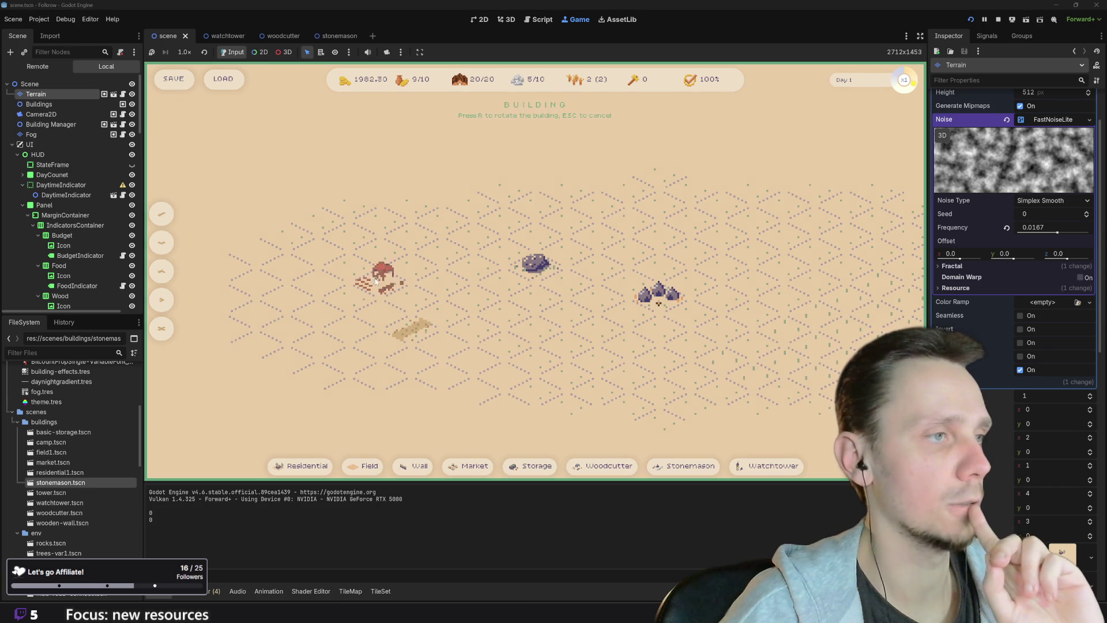
{"action": "key", "text": "Escape"}
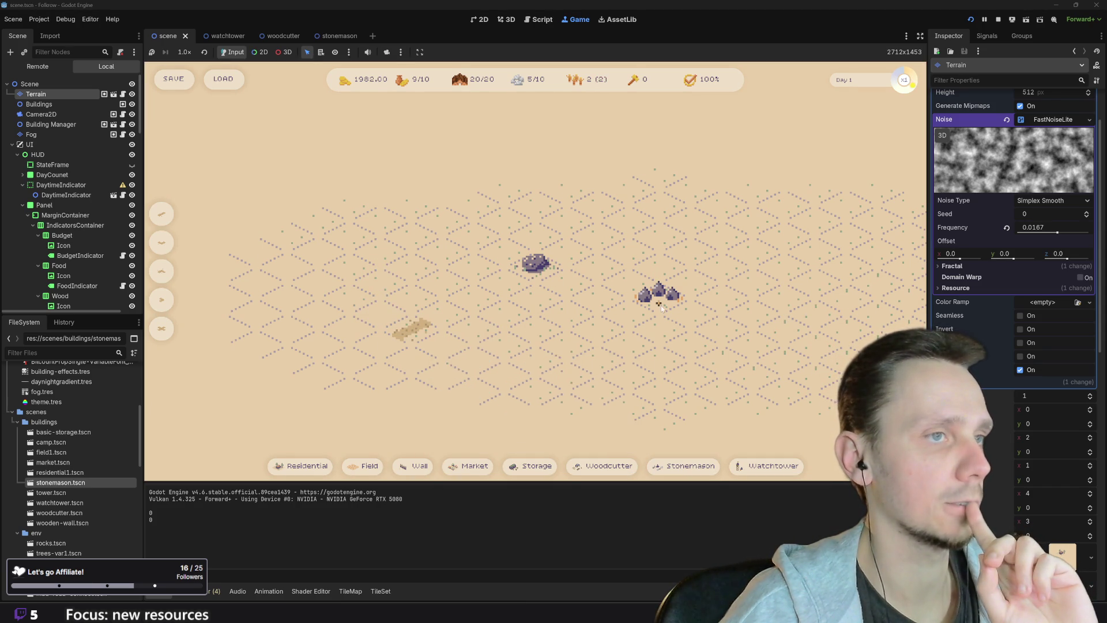
{"action": "scroll", "coordinate": [662, 307], "scroll_direction": "down", "scroll_amount": 5}
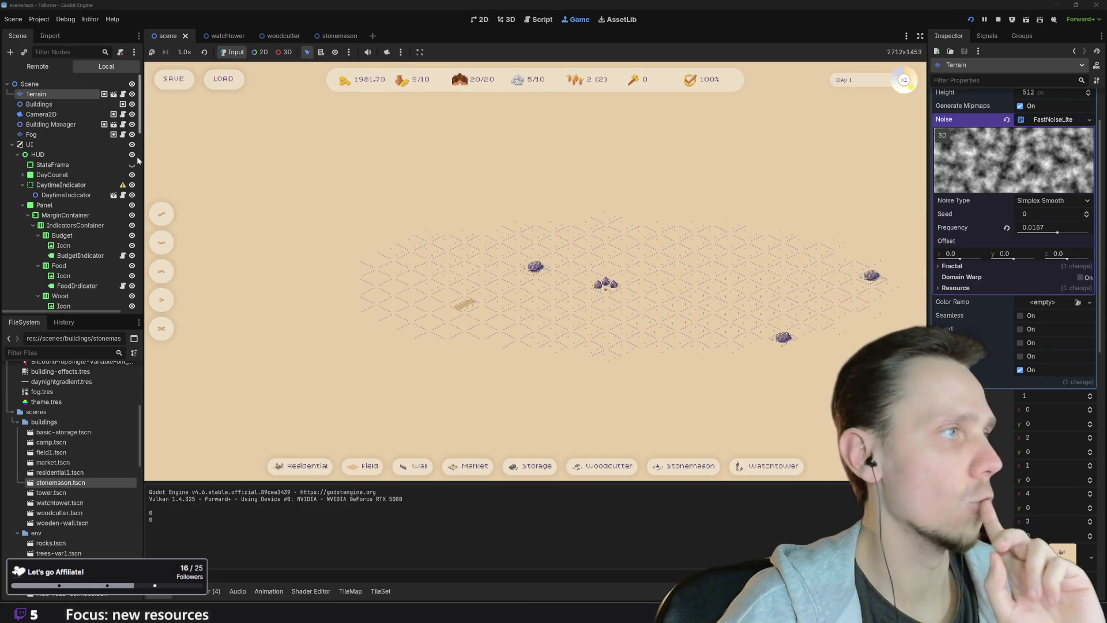
- Hide the fog through the running game's live scene tree to reveal the whole map
{"action": "left_click", "coordinate": [38, 66]}
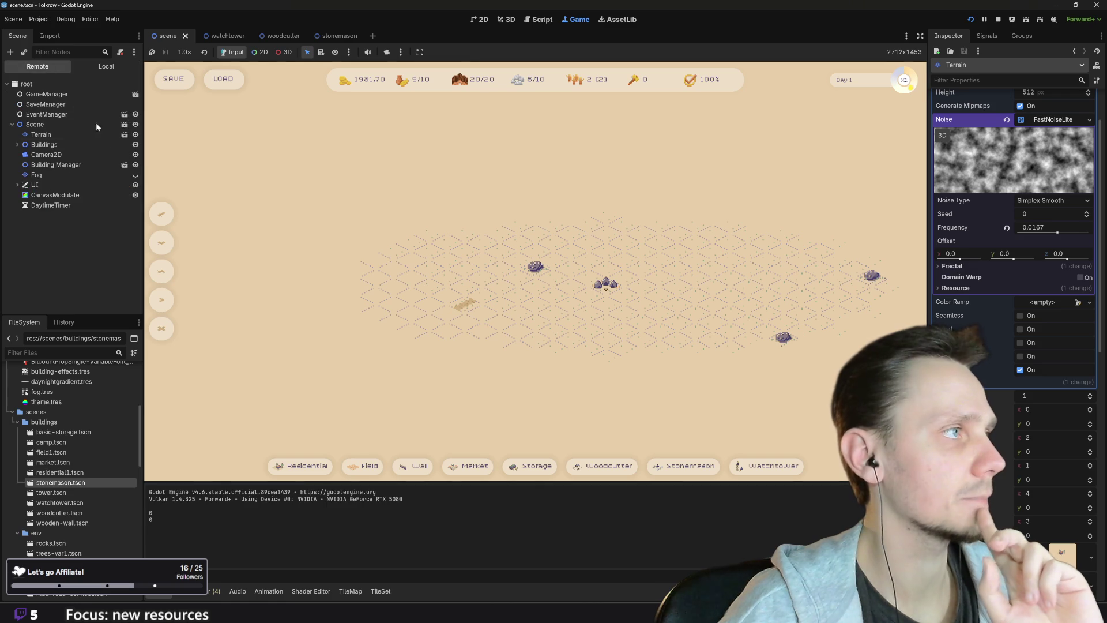
{"action": "left_click", "coordinate": [135, 175]}
{"action": "scroll", "coordinate": [406, 245], "scroll_direction": "up", "scroll_amount": 3}
- Place a field, a house and another building near the rocks, cancelling a stonemason
{"action": "left_click", "coordinate": [363, 466]}
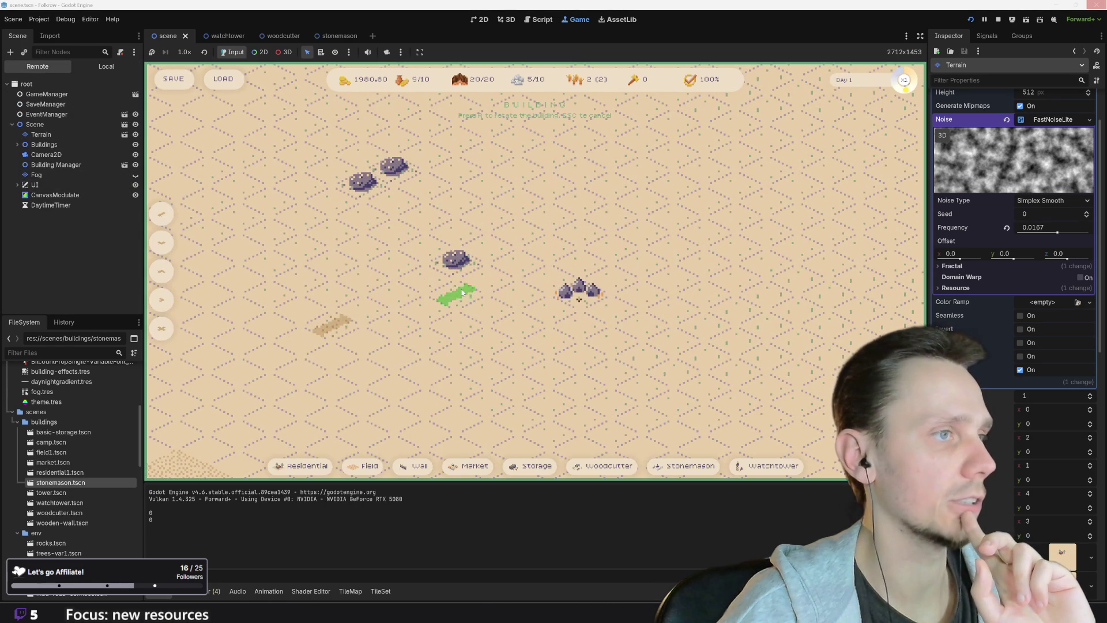
{"action": "left_click", "coordinate": [391, 295]}
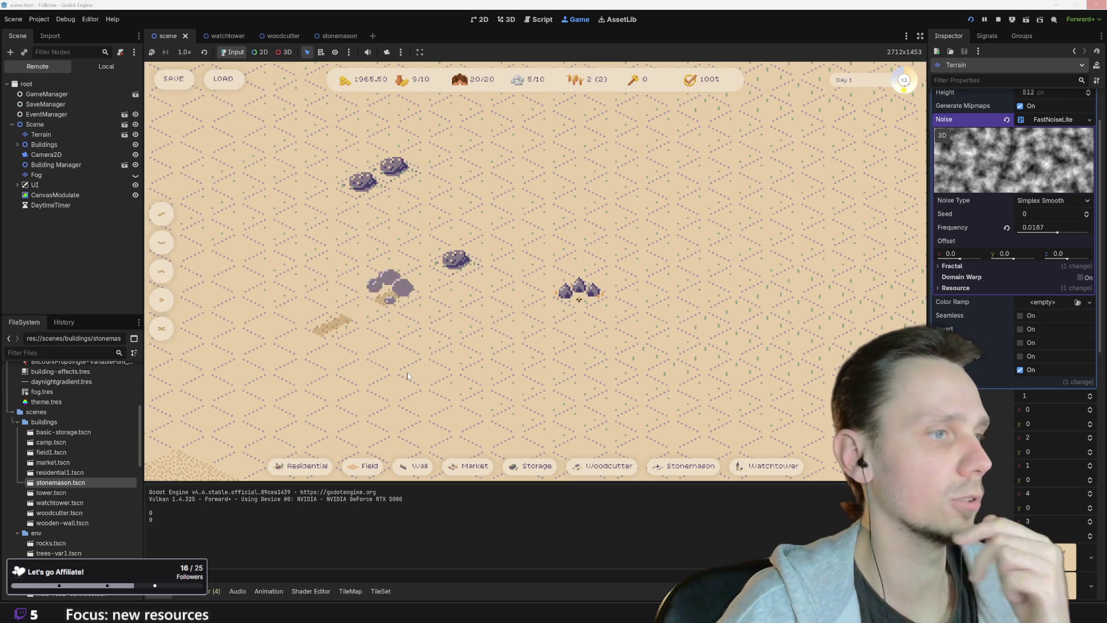
{"action": "left_click", "coordinate": [684, 466]}
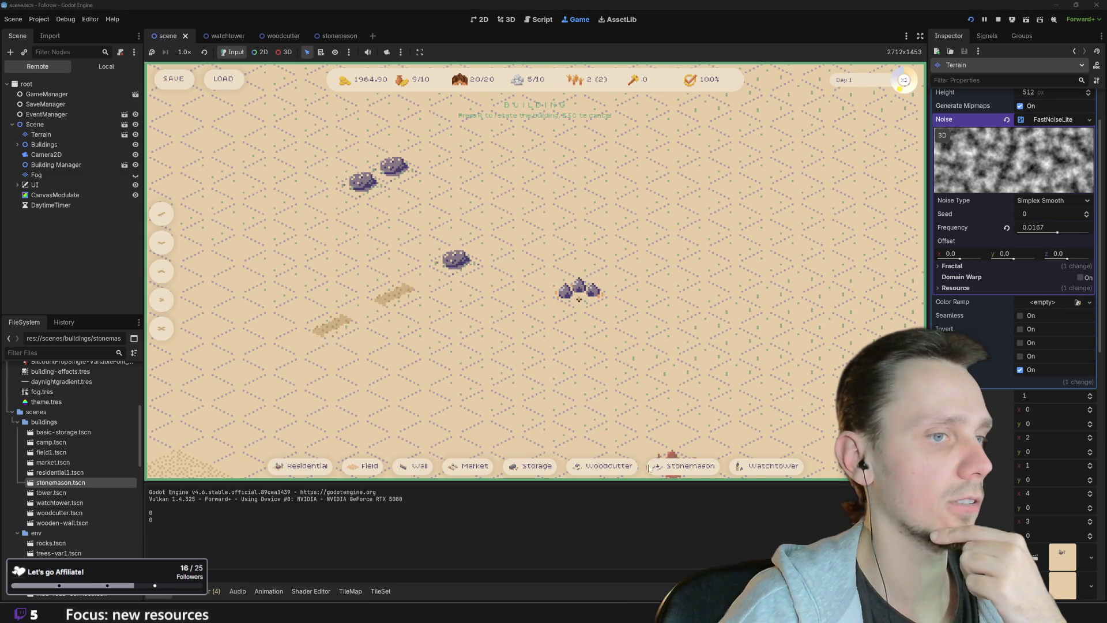
{"action": "left_click", "coordinate": [690, 473]}
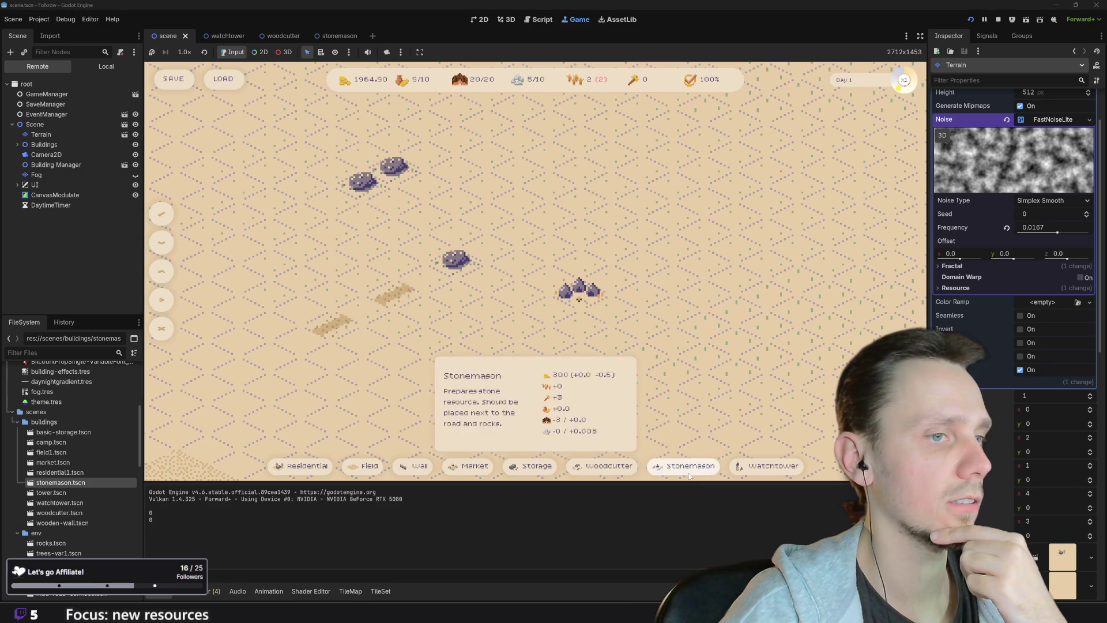
{"action": "left_click", "coordinate": [304, 466]}
{"action": "left_click", "coordinate": [364, 333]}
{"action": "left_click", "coordinate": [686, 465]}
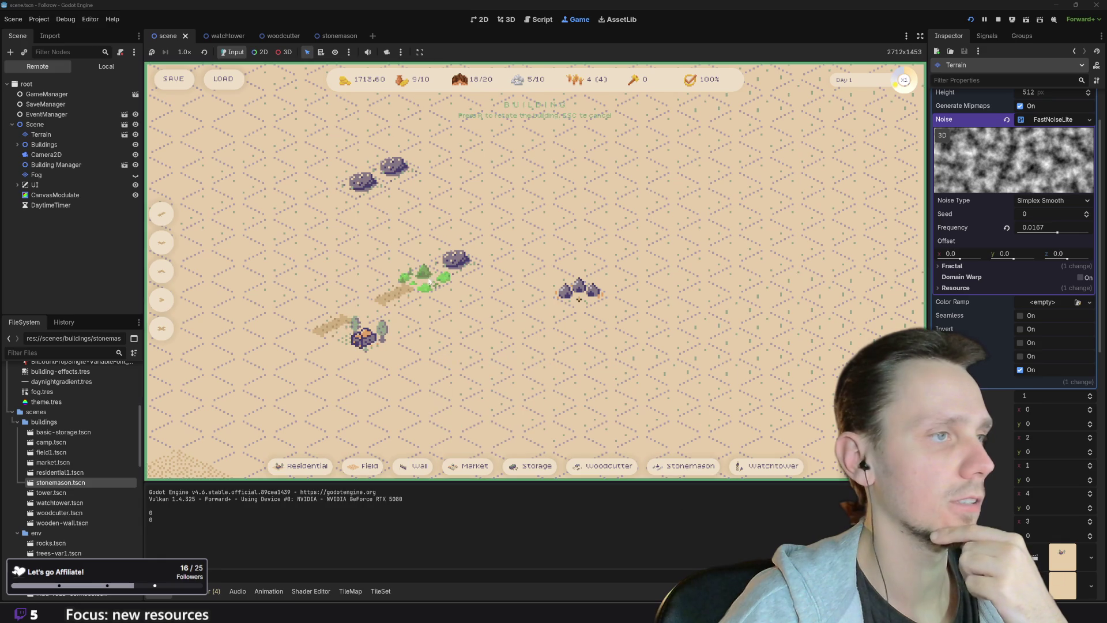
{"action": "left_click", "coordinate": [428, 282]}
{"action": "scroll", "coordinate": [429, 282], "scroll_direction": "down", "scroll_amount": 3}
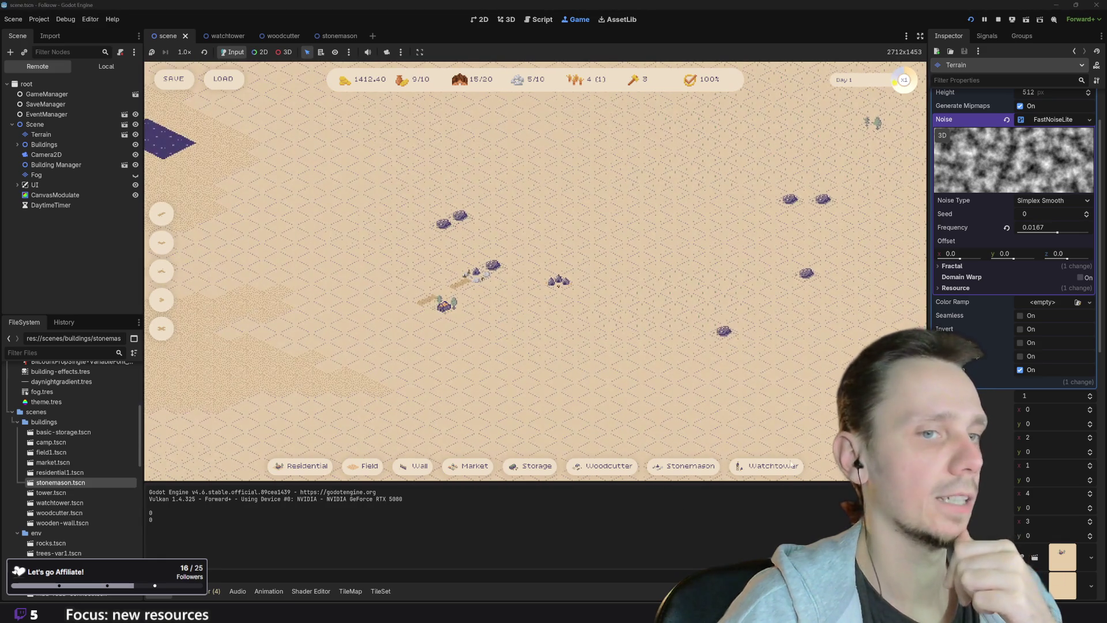
- Enter and cancel building removal mode, then pan the map slightly right
{"action": "key", "text": "x"}
{"action": "key", "text": "Escape"}
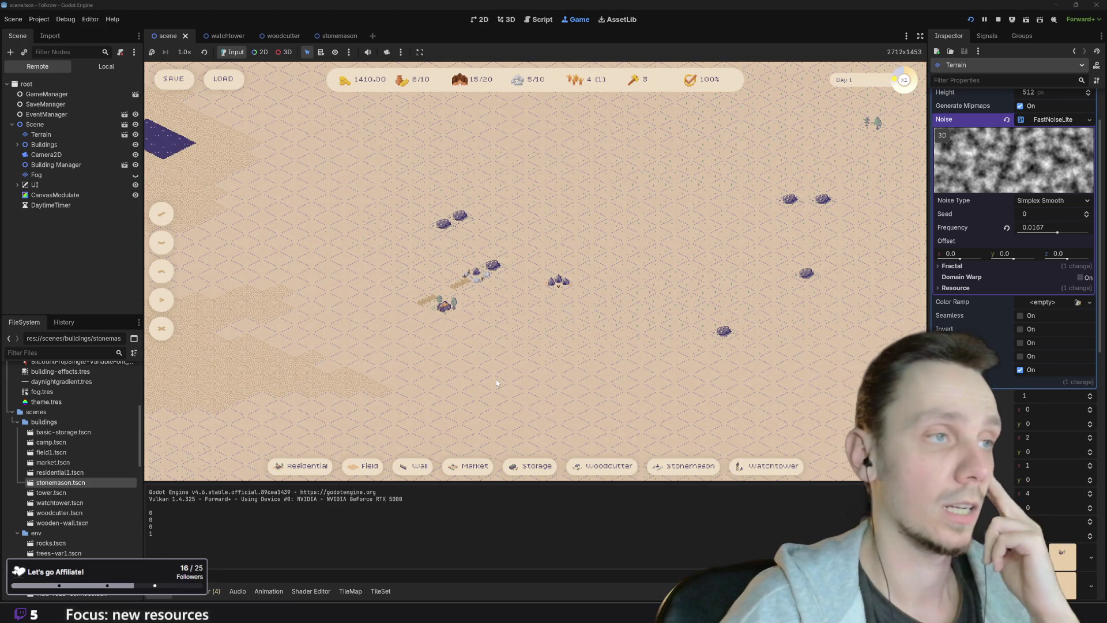
{"action": "scroll", "coordinate": [470, 351], "scroll_direction": "up", "scroll_amount": 3}
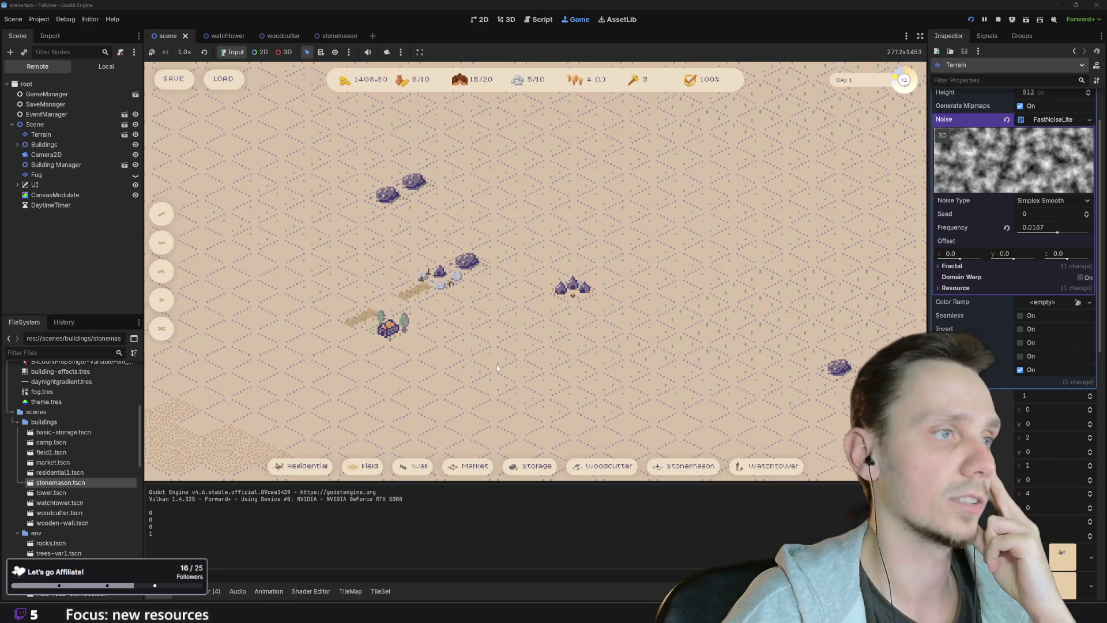
{"action": "left_click_drag", "start_coordinate": [542, 375], "coordinate": [587, 379]}
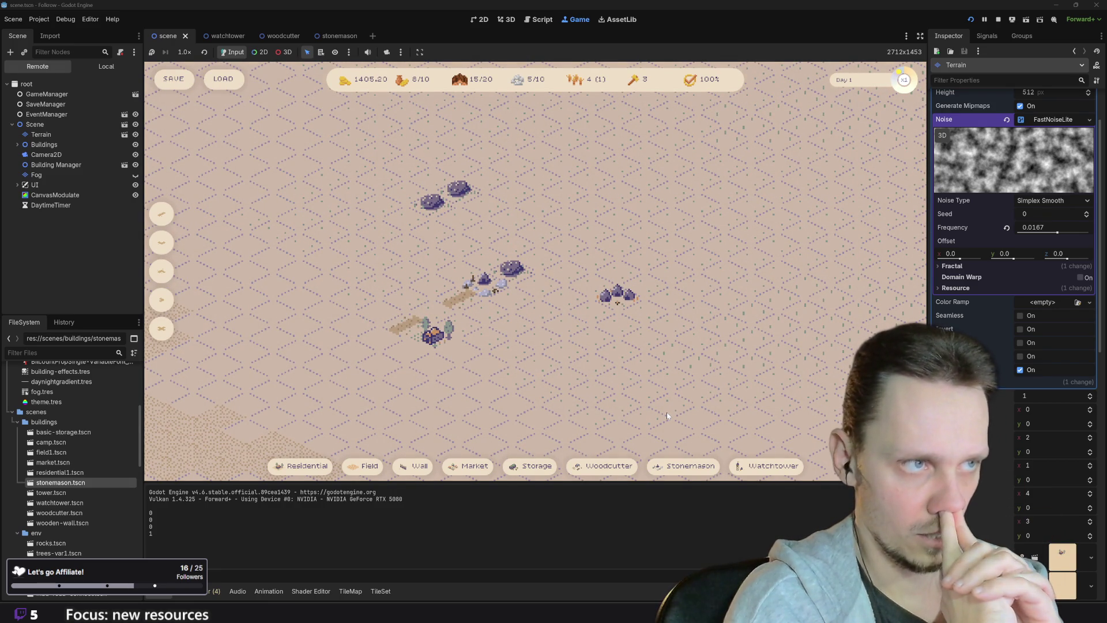
{"action": "scroll", "coordinate": [666, 412], "scroll_direction": "down", "scroll_amount": 3}
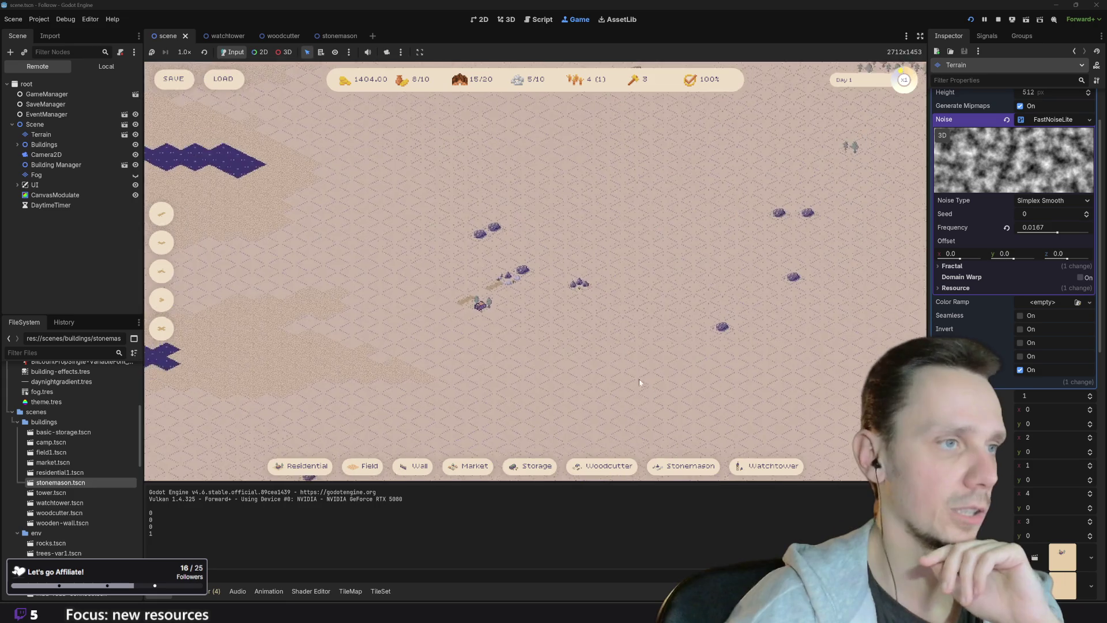
{"action": "scroll", "coordinate": [706, 365], "scroll_direction": "up", "scroll_amount": 3}
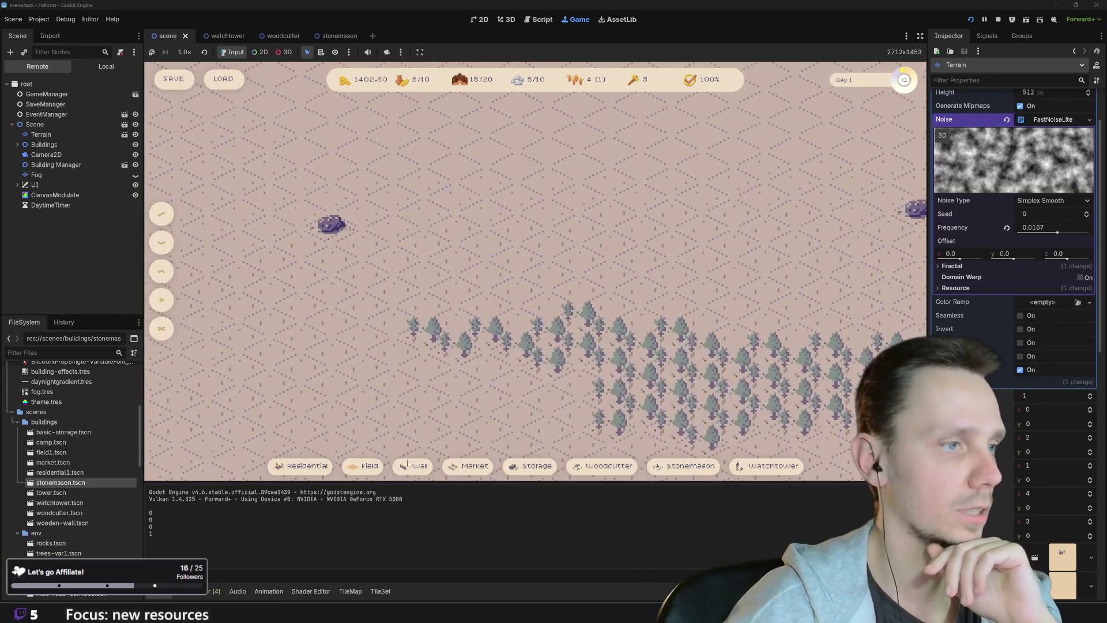
- Cancel a new building placement and restart the game with a fresh map
{"action": "left_click", "coordinate": [166, 208]}
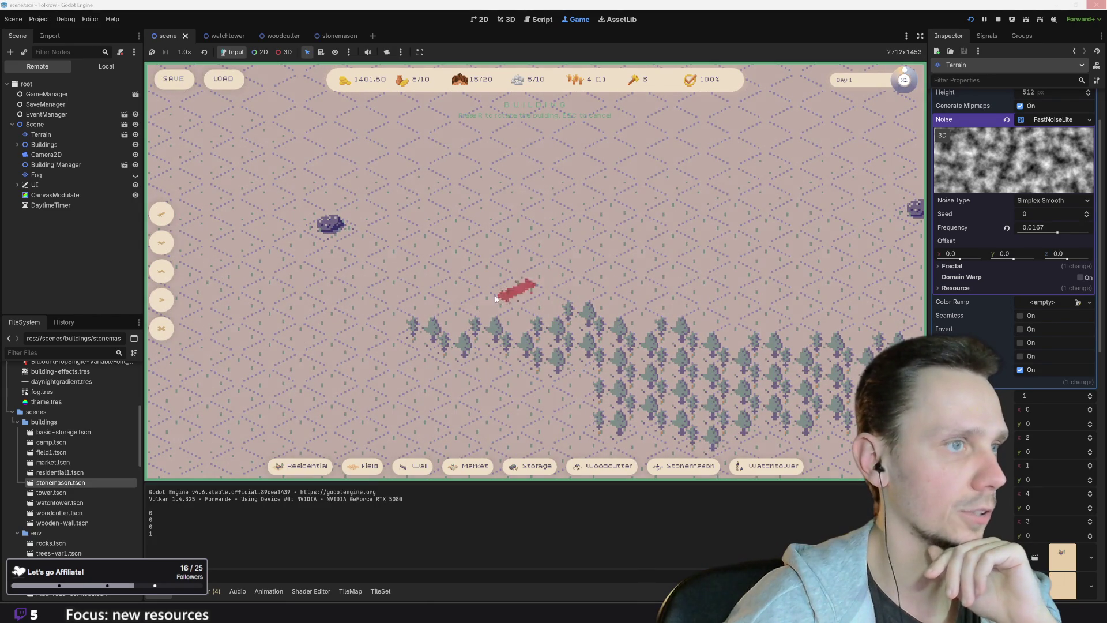
{"action": "key", "text": "Escape"}
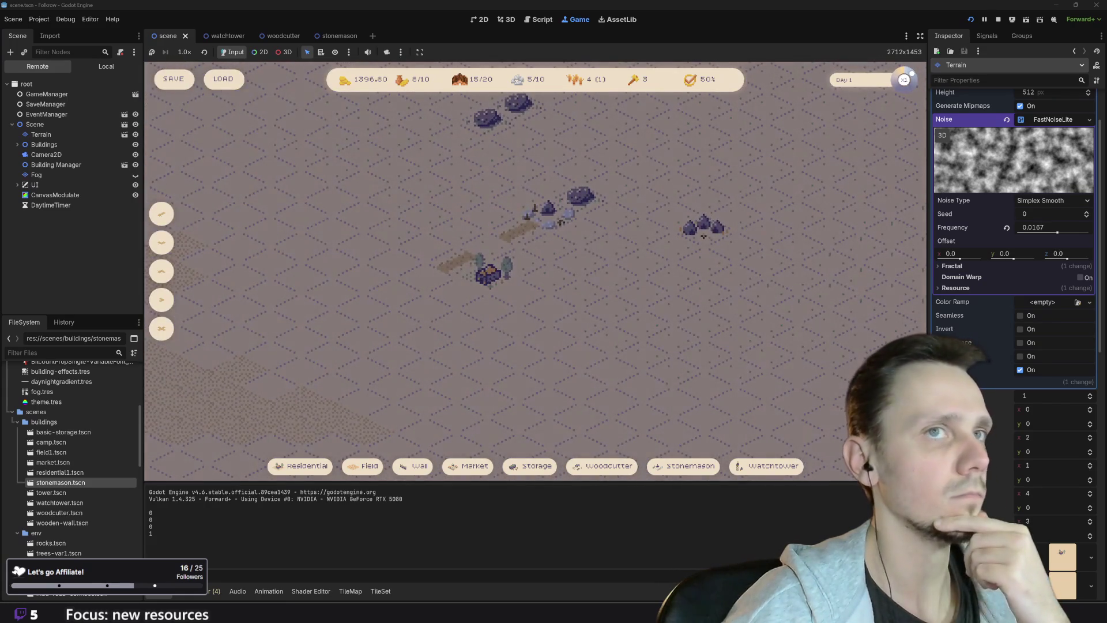
{"action": "left_click", "coordinate": [970, 20]}
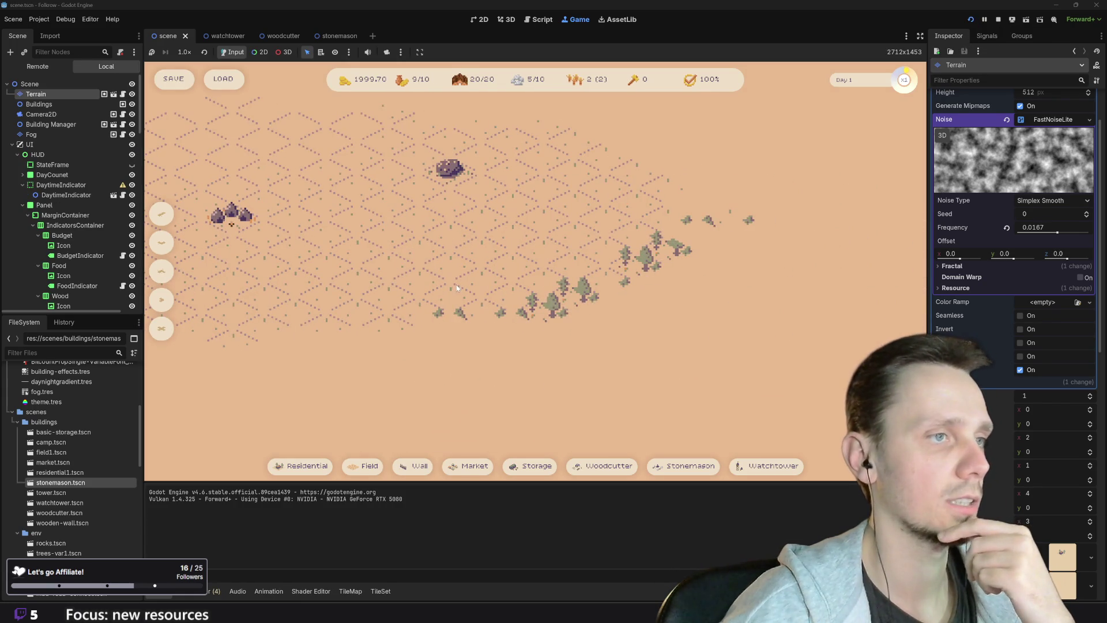
- Place a field on open ground with a woodcutter hut beside it
{"action": "left_click", "coordinate": [365, 466]}
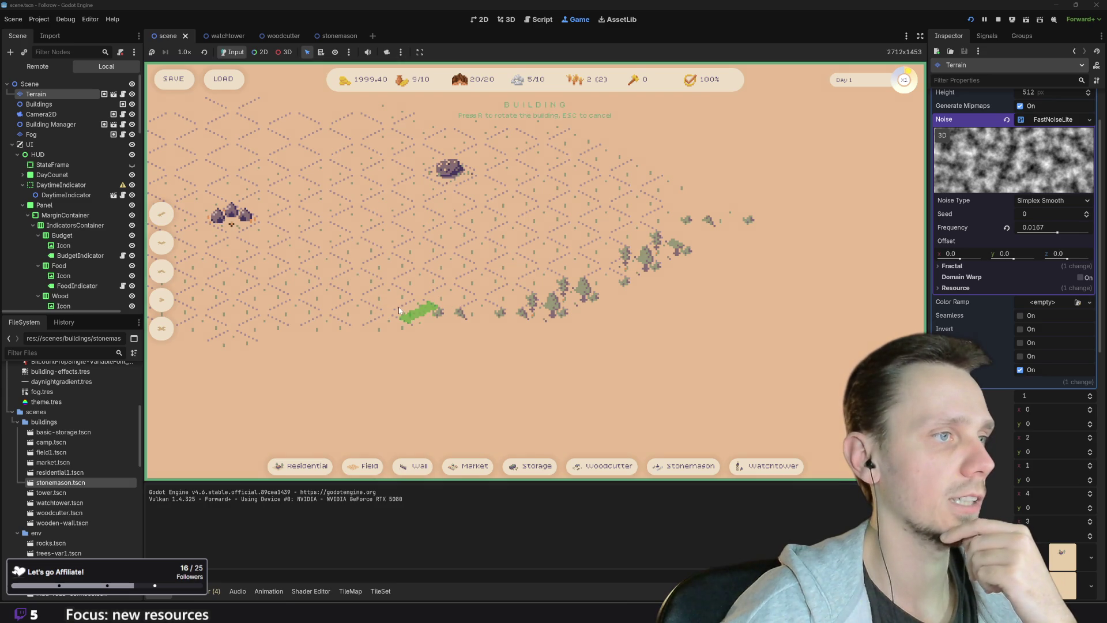
{"action": "left_click", "coordinate": [504, 260]}
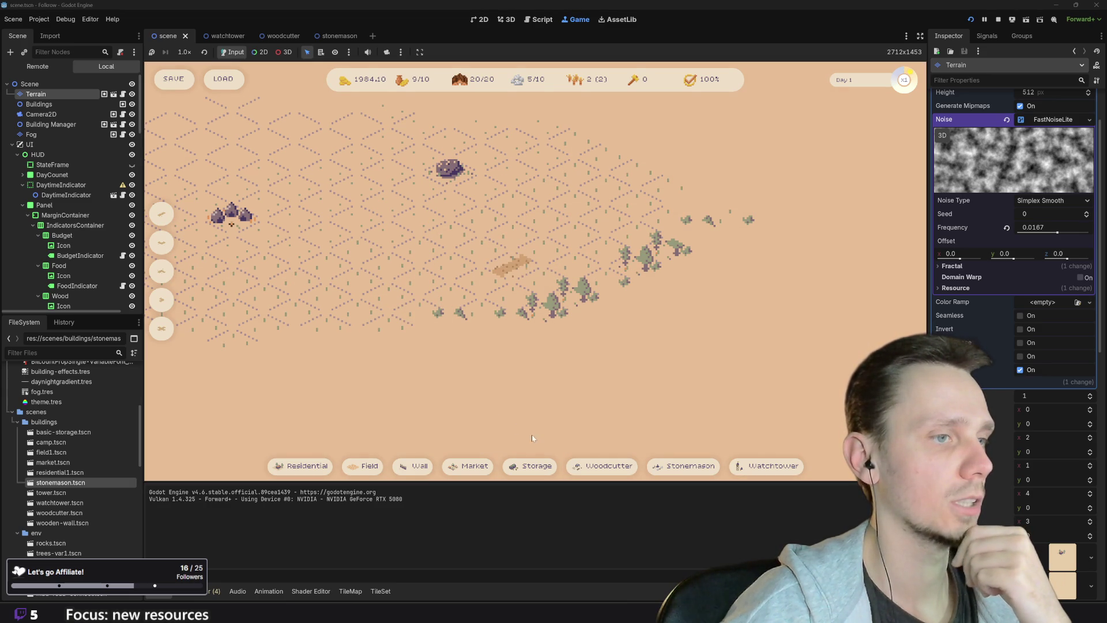
{"action": "left_click", "coordinate": [594, 468]}
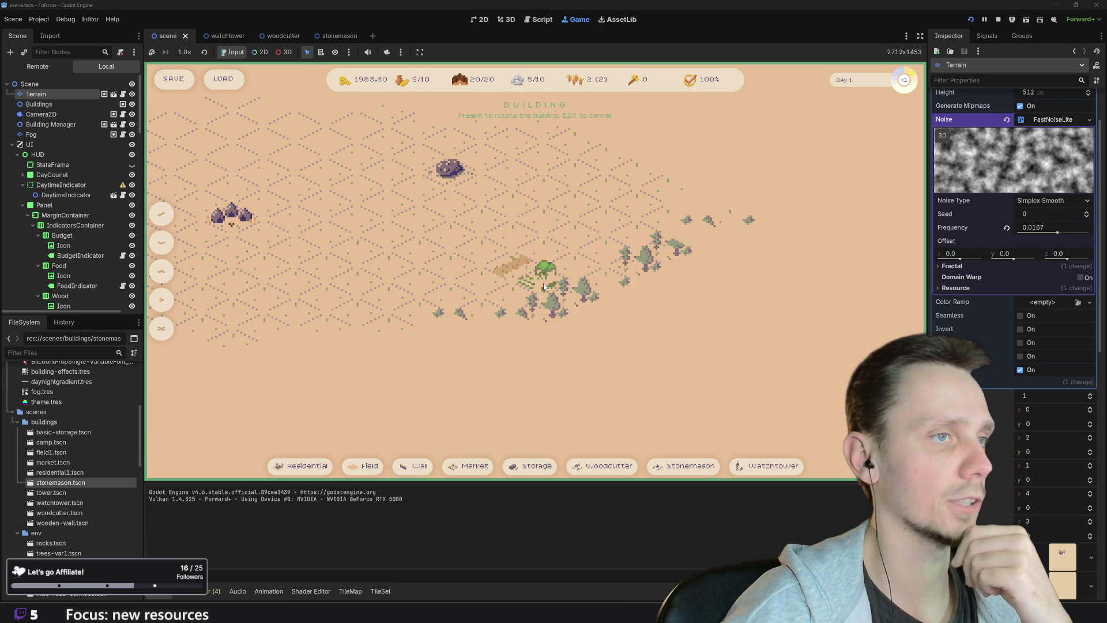
{"action": "left_click", "coordinate": [571, 261]}
- Remove the rock at the top of the map, then stop the game
{"action": "key", "text": "x"}
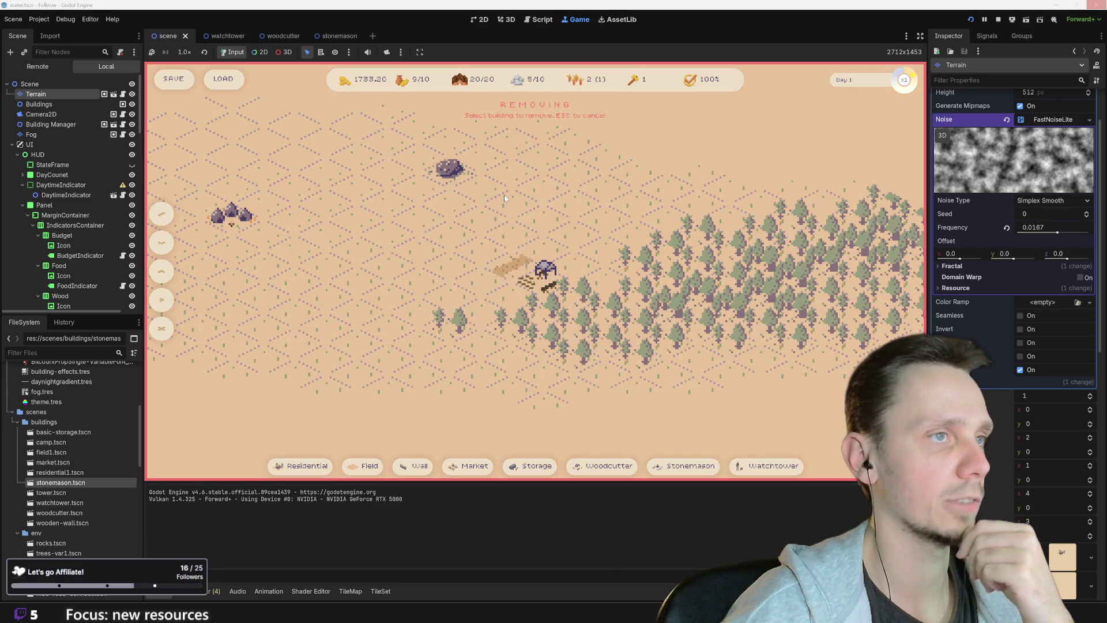
{"action": "left_click", "coordinate": [451, 173]}
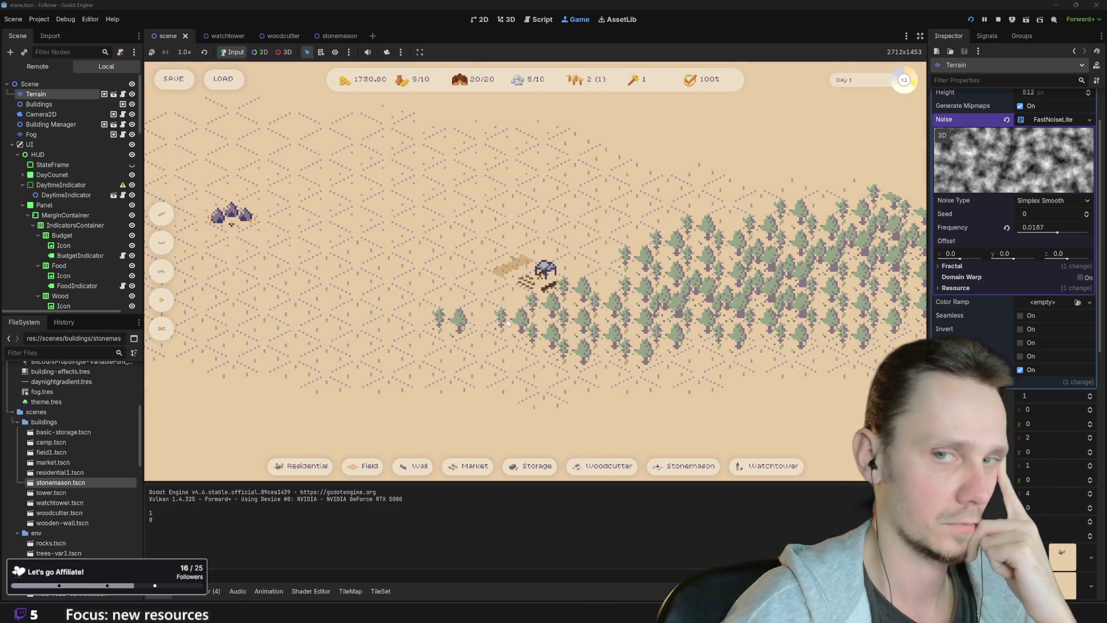
{"action": "left_click", "coordinate": [999, 20]}
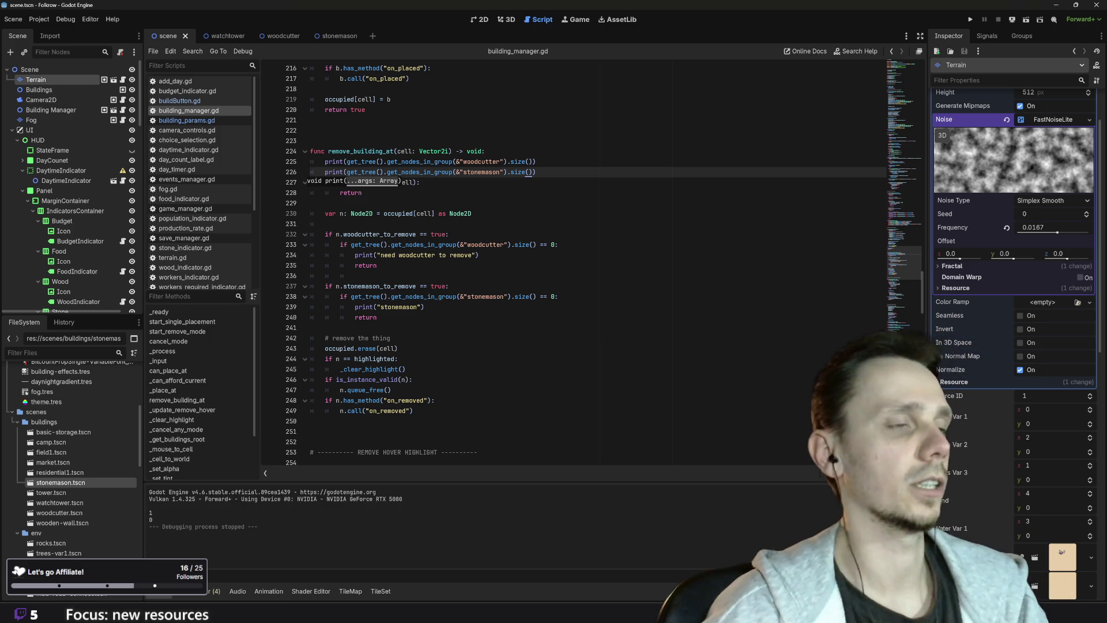
- Delete the two debug print lines (225–226) and select trees.tscn in the FileSystem dock
{"action": "left_click_drag", "start_coordinate": [535, 171], "coordinate": [317, 166]}
{"action": "key", "text": "BackSpace"}
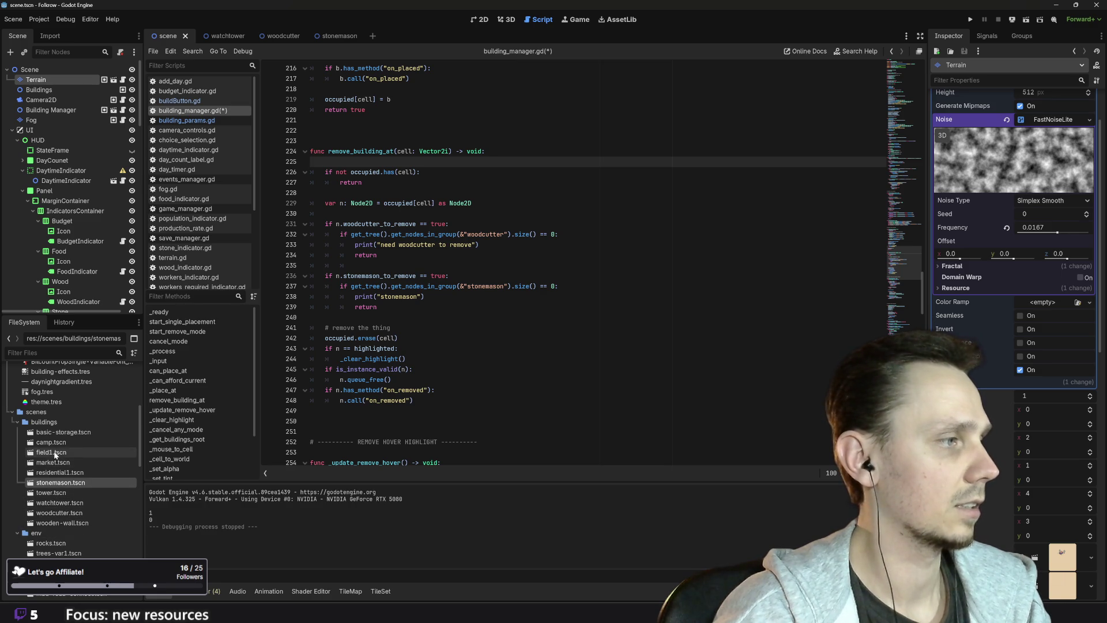
{"action": "scroll", "coordinate": [54, 467], "scroll_direction": "down", "scroll_amount": 3}
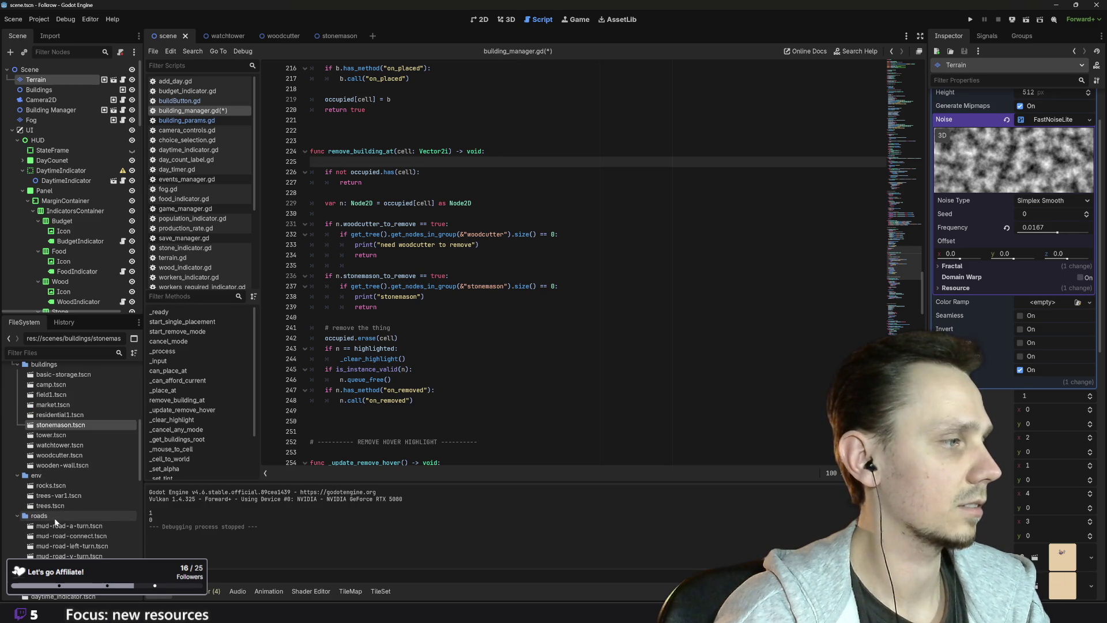
{"action": "left_click", "coordinate": [54, 506]}
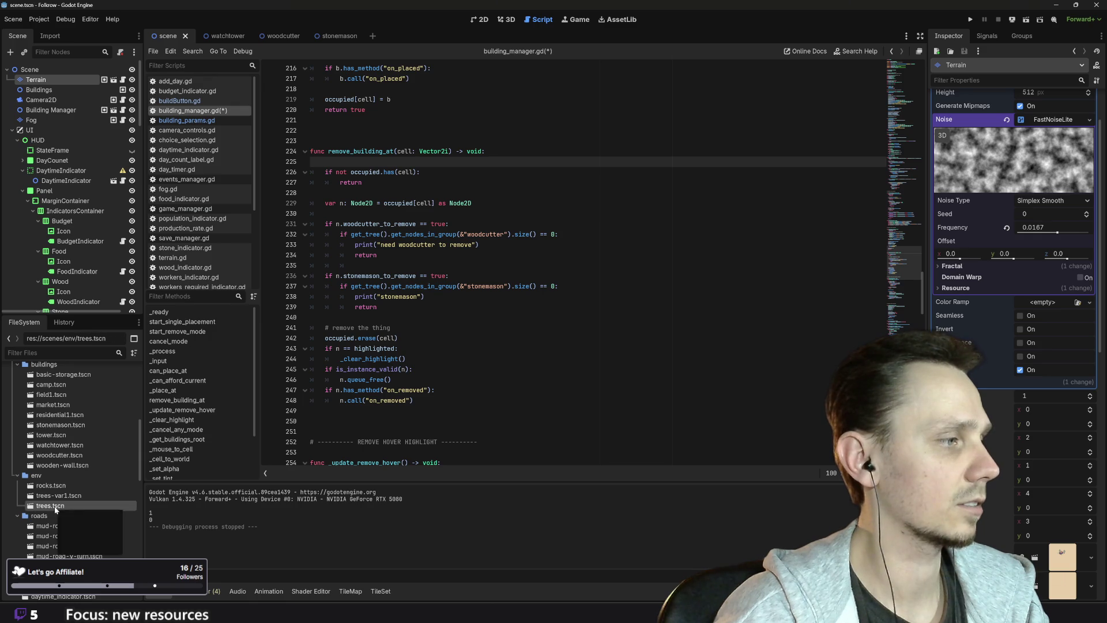
- Enable Woodcutter to Remove in trees.tscn and save the scene
{"action": "double_click", "coordinate": [50, 506]}
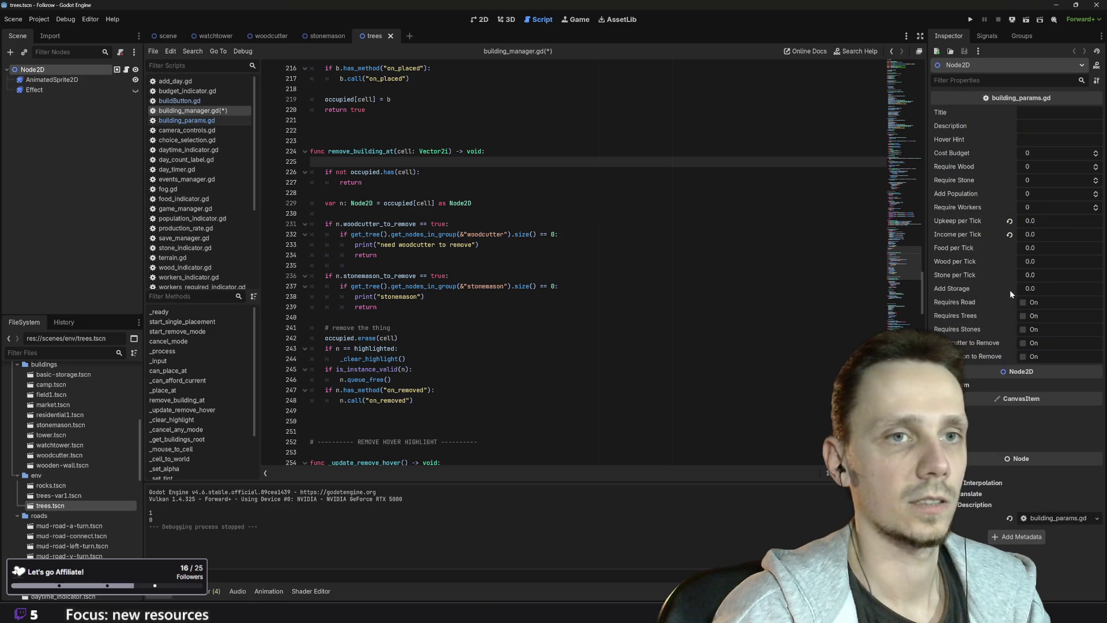
{"action": "left_click", "coordinate": [1025, 343]}
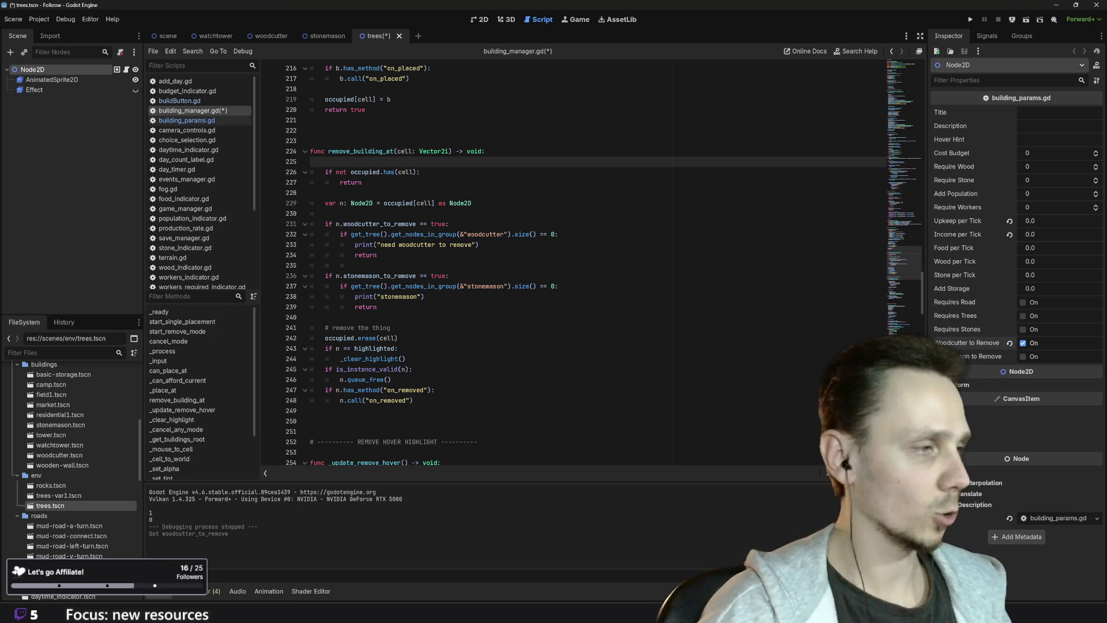
{"action": "key", "text": "ctrl+s"}
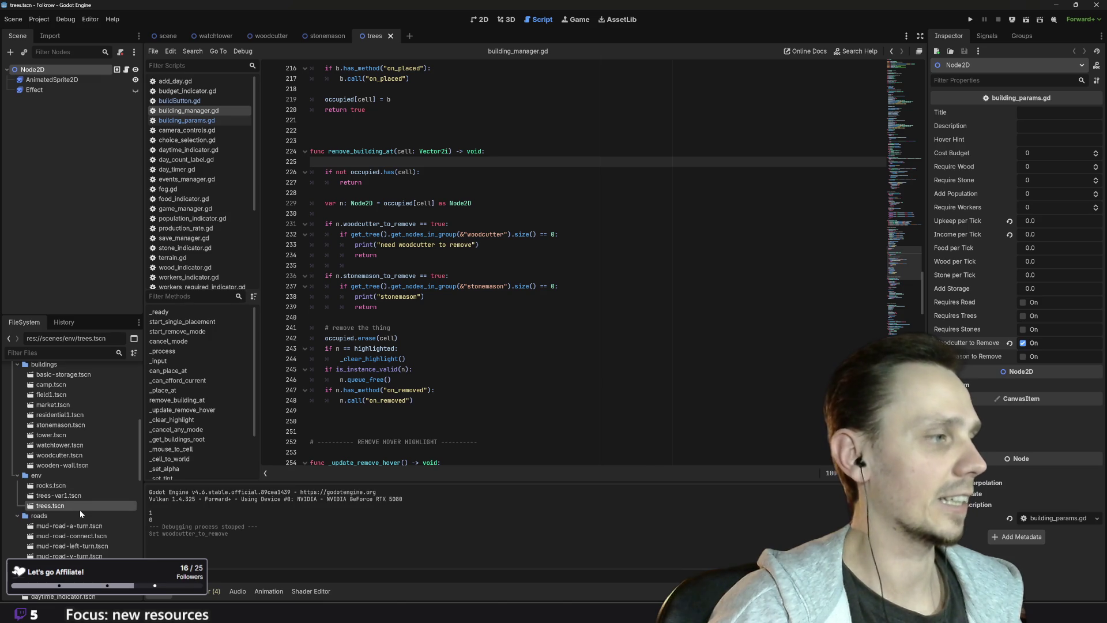
- Enable Stonemason to Remove in rocks.tscn, save it, and relaunch the game
{"action": "left_click", "coordinate": [60, 487]}
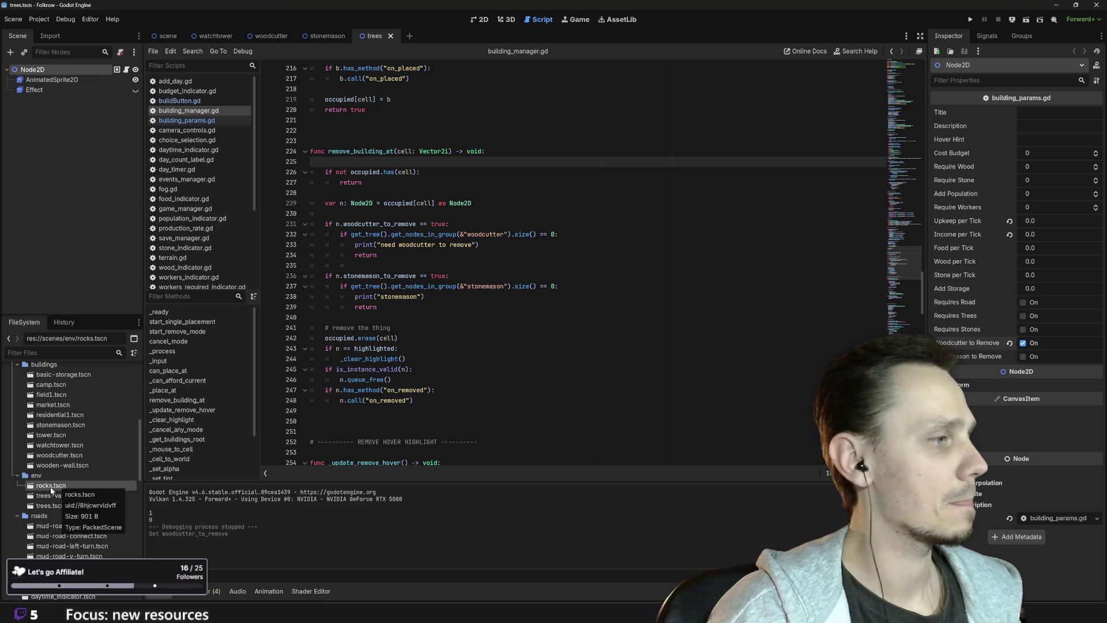
{"action": "double_click", "coordinate": [60, 488]}
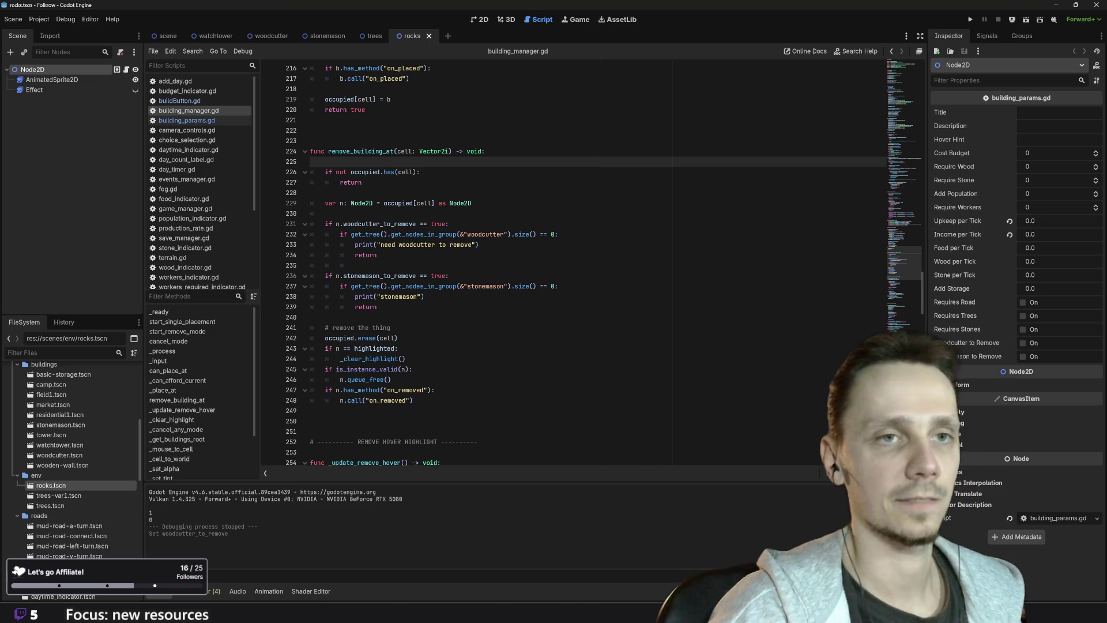
{"action": "left_click", "coordinate": [1022, 356]}
{"action": "key", "text": "ctrl+s"}
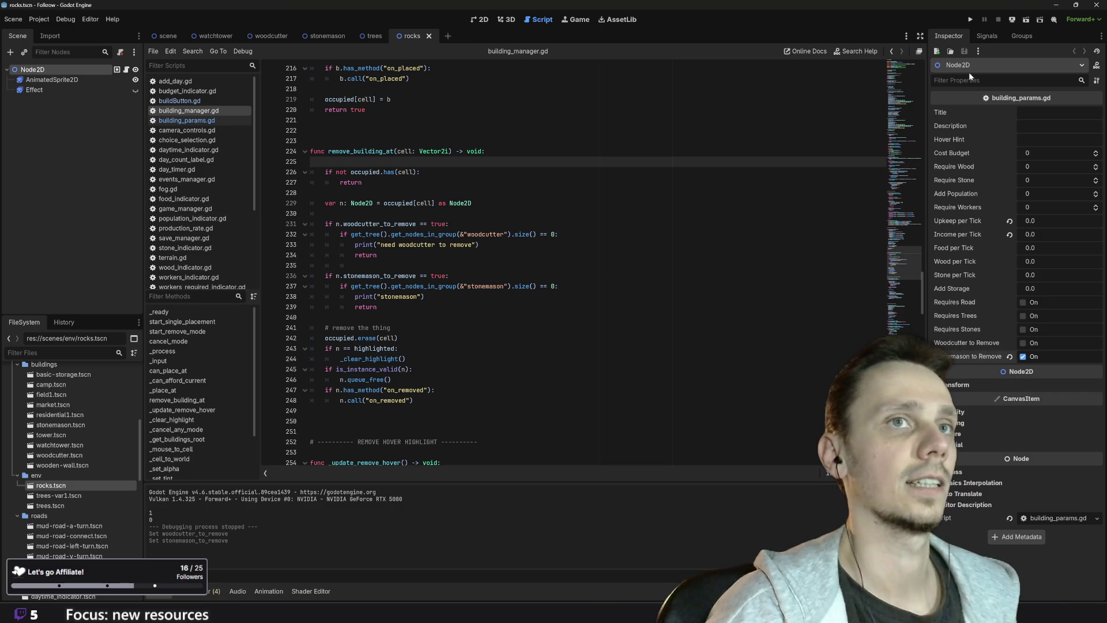
{"action": "left_click", "coordinate": [972, 22]}
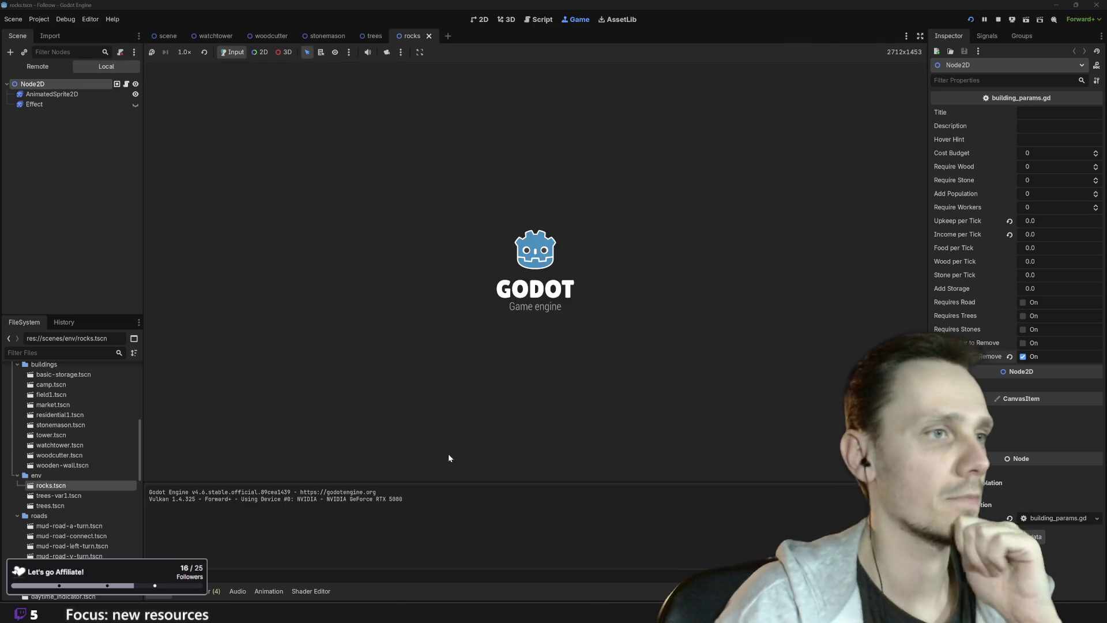
- Restart the running game several times to get a new map
{"action": "scroll", "coordinate": [523, 288], "scroll_direction": "up", "scroll_amount": 5}
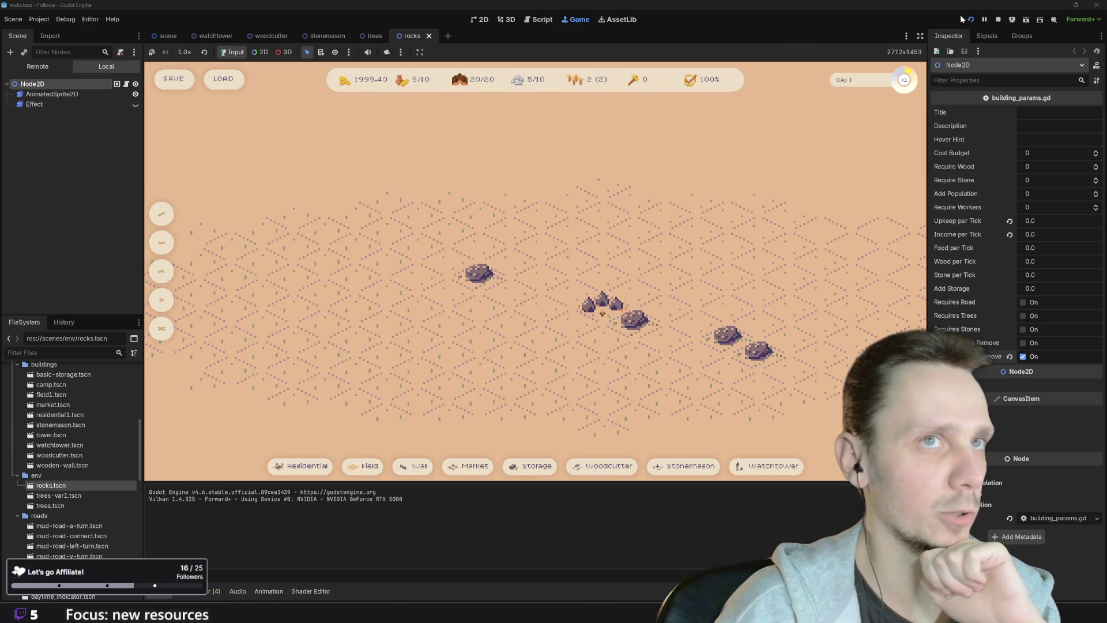
{"action": "key", "text": "F5"}
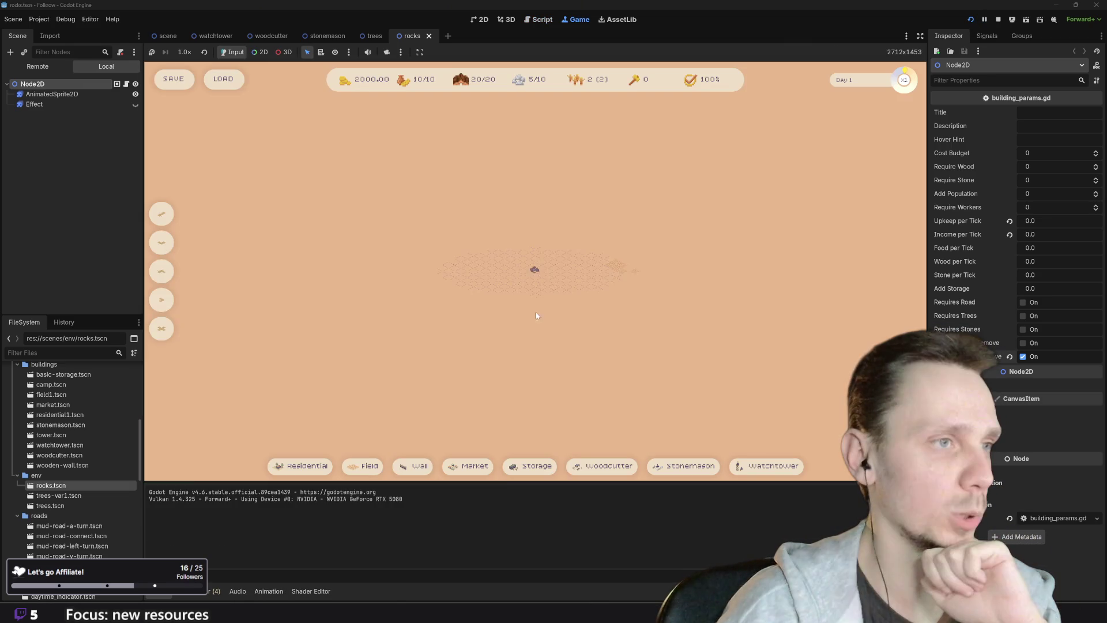
{"action": "left_click", "coordinate": [971, 19]}
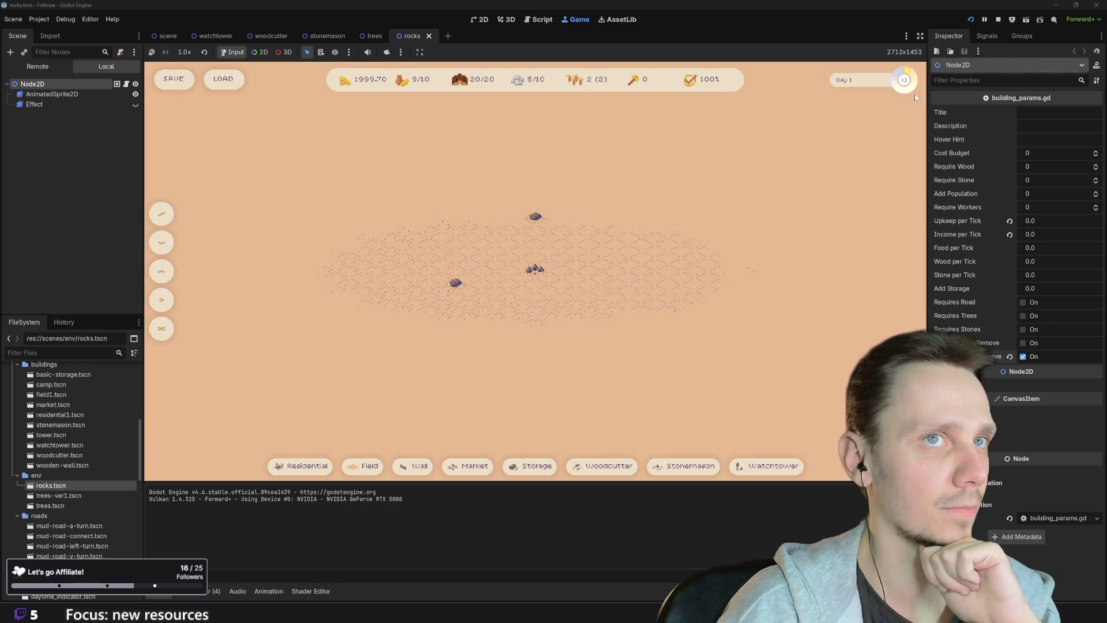
{"action": "left_click", "coordinate": [971, 20]}
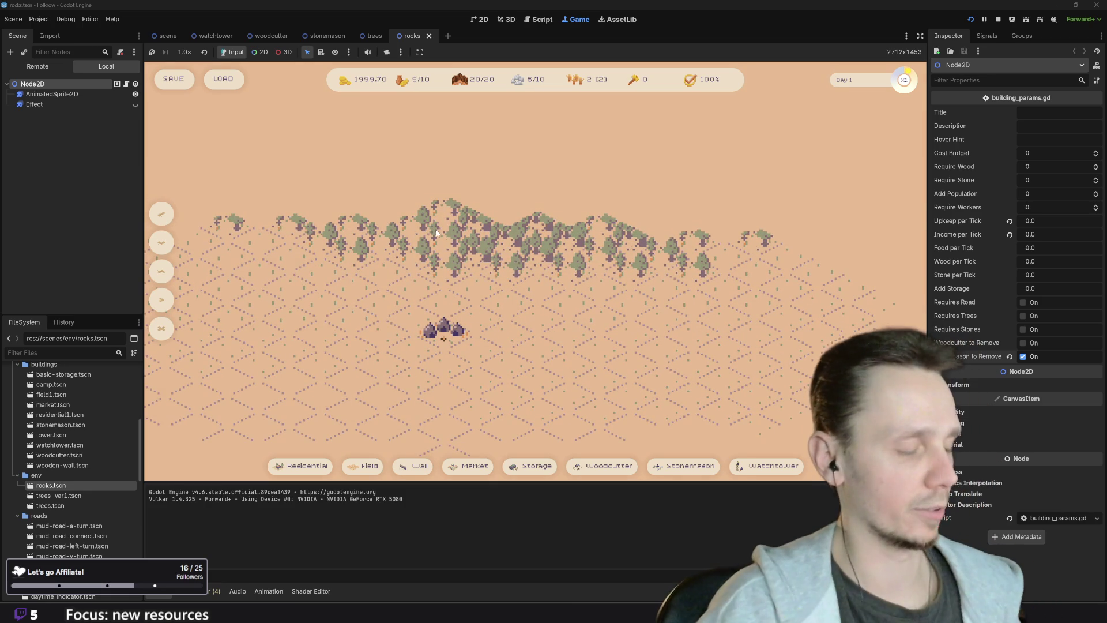
- Place a field below the forest and cancel a woodcutter placement
{"action": "left_click", "coordinate": [522, 309]}
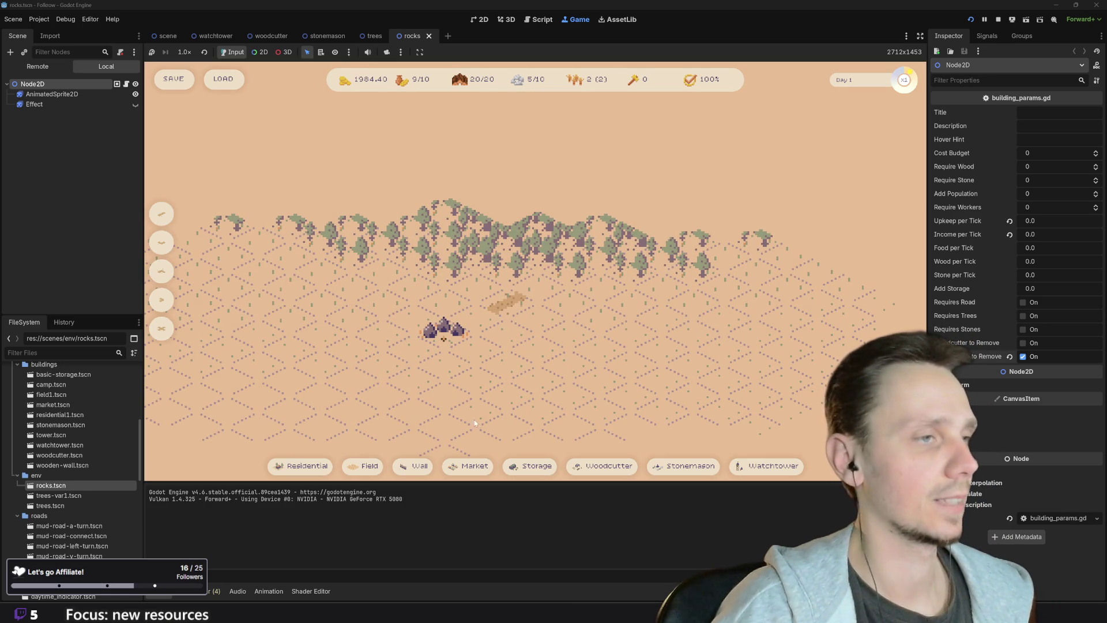
{"action": "left_click", "coordinate": [605, 467]}
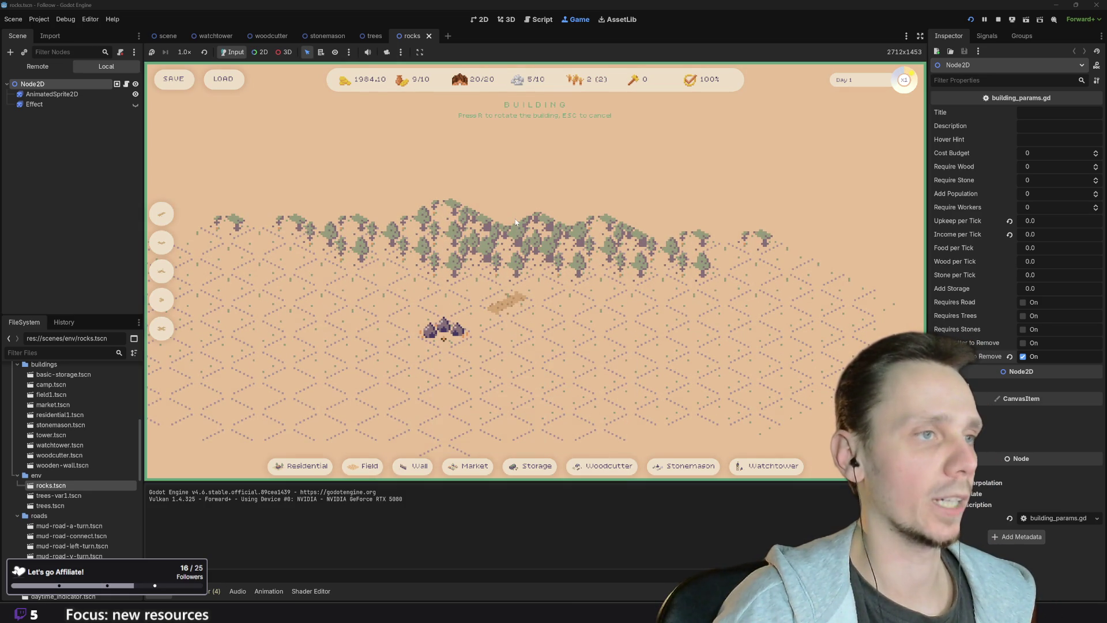
{"action": "key", "text": "Escape"}
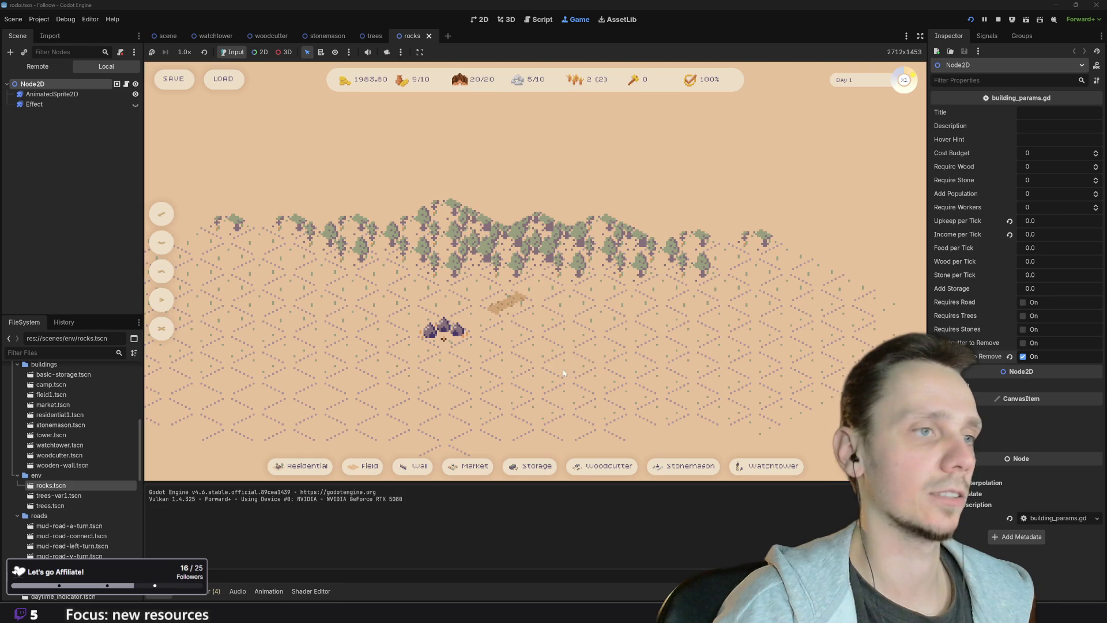
{"action": "scroll", "coordinate": [527, 375], "scroll_direction": "down", "scroll_amount": 5}
{"action": "scroll", "coordinate": [600, 369], "scroll_direction": "up", "scroll_amount": 3}
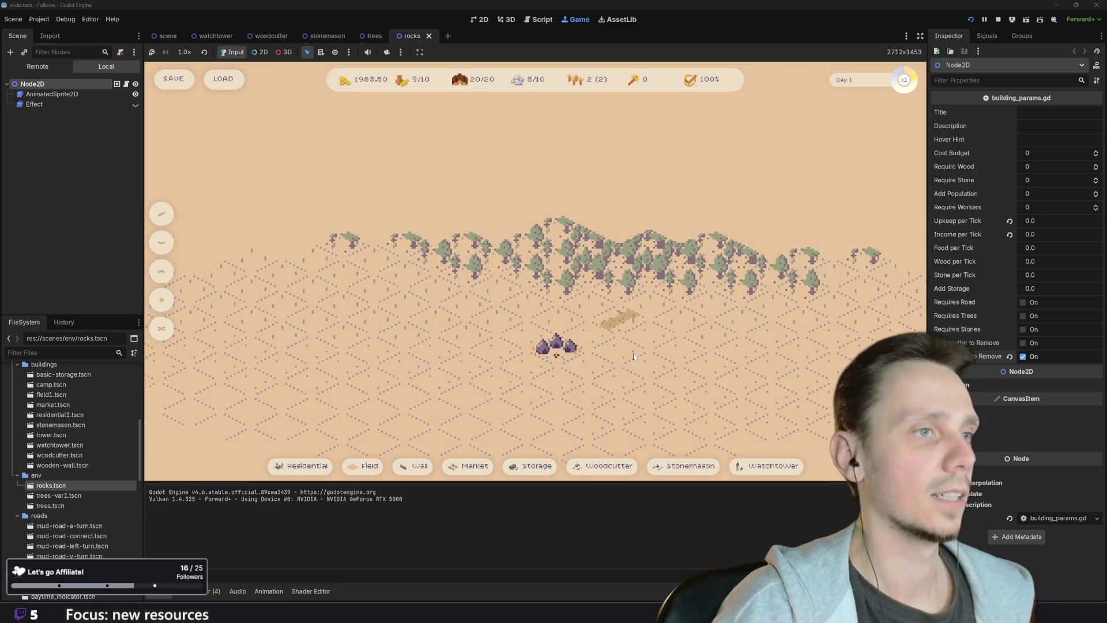
- Toggle removal mode over the trees three times, then pan the map left
{"action": "key", "text": "x"}
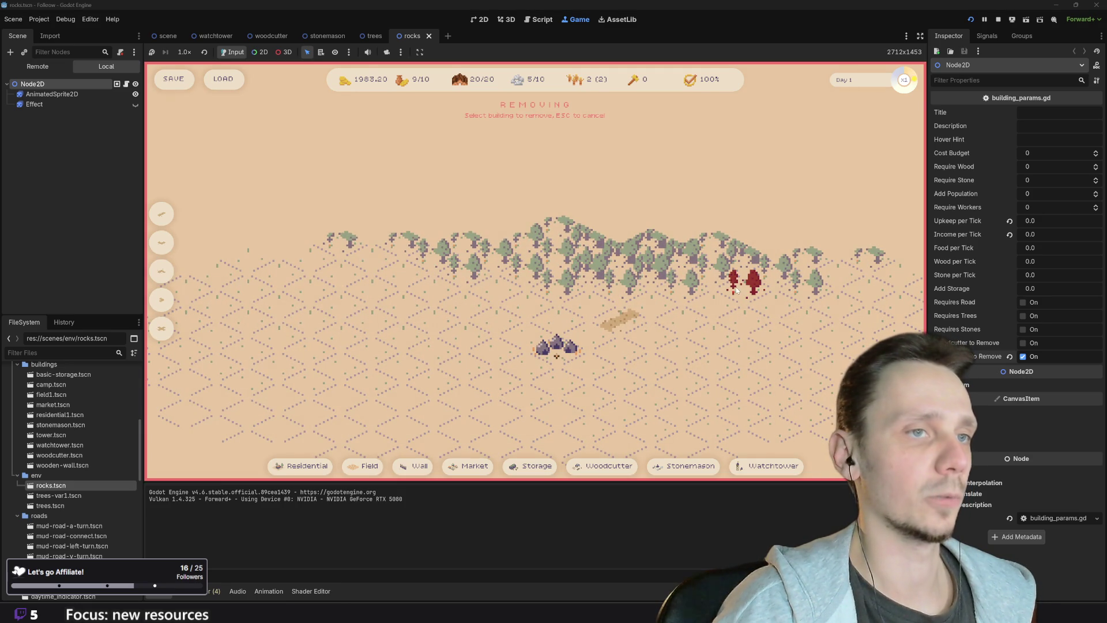
{"action": "key", "text": "Escape"}
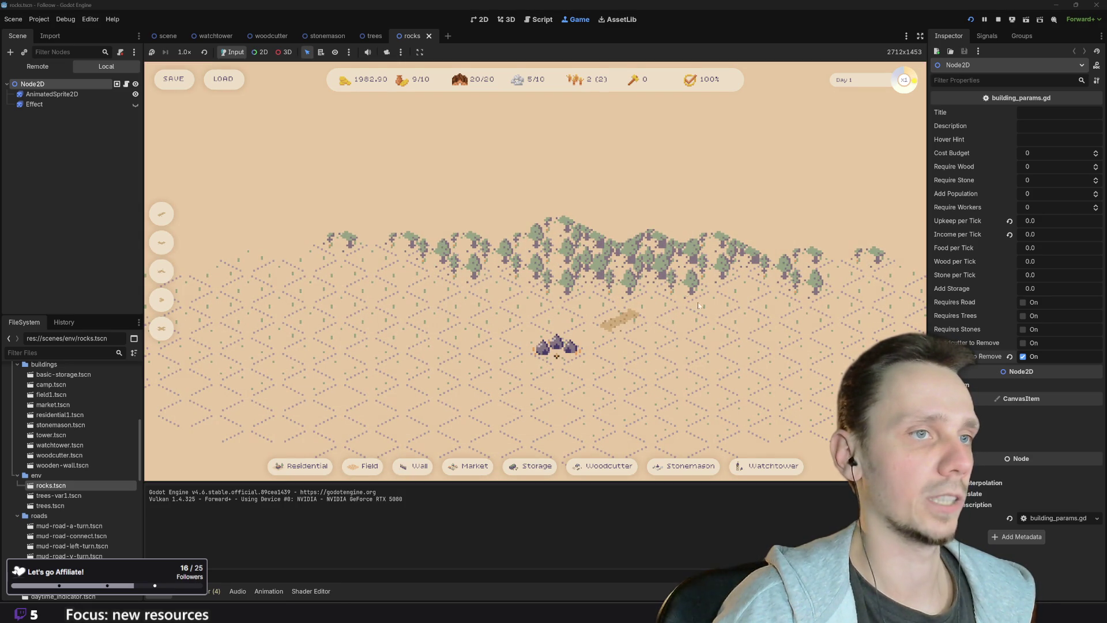
{"action": "key", "text": "x"}
{"action": "key", "text": "Escape"}
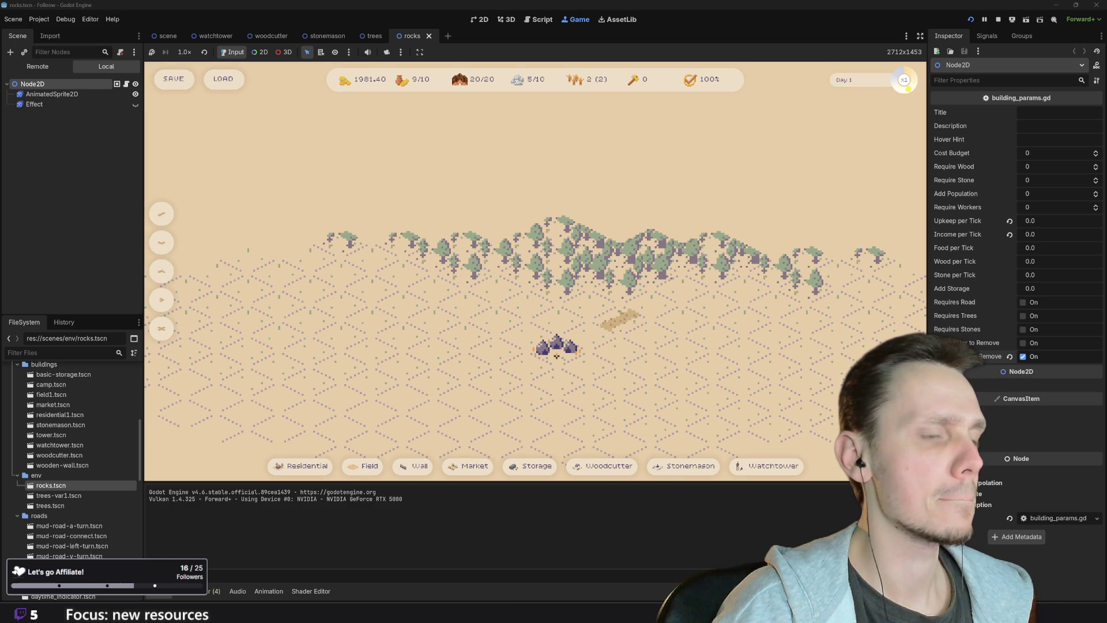
{"action": "key", "text": "x"}
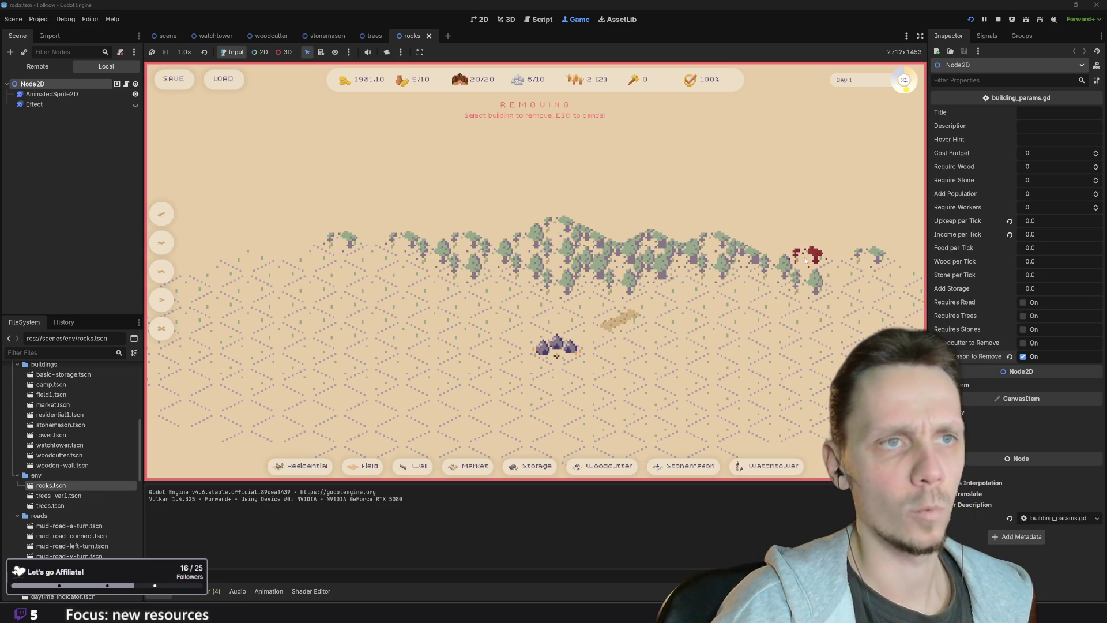
{"action": "key", "text": "Escape"}
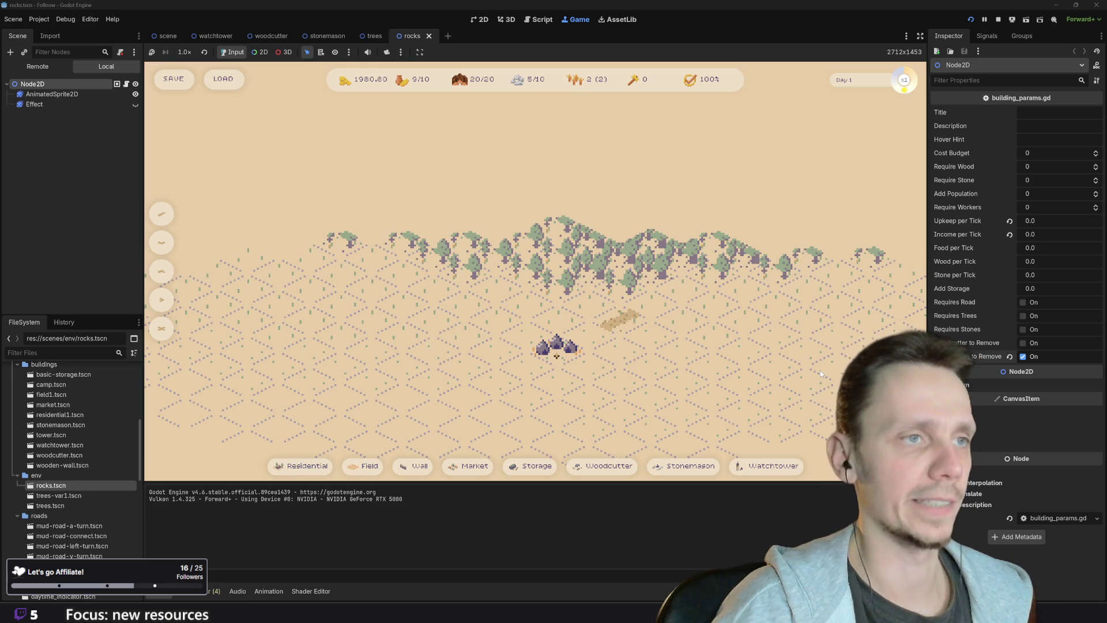
{"action": "left_click_drag", "start_coordinate": [808, 382], "coordinate": [690, 387]}
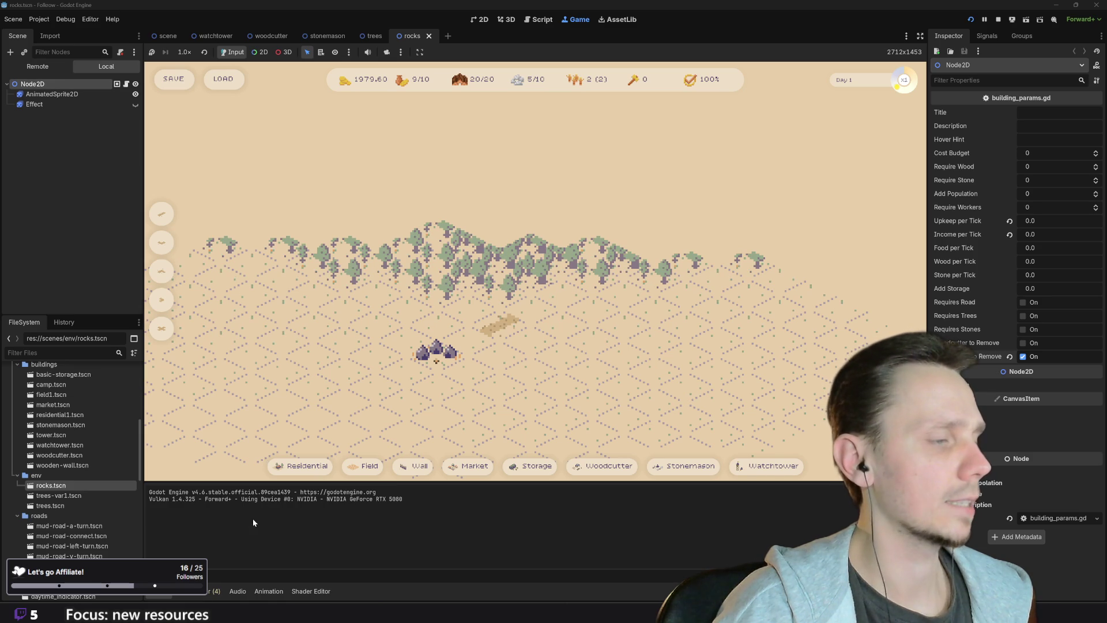
- Build a woodcutter beside the forest, retest removal mode, then restart the game
{"action": "left_click", "coordinate": [610, 466]}
{"action": "left_click", "coordinate": [535, 310]}
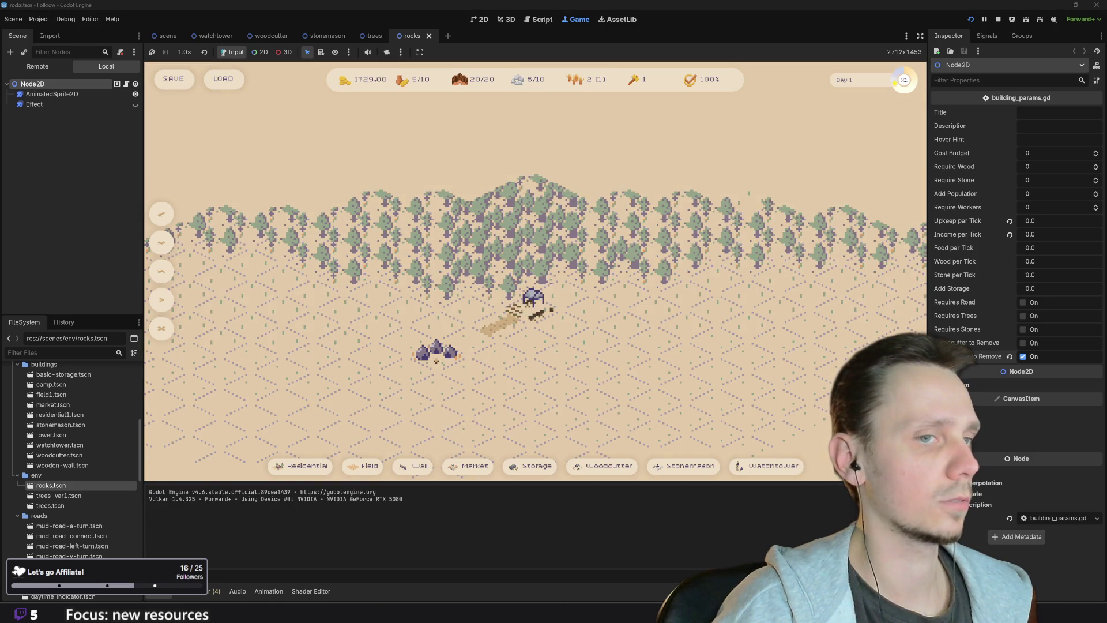
{"action": "key", "text": "x"}
{"action": "key", "text": "Escape"}
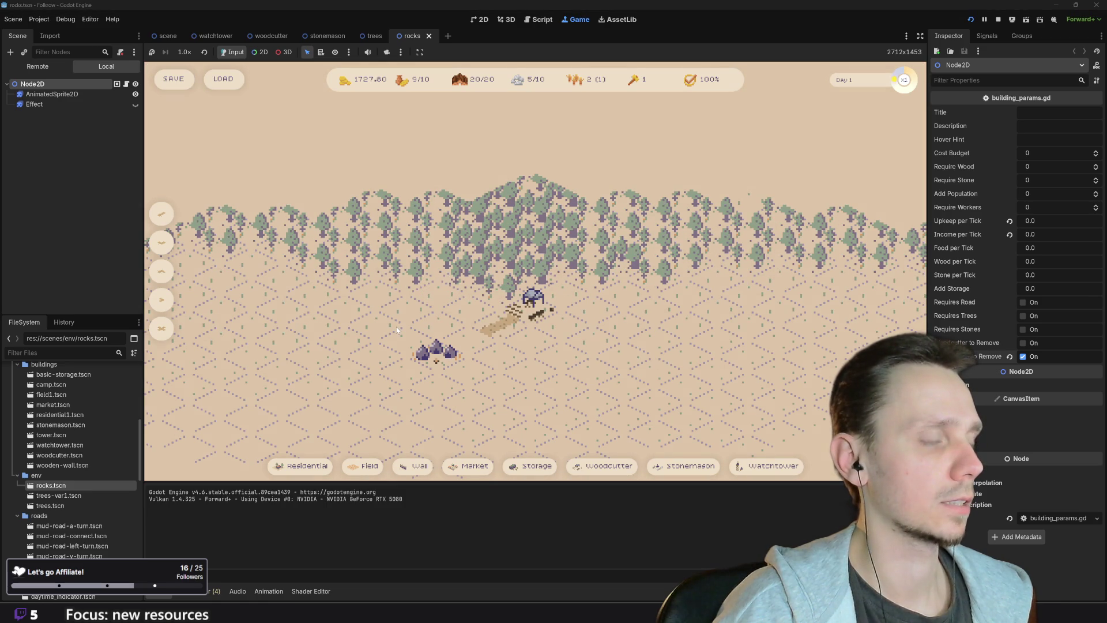
{"action": "left_click_drag", "start_coordinate": [397, 326], "coordinate": [696, 316]}
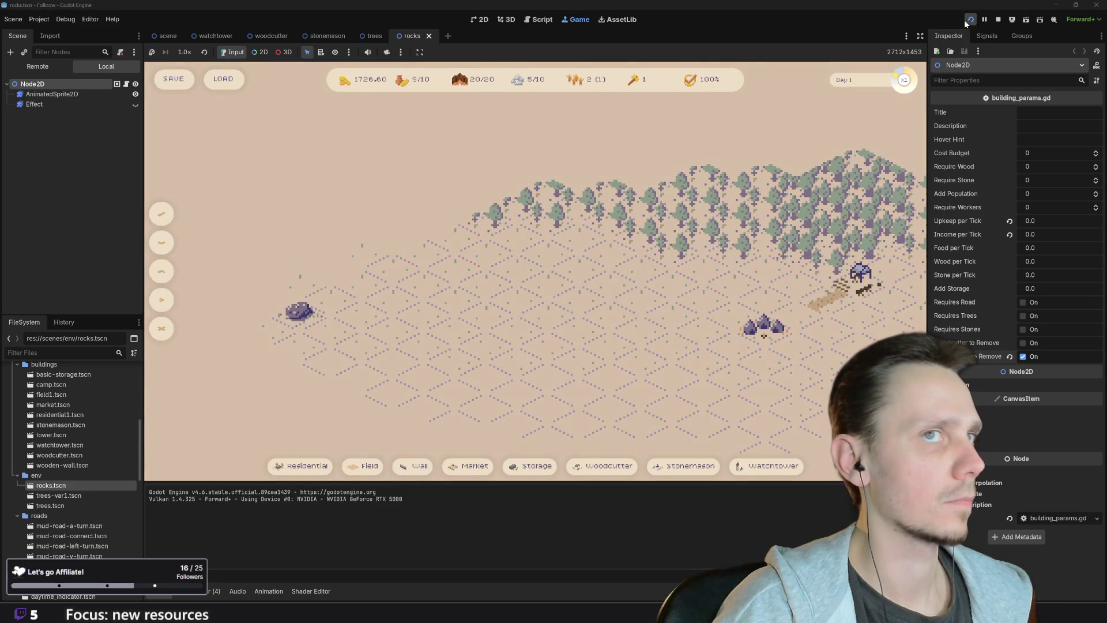
{"action": "key", "text": "F5"}
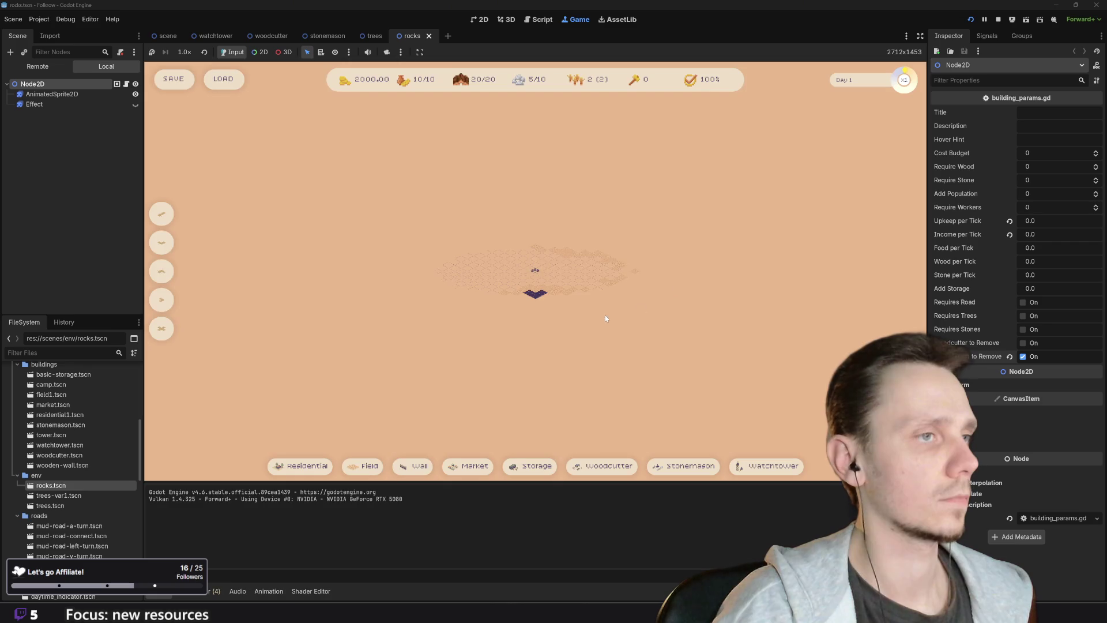
- Relaunch and try removing the lower rock three times without a stonemason, then stop
{"action": "key", "text": "F5"}
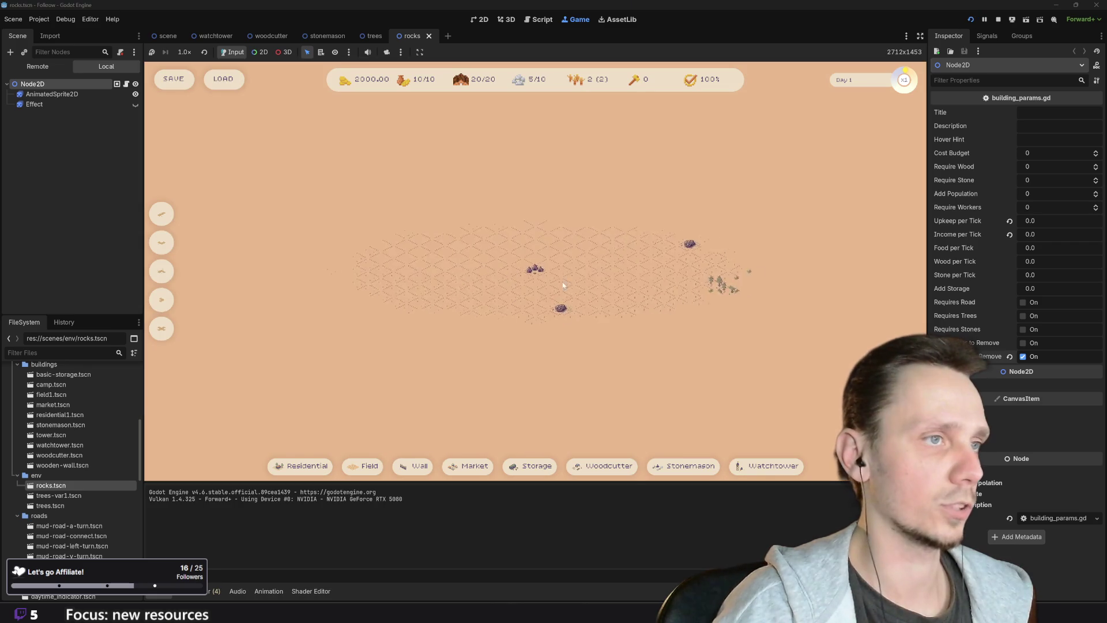
{"action": "left_click", "coordinate": [600, 363]}
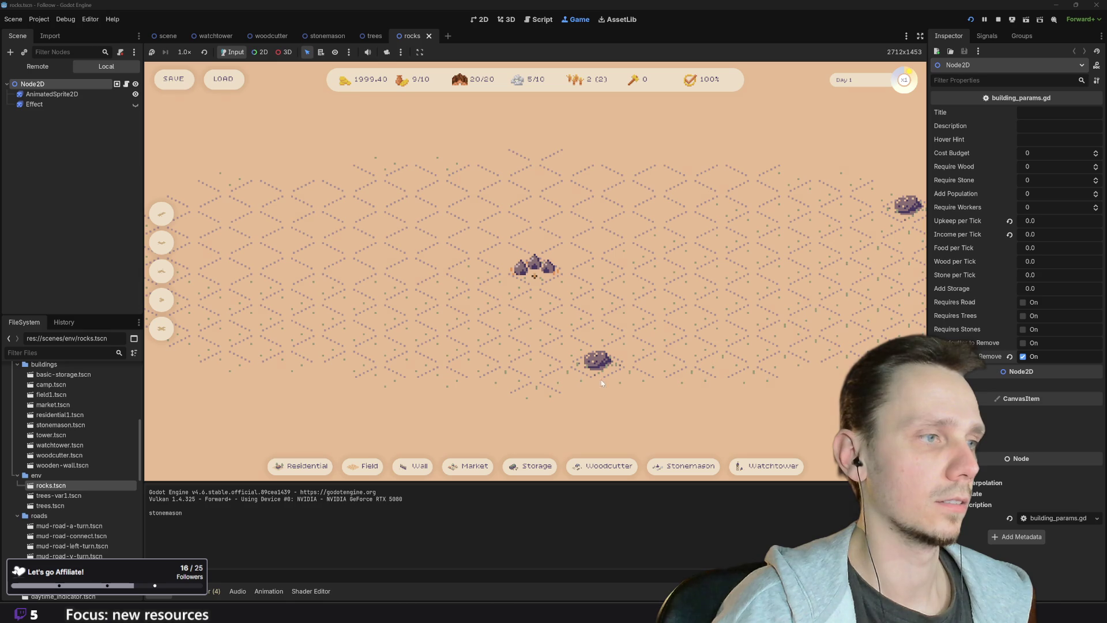
{"action": "key", "text": "x"}
{"action": "left_click", "coordinate": [601, 370]}
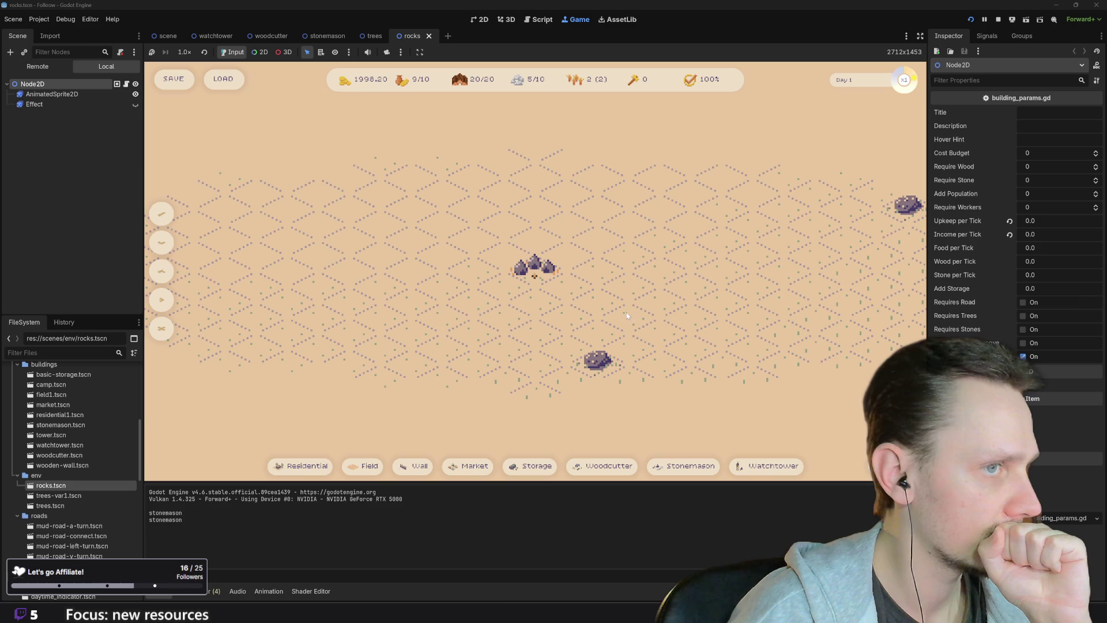
{"action": "key", "text": "x"}
{"action": "left_click", "coordinate": [595, 370]}
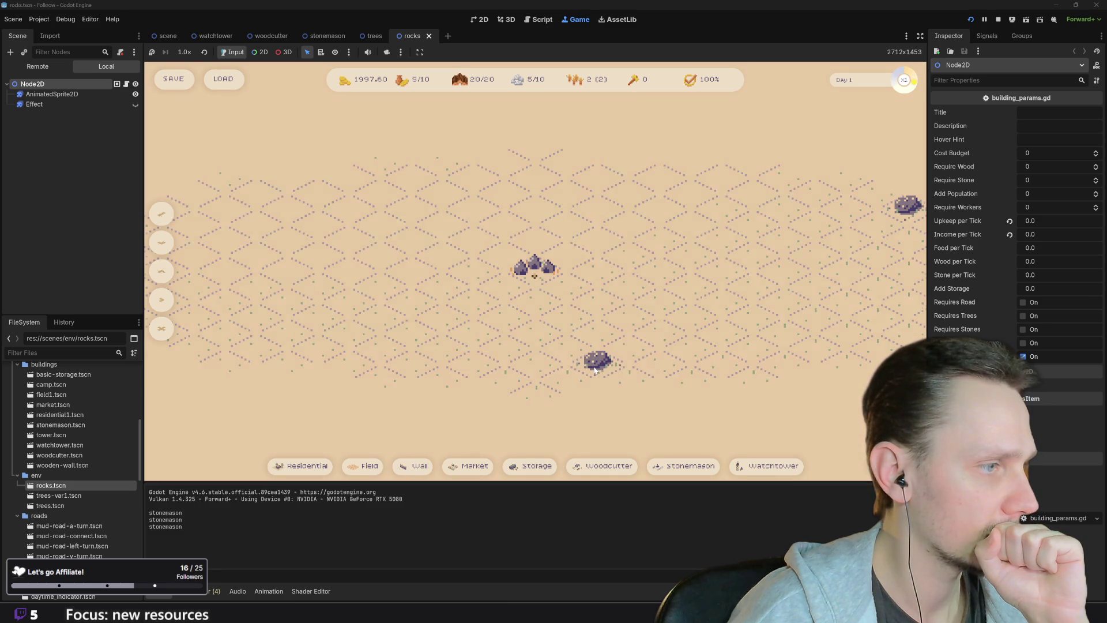
{"action": "scroll", "coordinate": [595, 370], "scroll_direction": "down", "scroll_amount": 2}
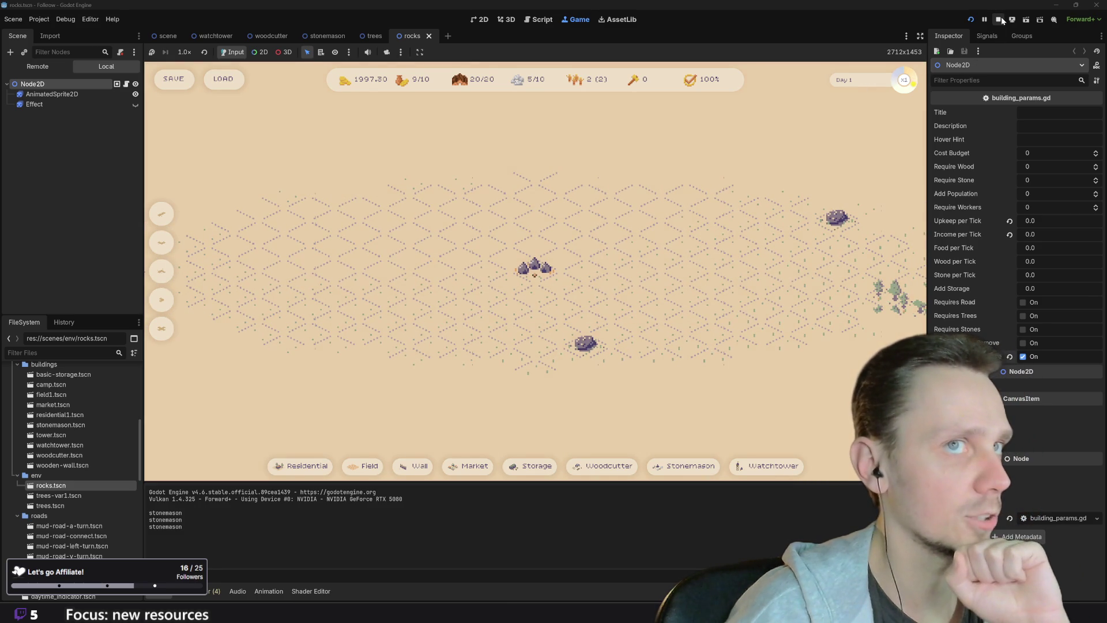
{"action": "left_click", "coordinate": [999, 19]}
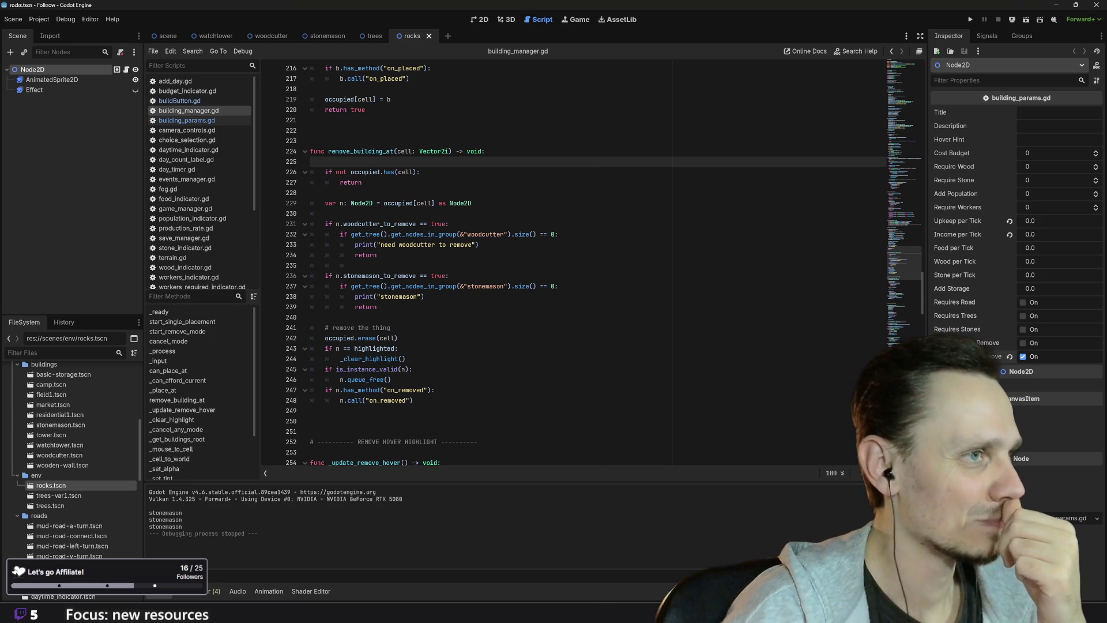
- Place the caret after the stonemason return at line 239, then open trees-var1.tscn
{"action": "left_click", "coordinate": [377, 306]}
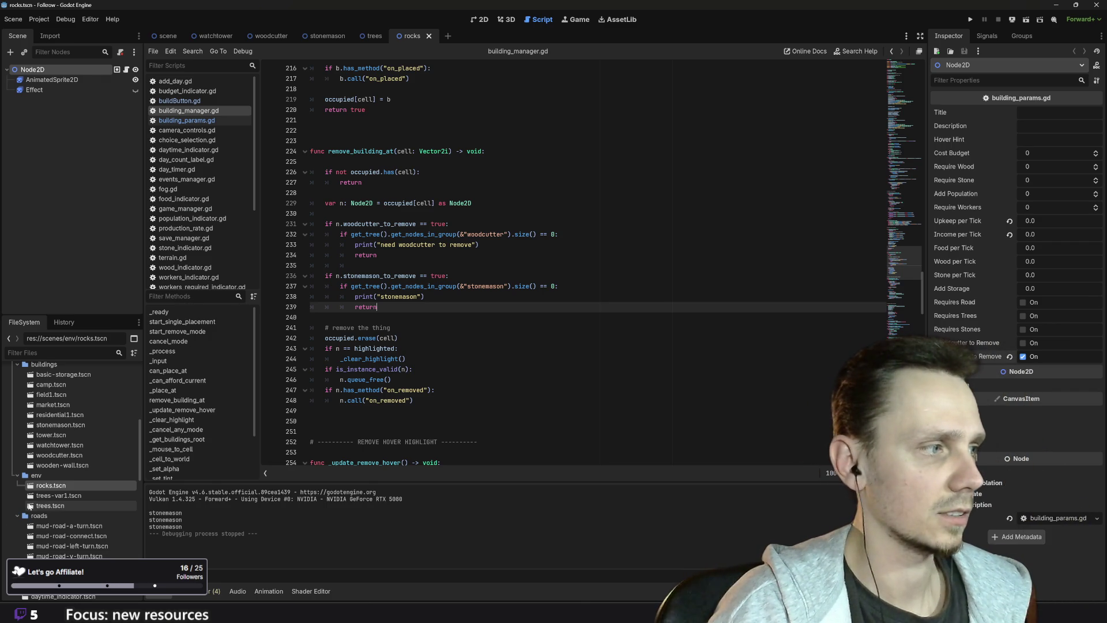
{"action": "double_click", "coordinate": [61, 497]}
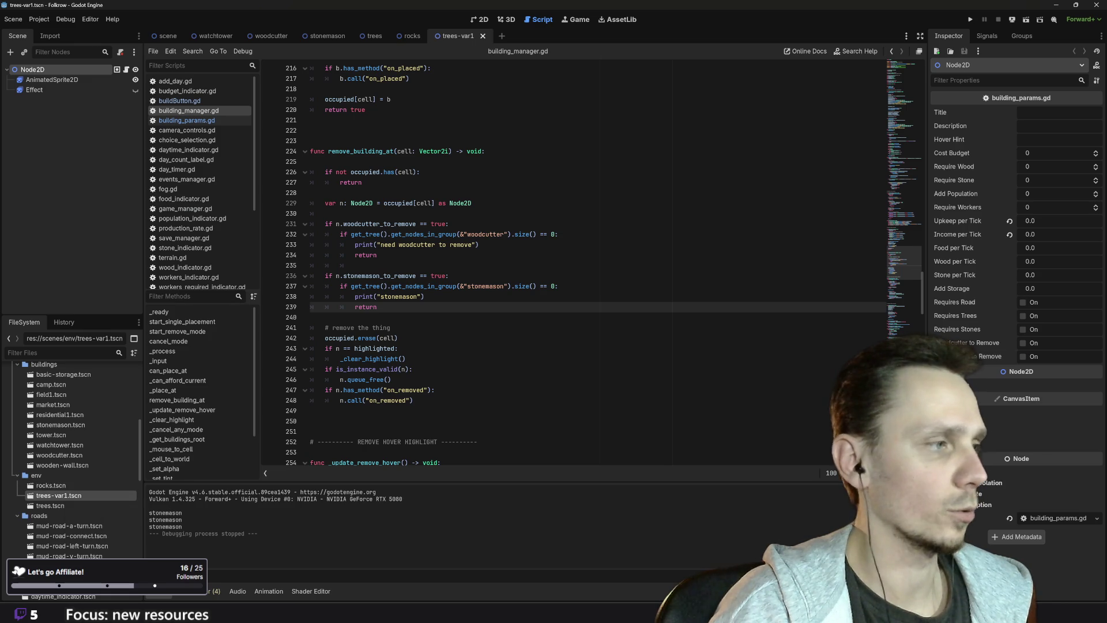
- Enable Woodcutter to Remove in trees-var1, save it, and reopen the trees and rocks scenes
{"action": "left_click", "coordinate": [1024, 344]}
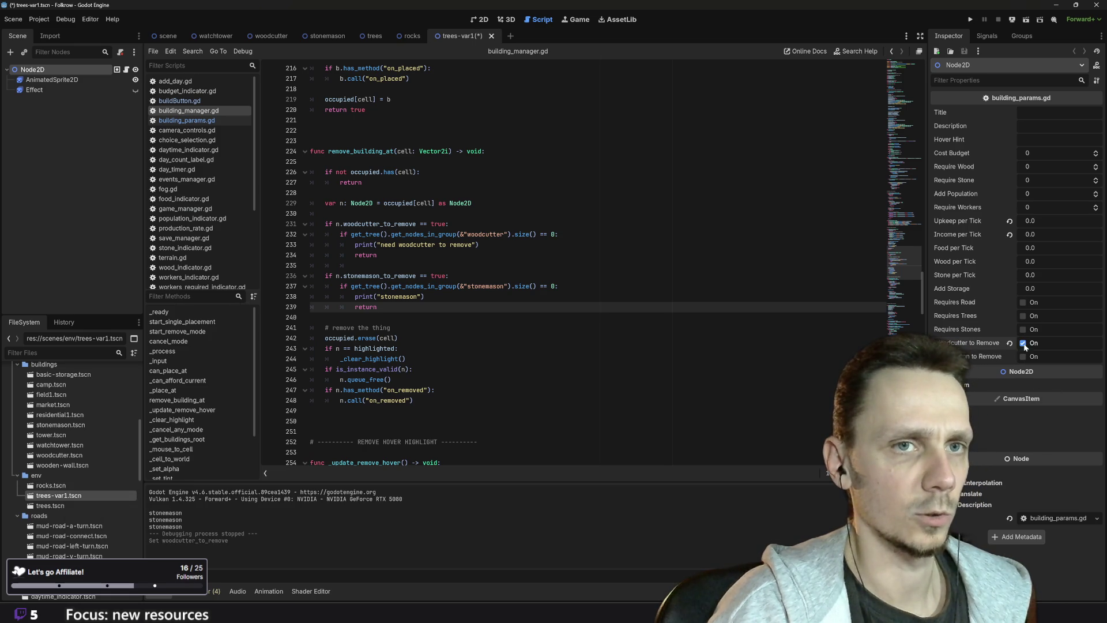
{"action": "key", "text": "ctrl+s"}
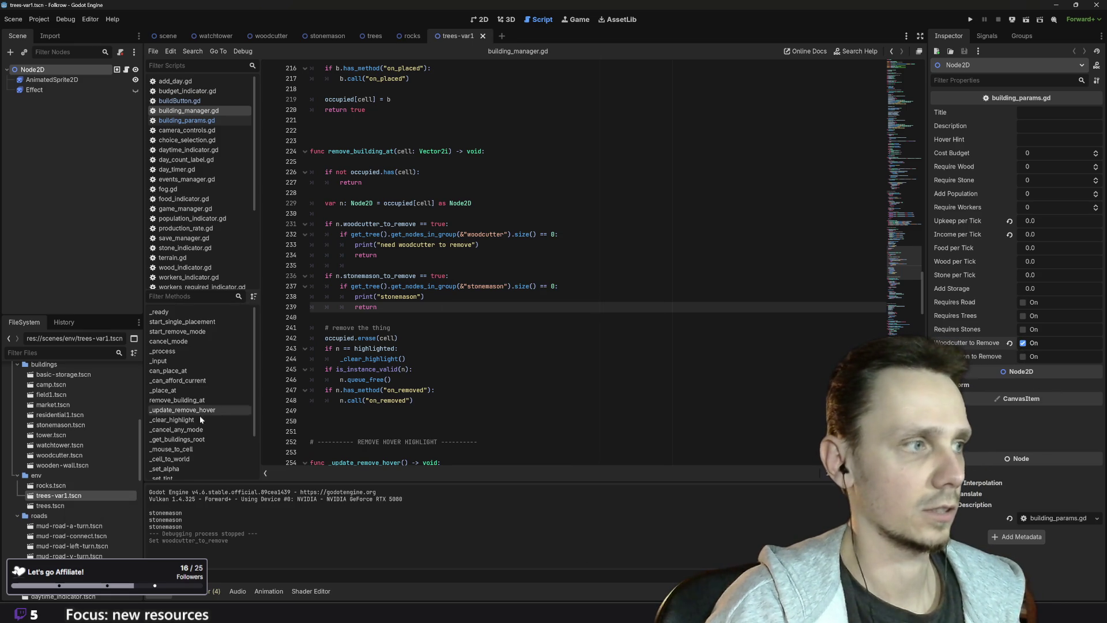
{"action": "double_click", "coordinate": [67, 505]}
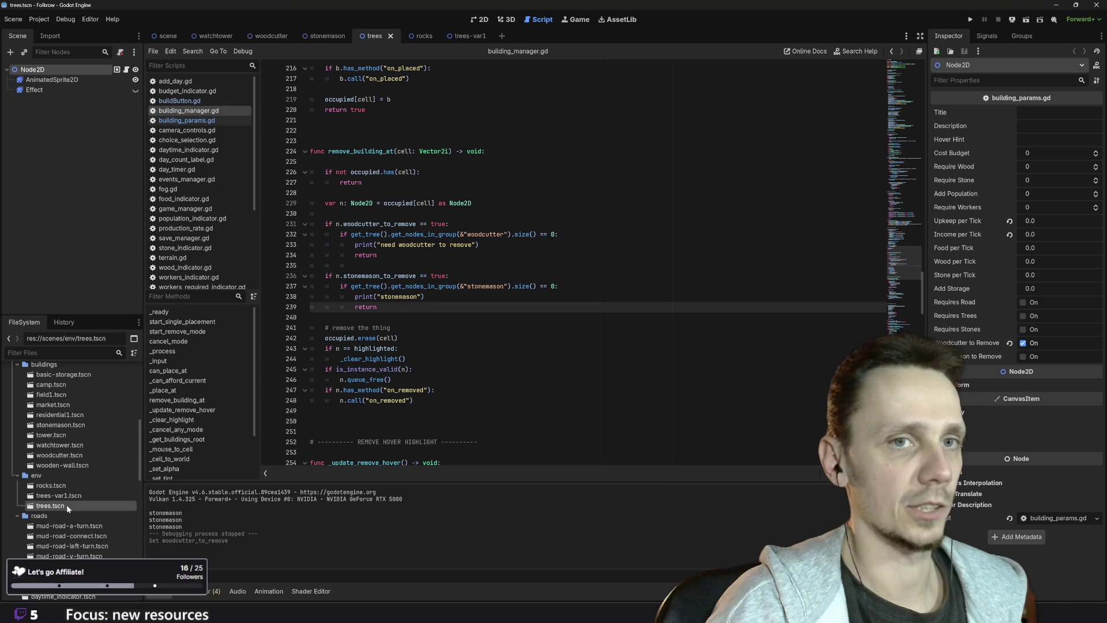
{"action": "double_click", "coordinate": [68, 496]}
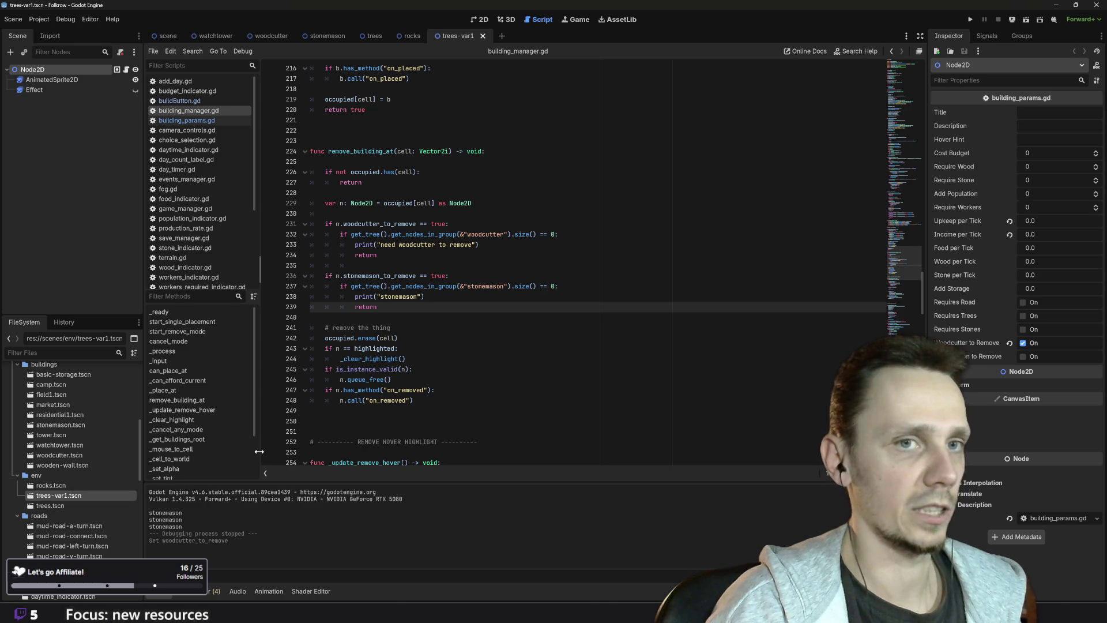
{"action": "double_click", "coordinate": [81, 484]}
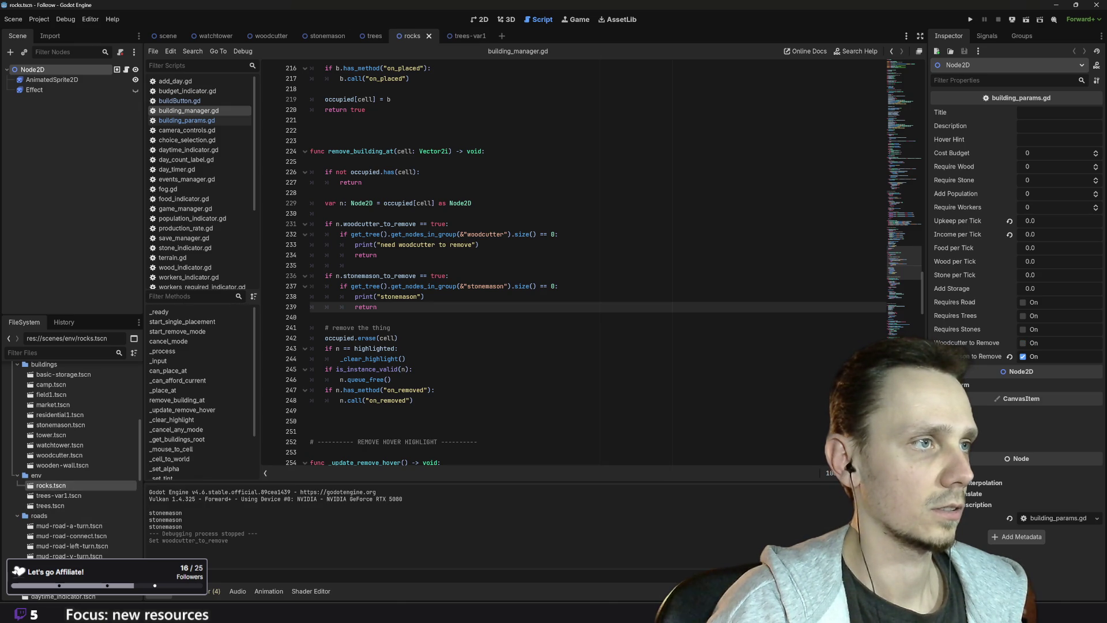
- Change line 238 to print("need stonemason to remove"), save building_manager.gd, and run the game
{"action": "double_click", "coordinate": [387, 244]}
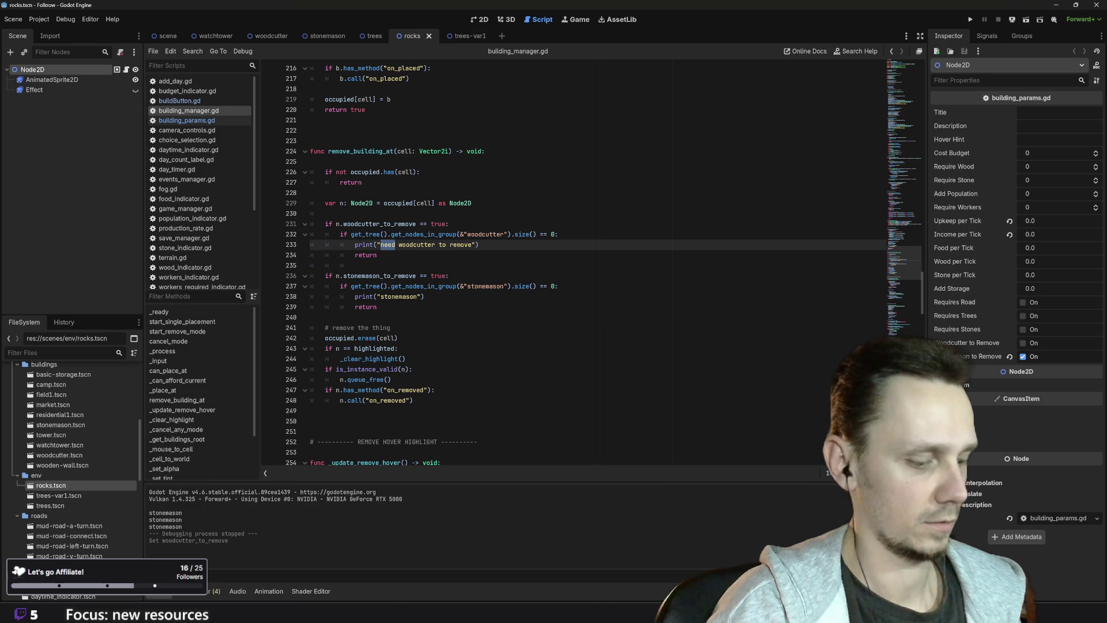
{"action": "left_click", "coordinate": [388, 296]}
{"action": "type", "text": "need"}
{"action": "left_click", "coordinate": [433, 244]}
{"action": "double_click", "coordinate": [432, 244]}
{"action": "left_click", "coordinate": [437, 244]}
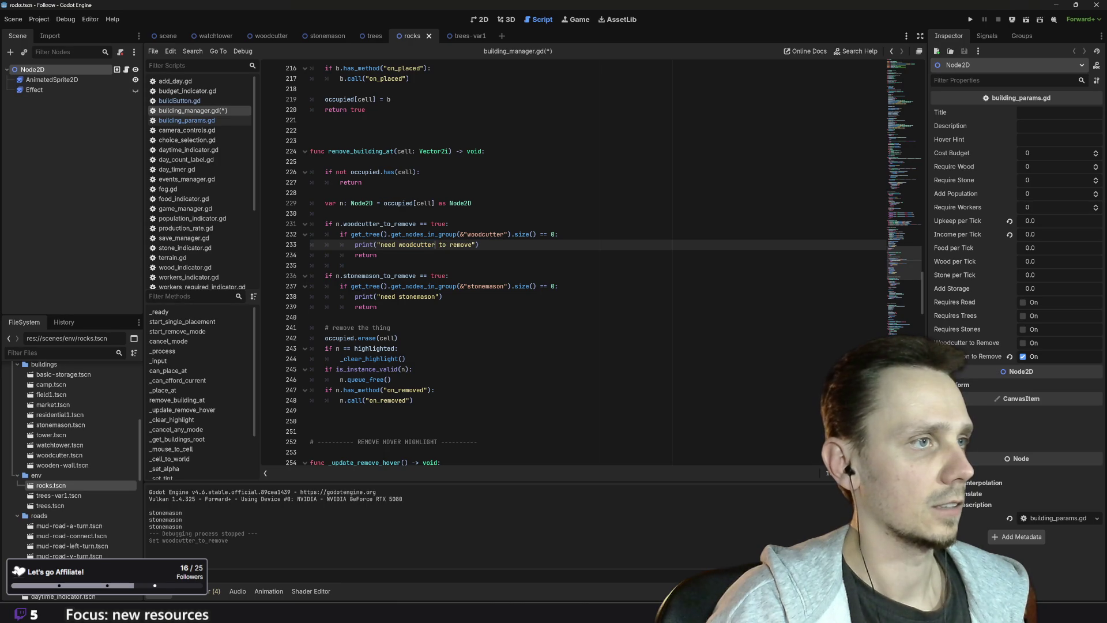
{"action": "left_click_drag", "start_coordinate": [436, 245], "coordinate": [472, 244]}
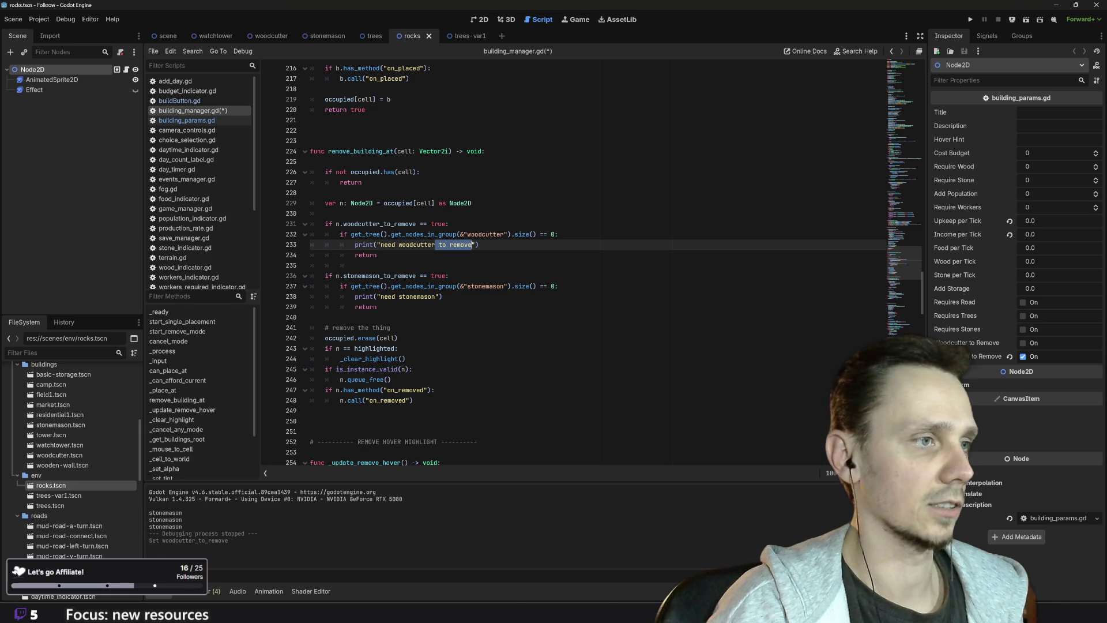
{"action": "left_click", "coordinate": [435, 297]}
{"action": "type", "text": "to remove"}
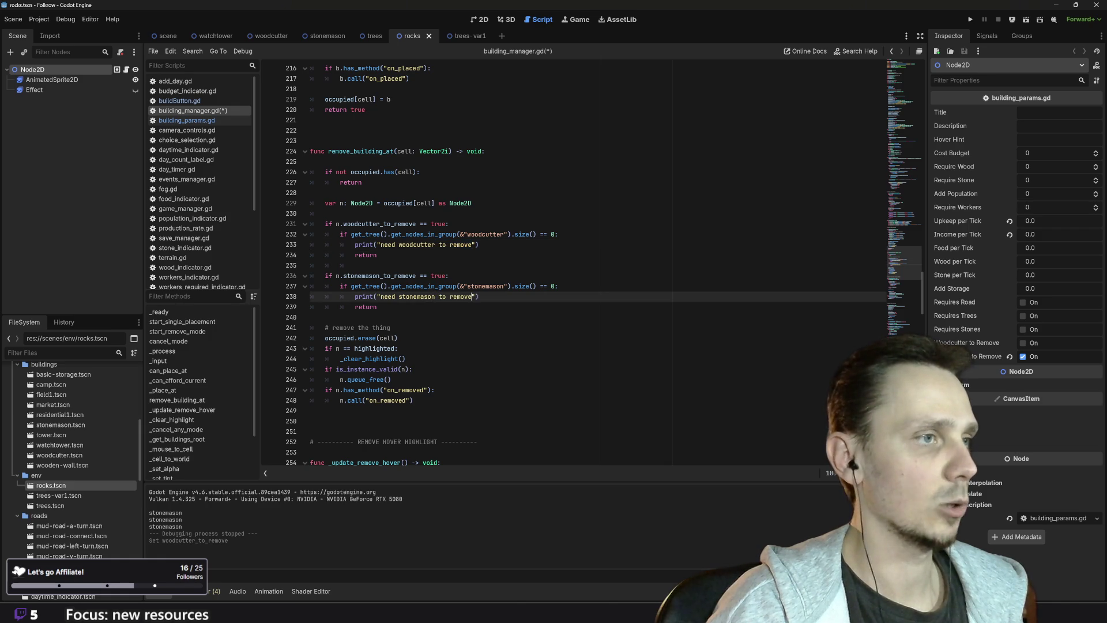
{"action": "key", "text": "ctrl+s"}
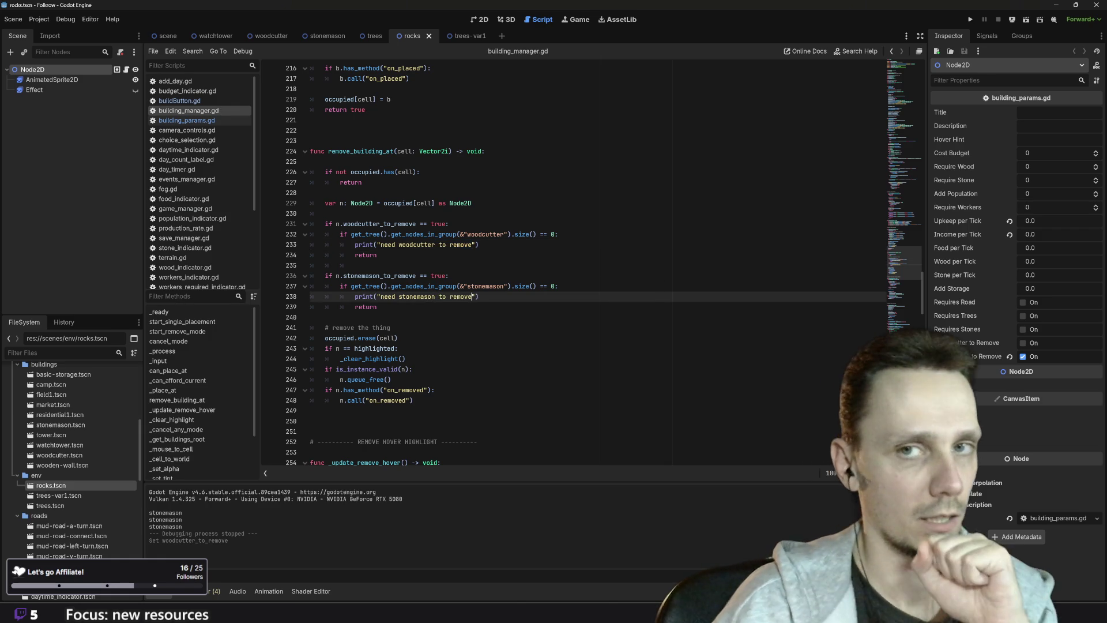
{"action": "left_click", "coordinate": [971, 19]}
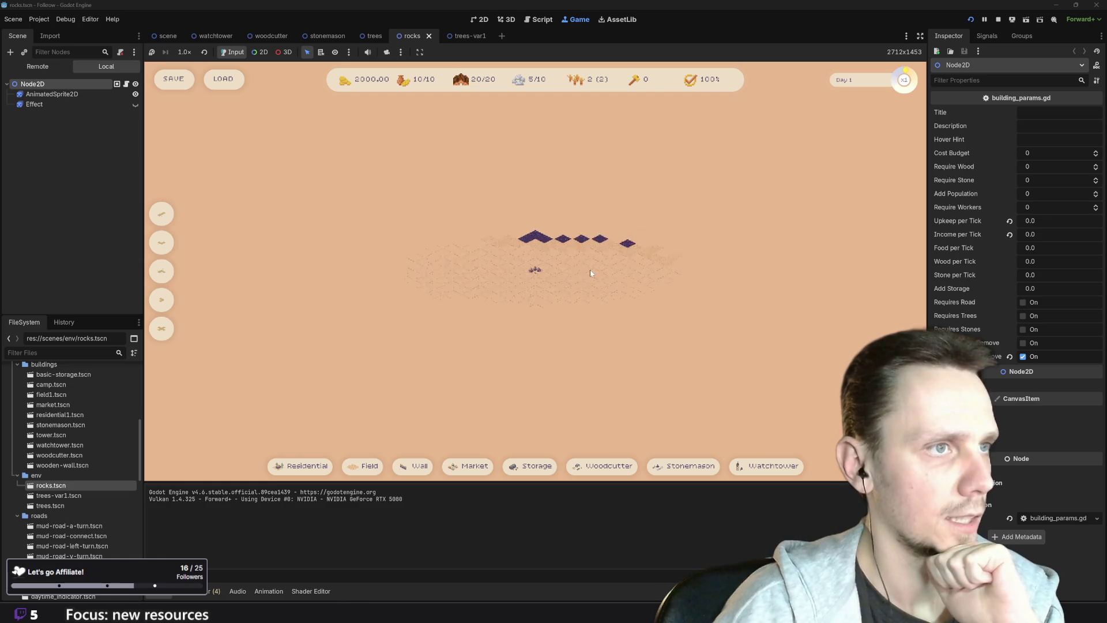
- Restart the game and try removing the left rock and trees, including in remove mode
{"action": "left_click", "coordinate": [971, 21]}
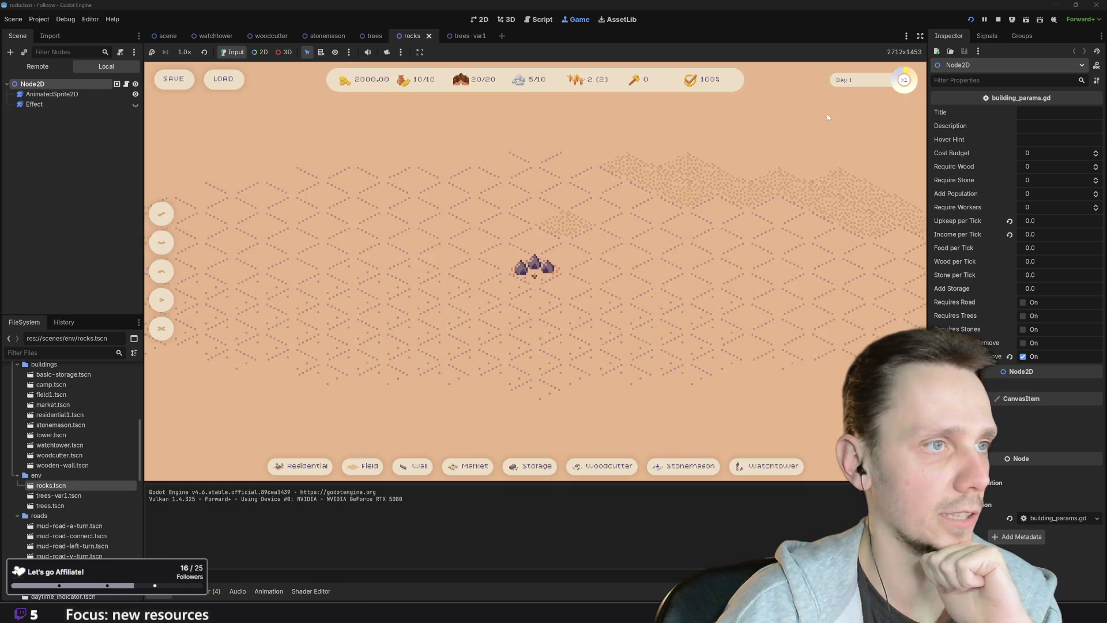
{"action": "left_click", "coordinate": [970, 21]}
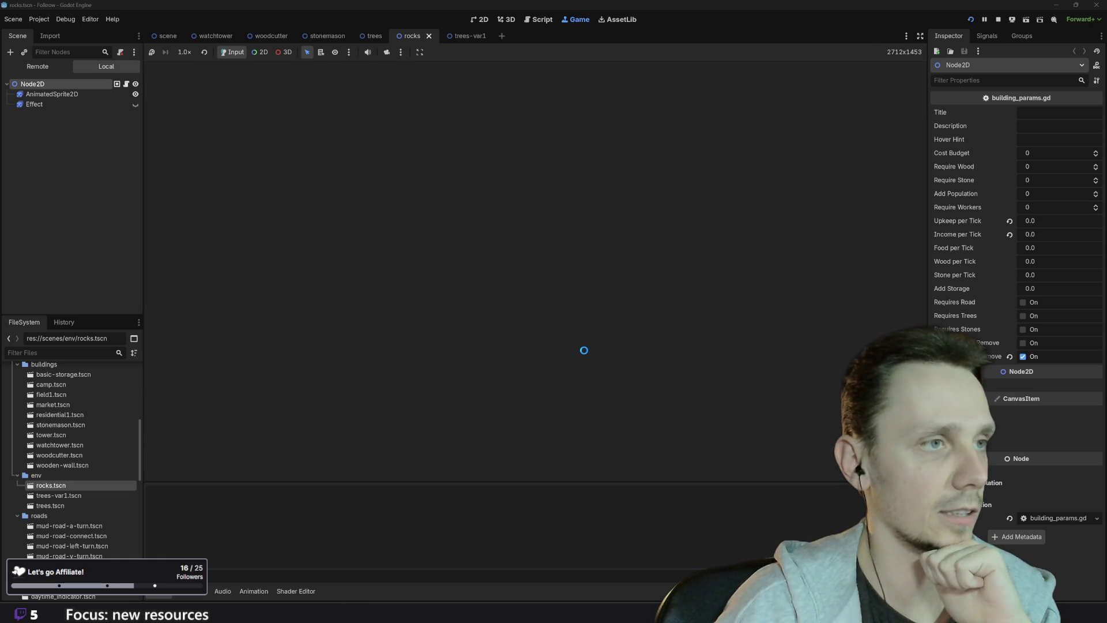
{"action": "scroll", "coordinate": [531, 290], "scroll_direction": "up", "scroll_amount": 6}
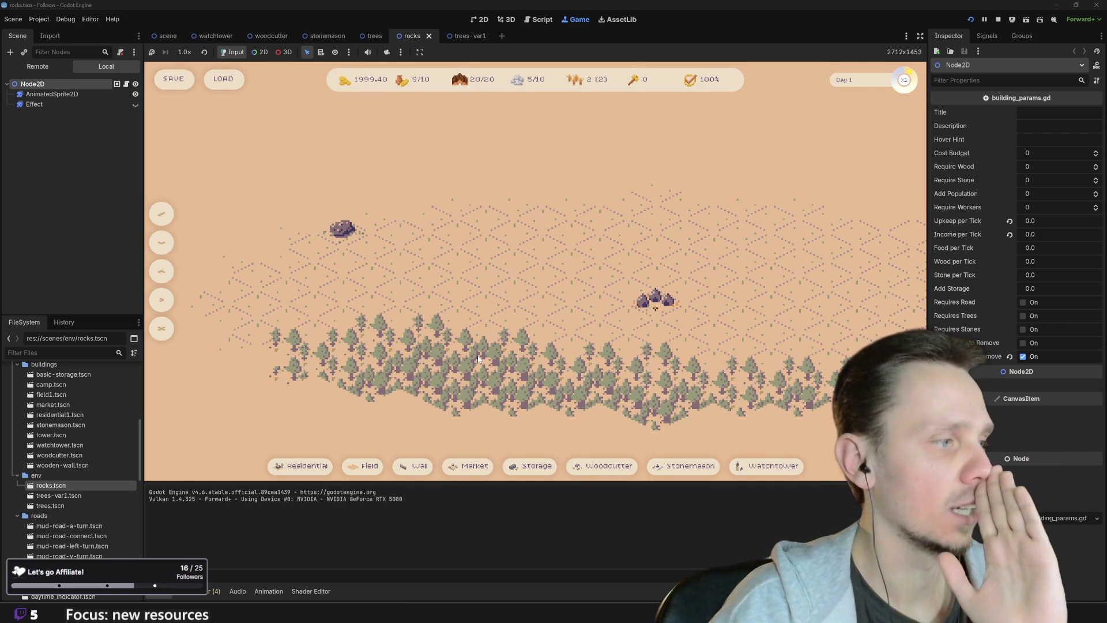
{"action": "left_click", "coordinate": [346, 229]}
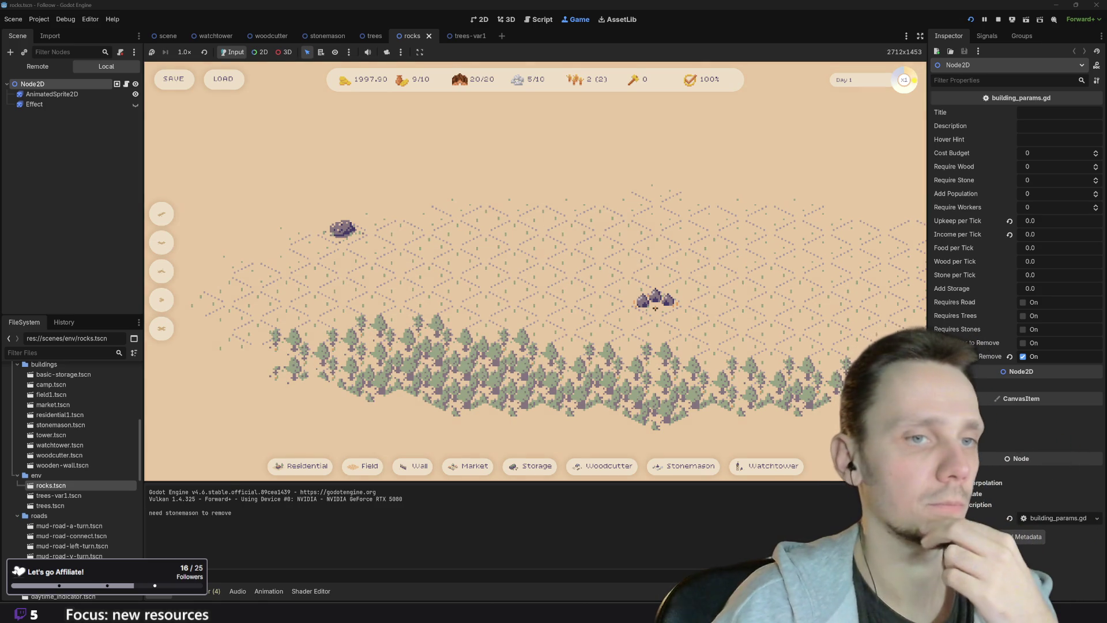
{"action": "left_click", "coordinate": [653, 365]}
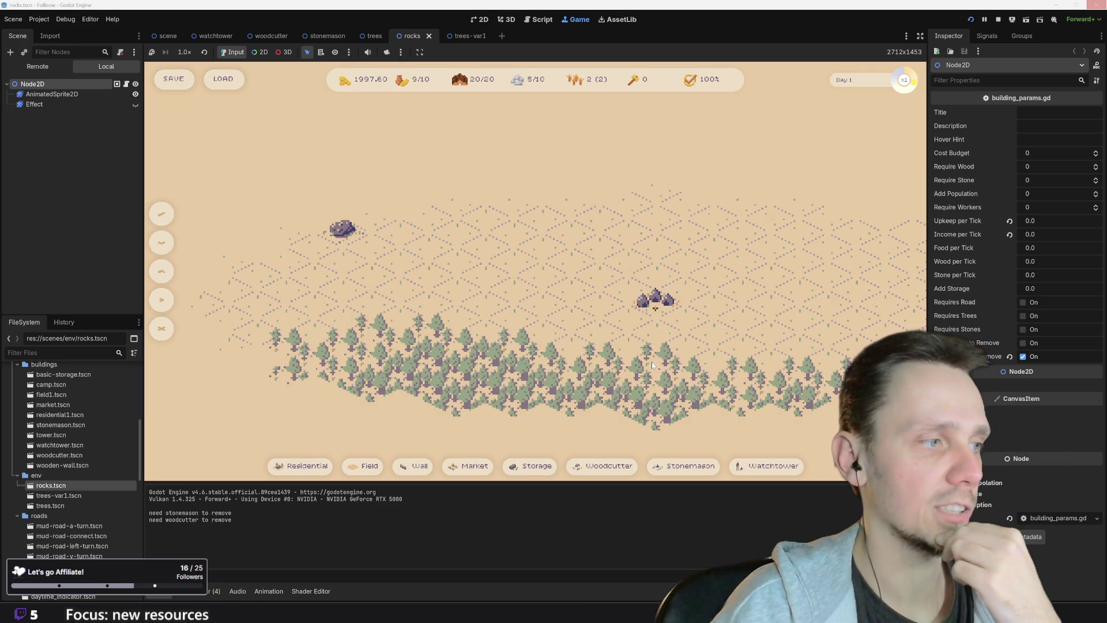
{"action": "key", "text": "x"}
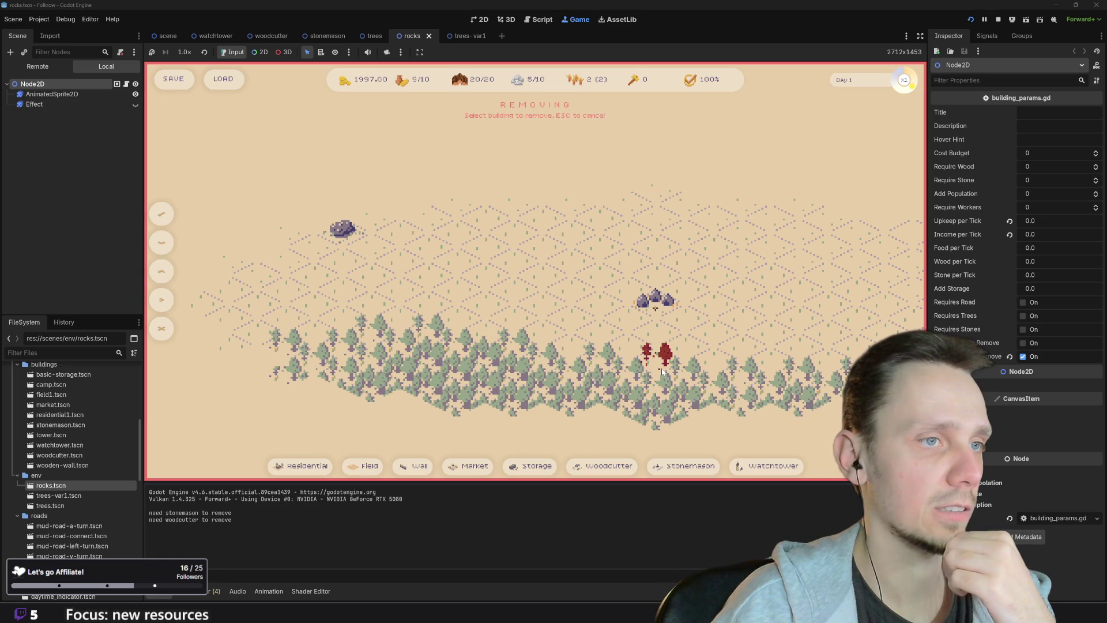
{"action": "left_click", "coordinate": [654, 412]}
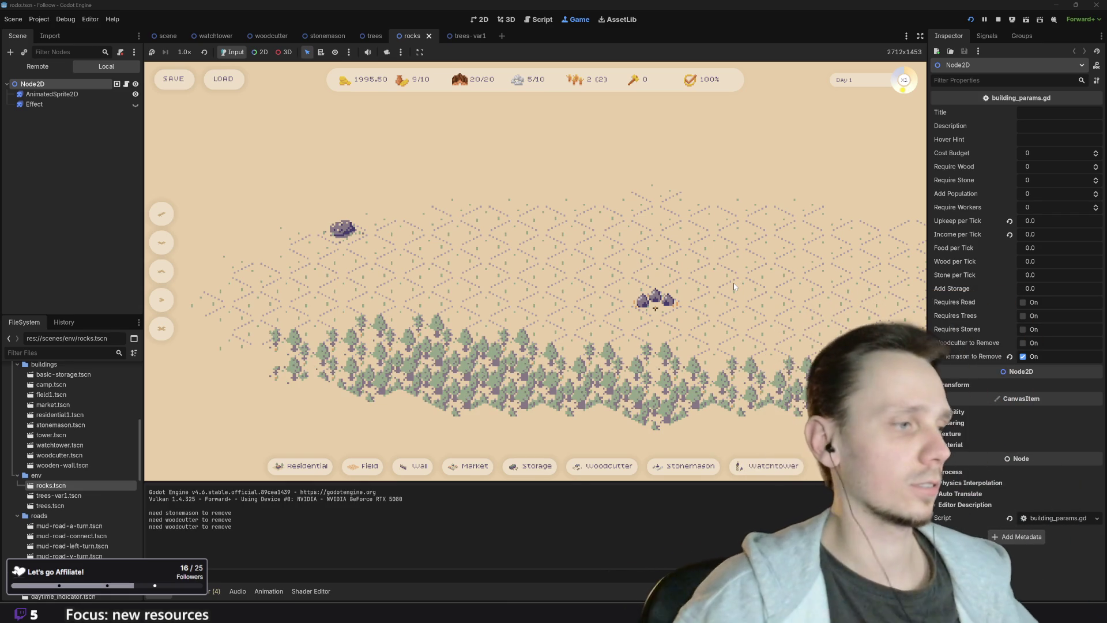
- Build a road segment at the forest edge and a woodcutter hut beside it
{"action": "key", "text": "d"}
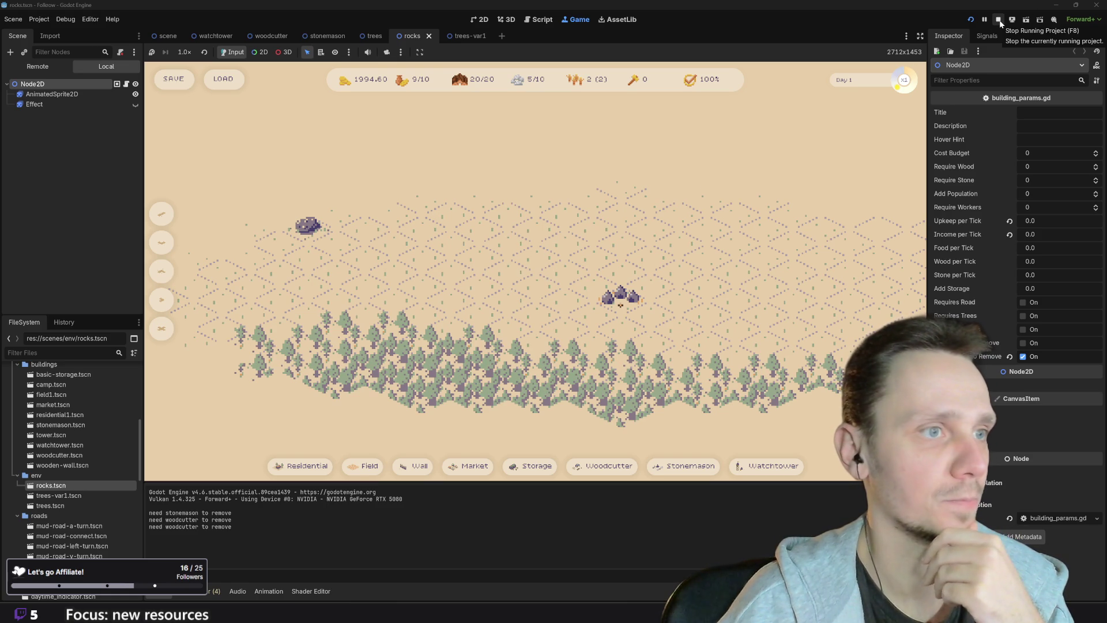
{"action": "scroll", "coordinate": [699, 303], "scroll_direction": "down", "scroll_amount": 2}
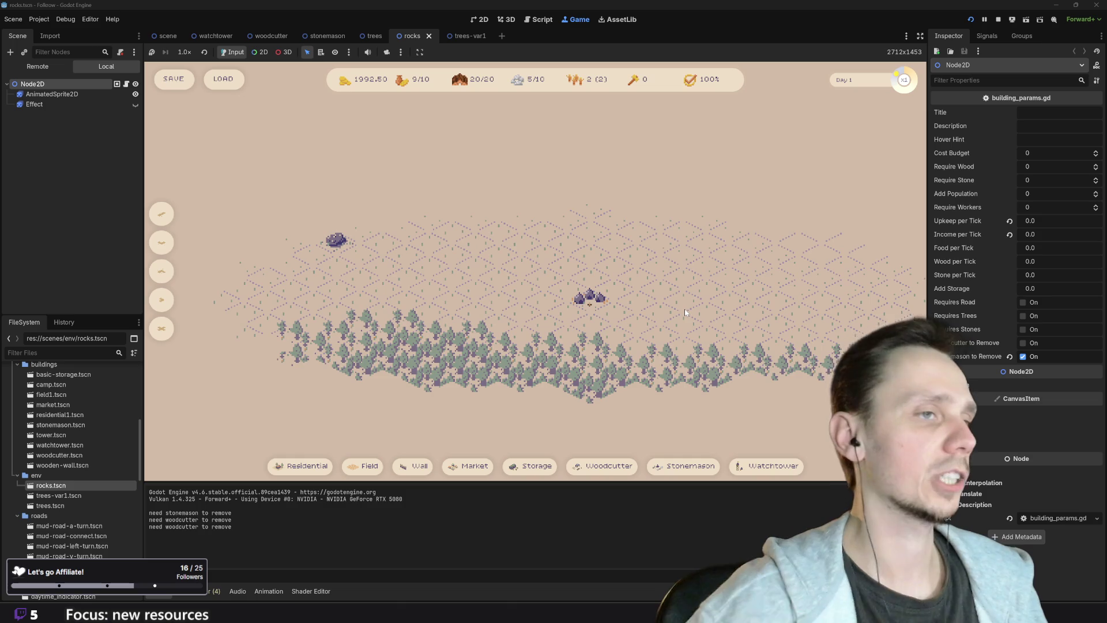
{"action": "scroll", "coordinate": [488, 294], "scroll_direction": "up", "scroll_amount": 2}
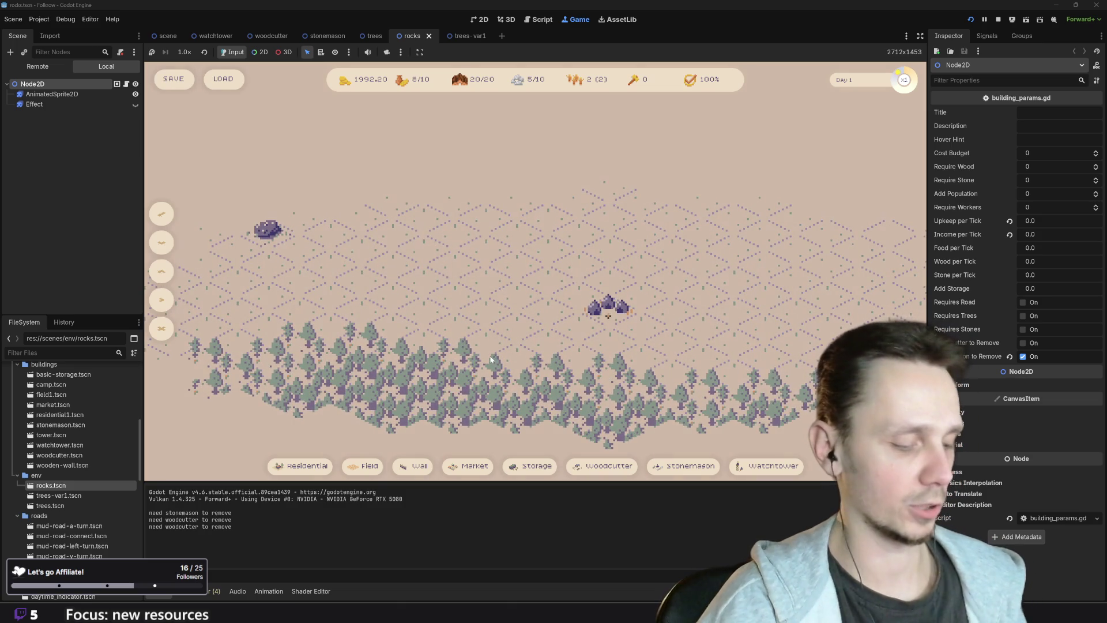
{"action": "key", "text": "1"}
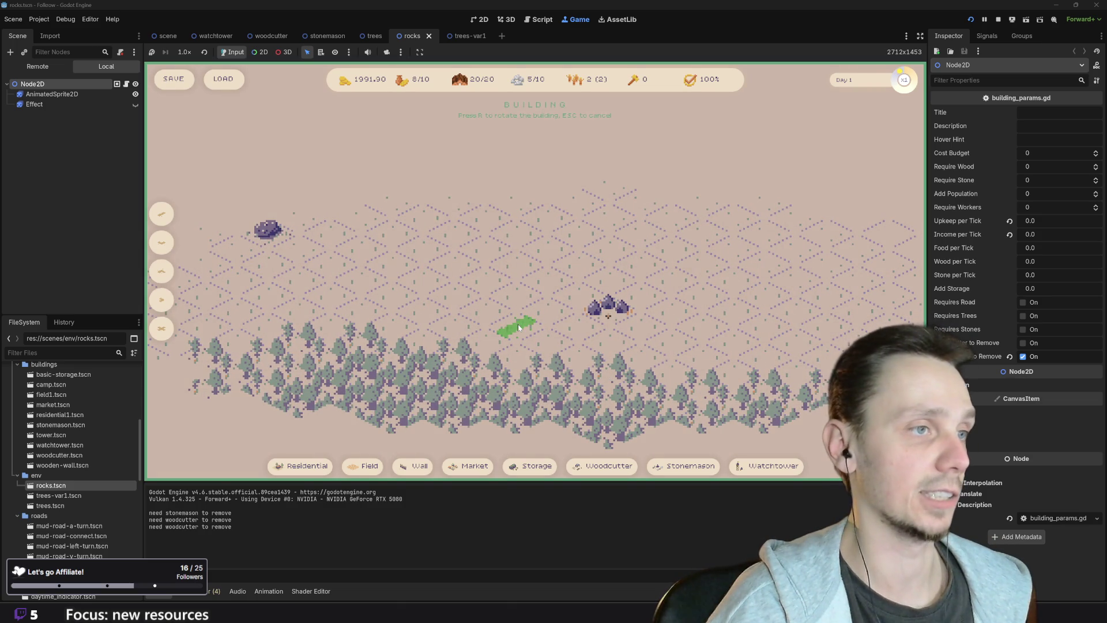
{"action": "left_click", "coordinate": [546, 342]}
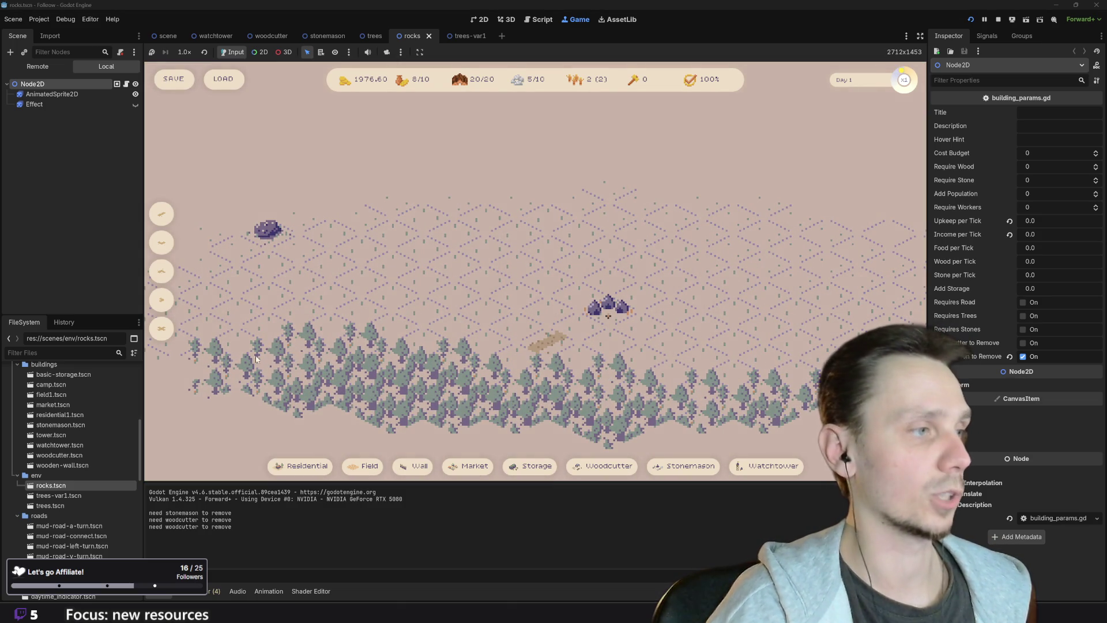
{"action": "left_click", "coordinate": [635, 466]}
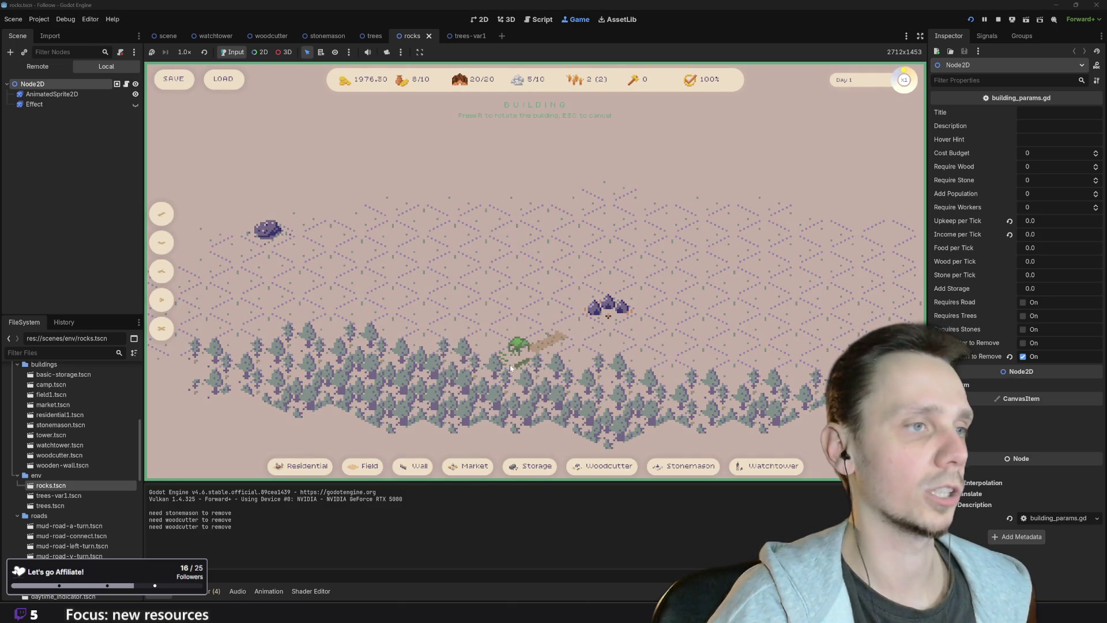
{"action": "left_click", "coordinate": [519, 346]}
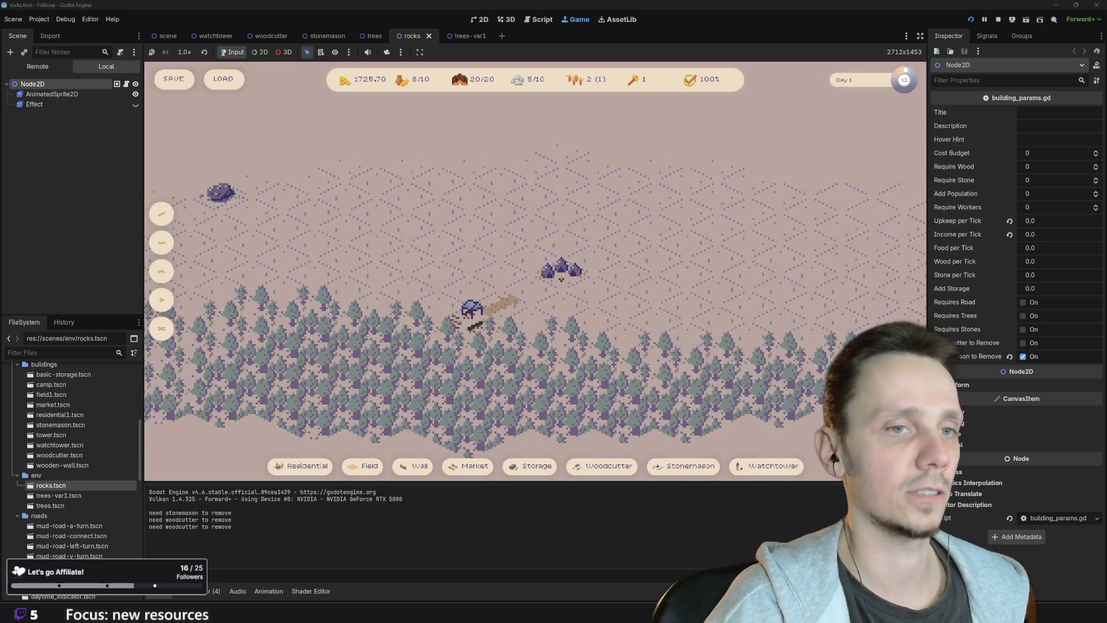
- Remove the woodcutter hut, try removing the trees twice more, then stop the game
{"action": "key", "text": "x"}
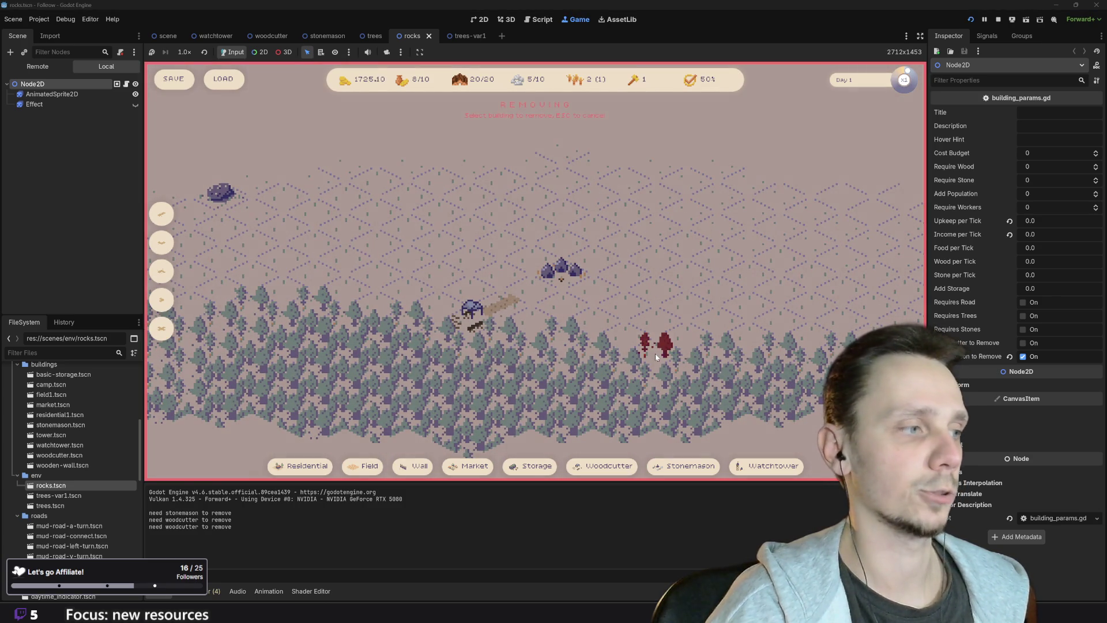
{"action": "key", "text": "Escape"}
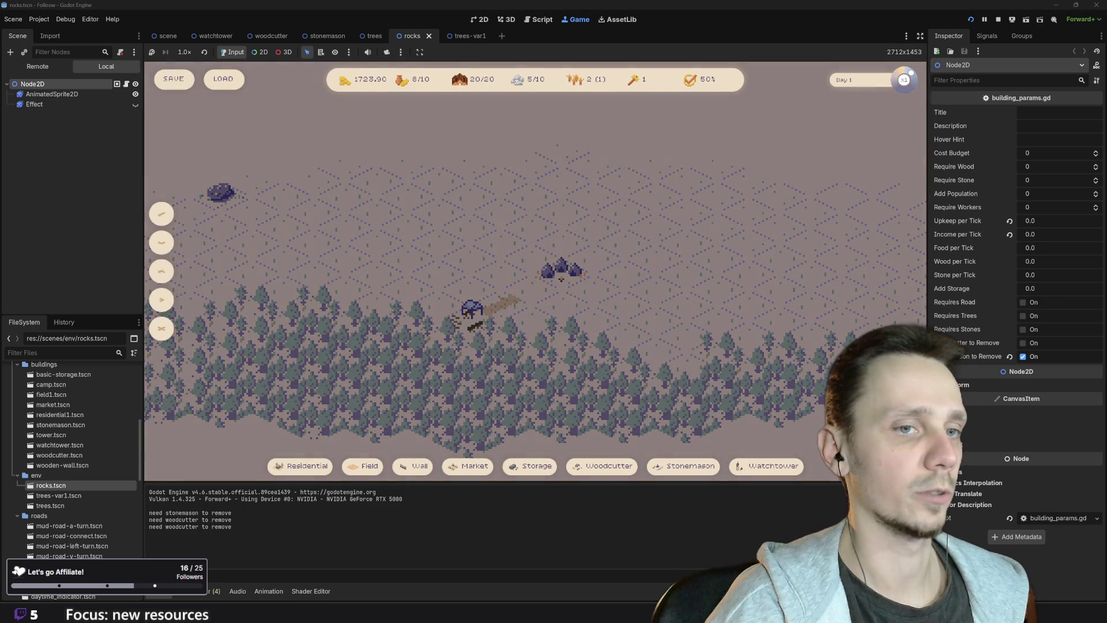
{"action": "key", "text": "x"}
{"action": "left_click", "coordinate": [472, 311]}
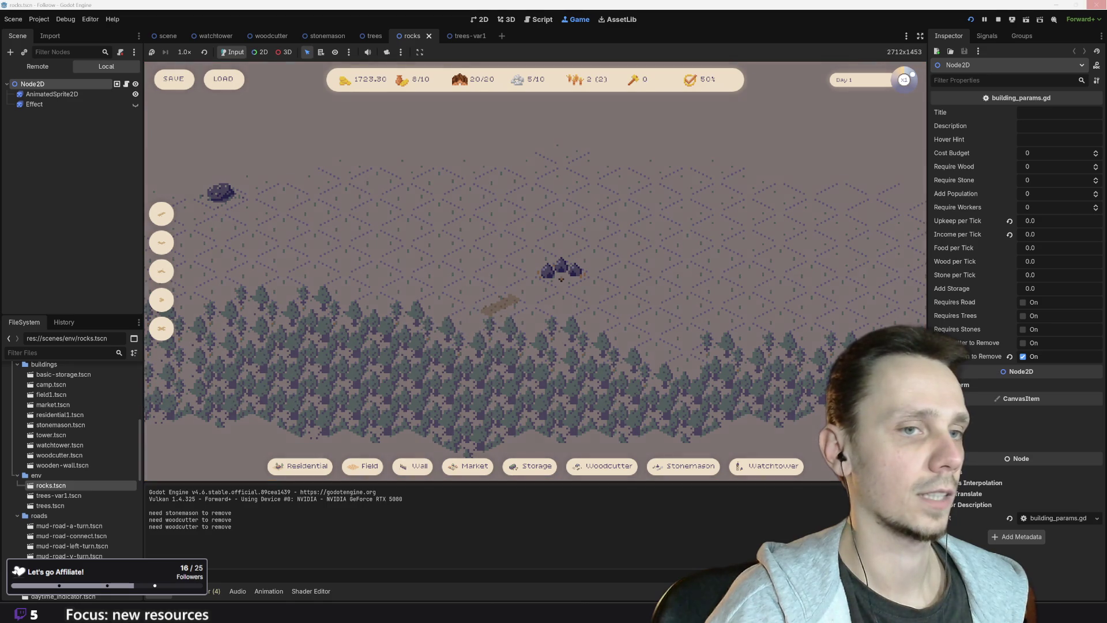
{"action": "key", "text": "x"}
{"action": "left_click", "coordinate": [716, 348]}
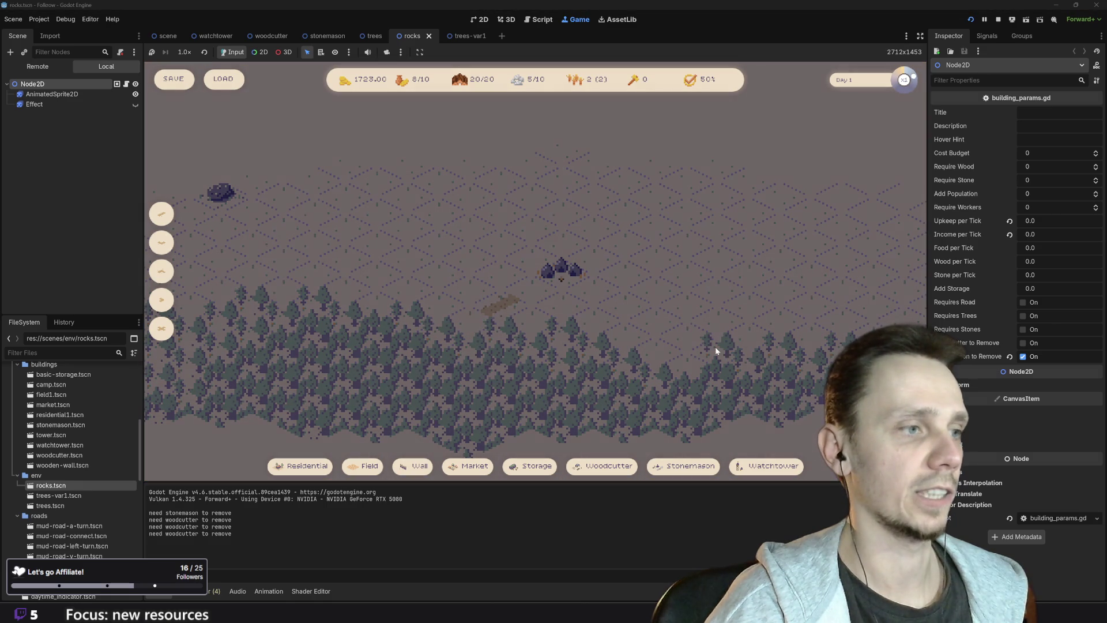
{"action": "key", "text": "x"}
{"action": "left_click", "coordinate": [597, 365]}
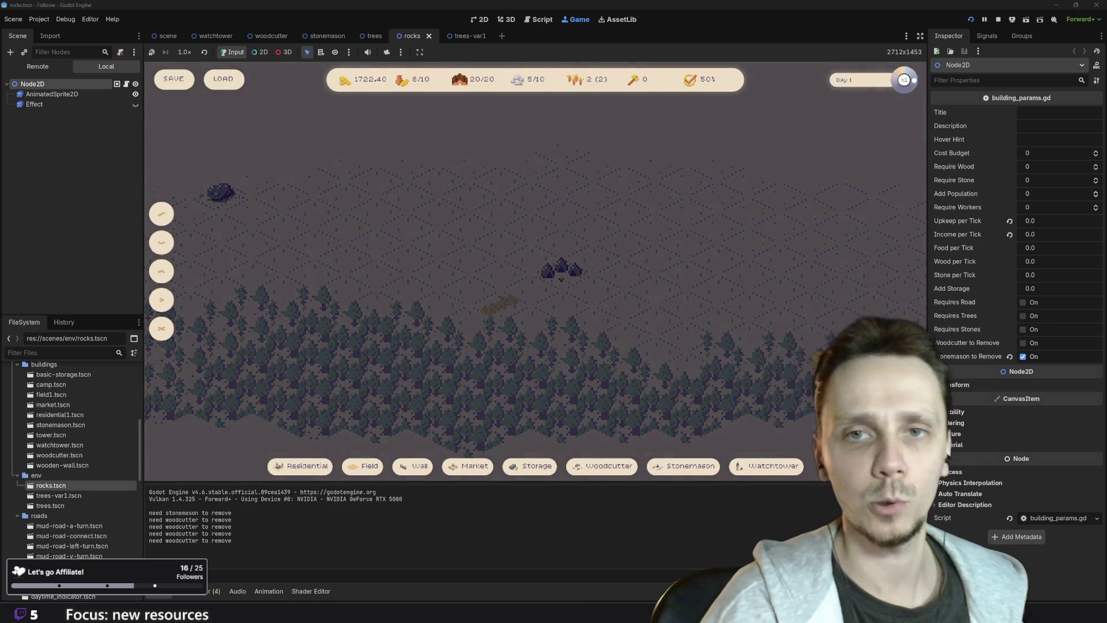
{"action": "left_click_drag", "start_coordinate": [431, 268], "coordinate": [549, 307]}
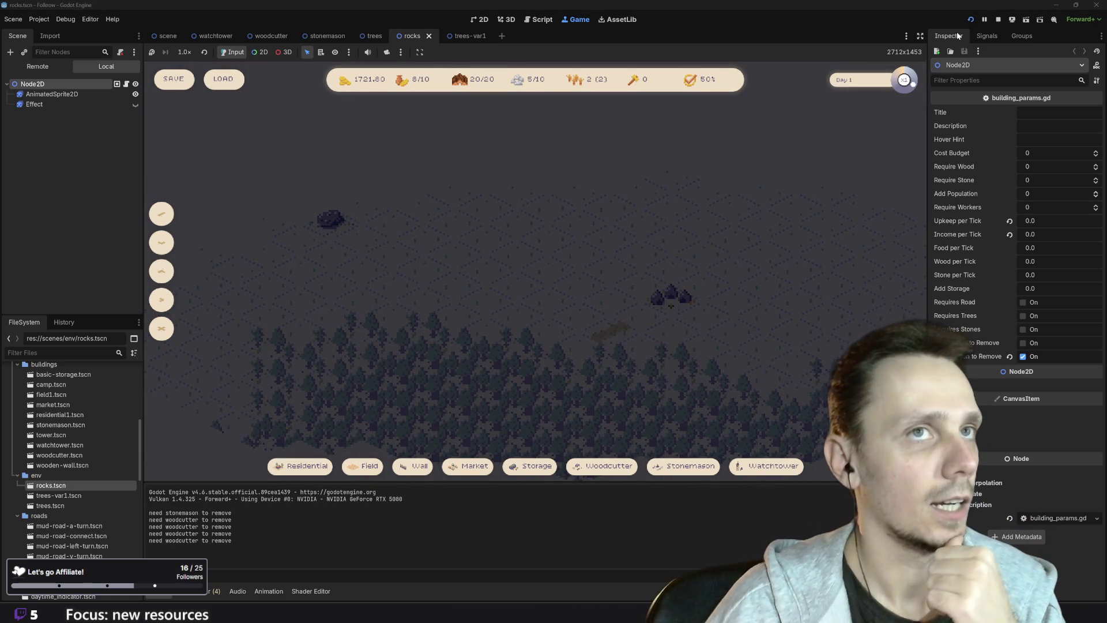
{"action": "left_click", "coordinate": [998, 19]}
{"action": "scroll", "coordinate": [604, 261], "scroll_direction": "up", "scroll_amount": 2}
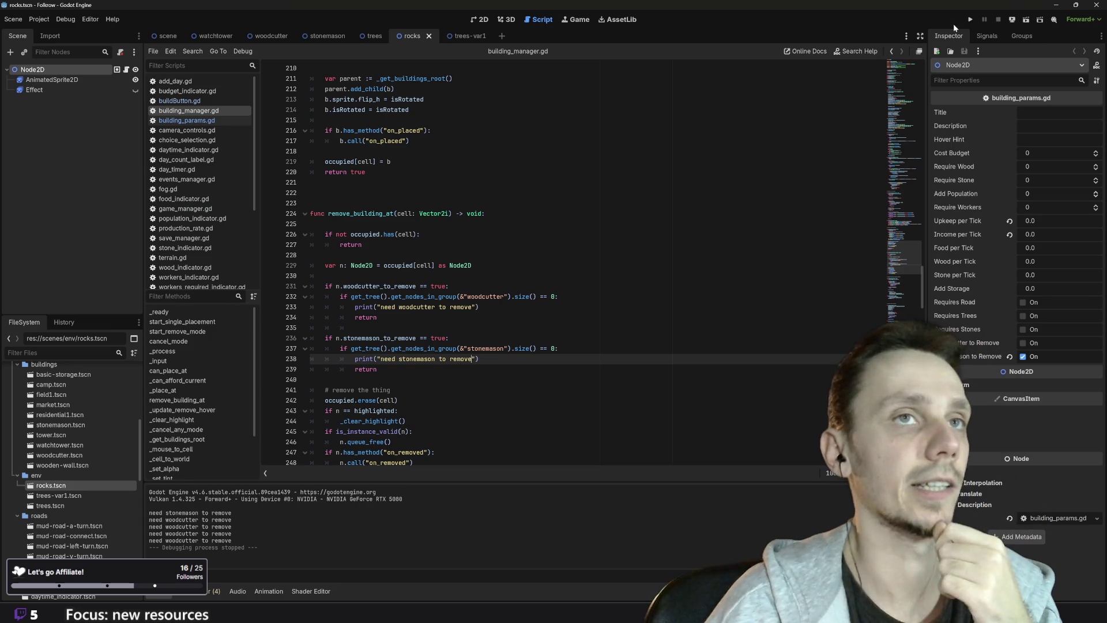
- Briefly run the test map, then select the state_indicator.visible line in start_remove_mode
{"action": "left_click", "coordinate": [970, 20]}
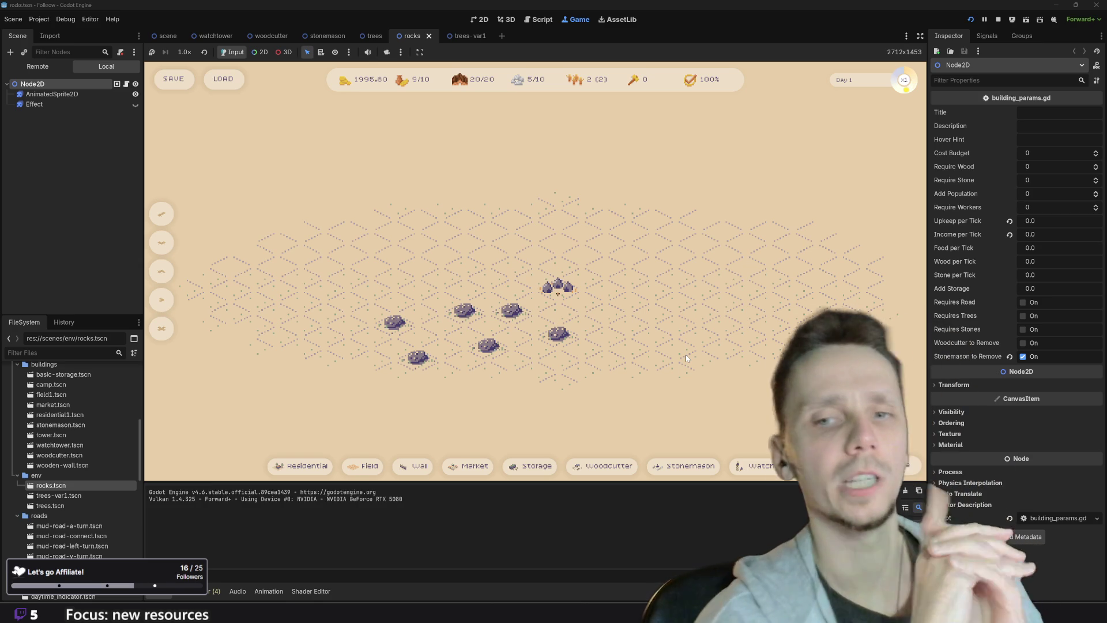
{"action": "left_click", "coordinate": [999, 19]}
{"action": "scroll", "coordinate": [573, 265], "scroll_direction": "up", "scroll_amount": 20}
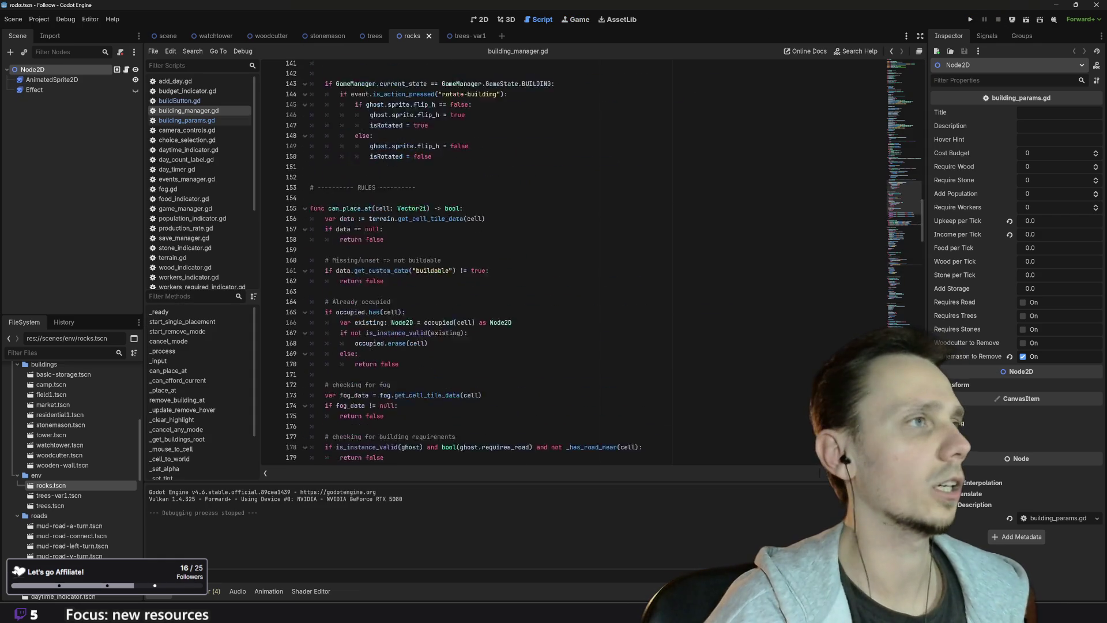
{"action": "scroll", "coordinate": [519, 265], "scroll_direction": "up", "scroll_amount": 20}
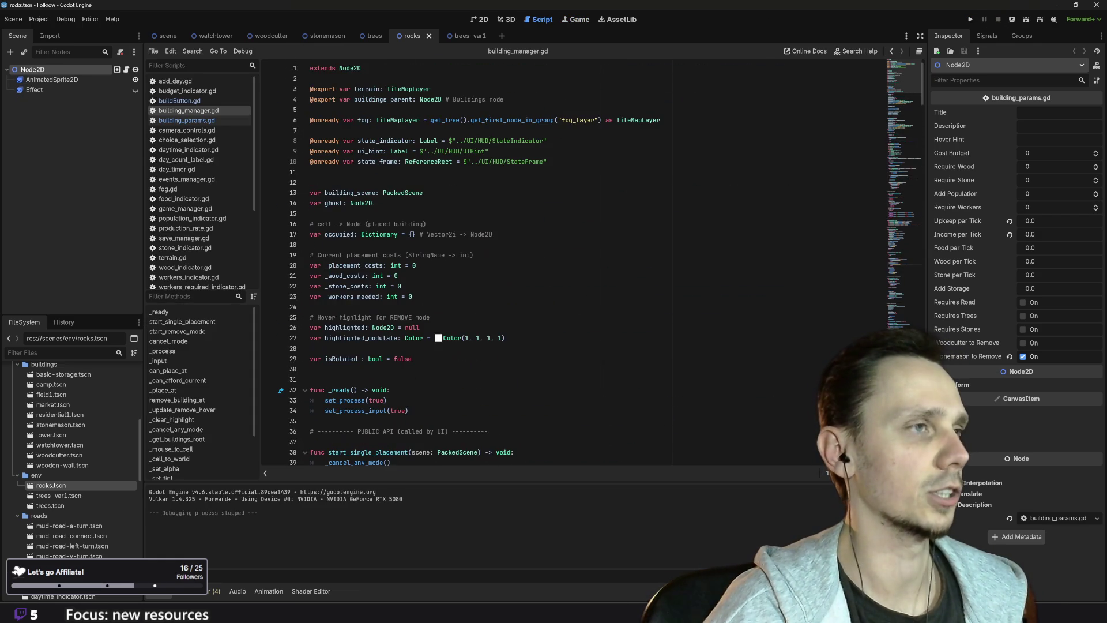
{"action": "mouse_move", "coordinate": [402, 192]}
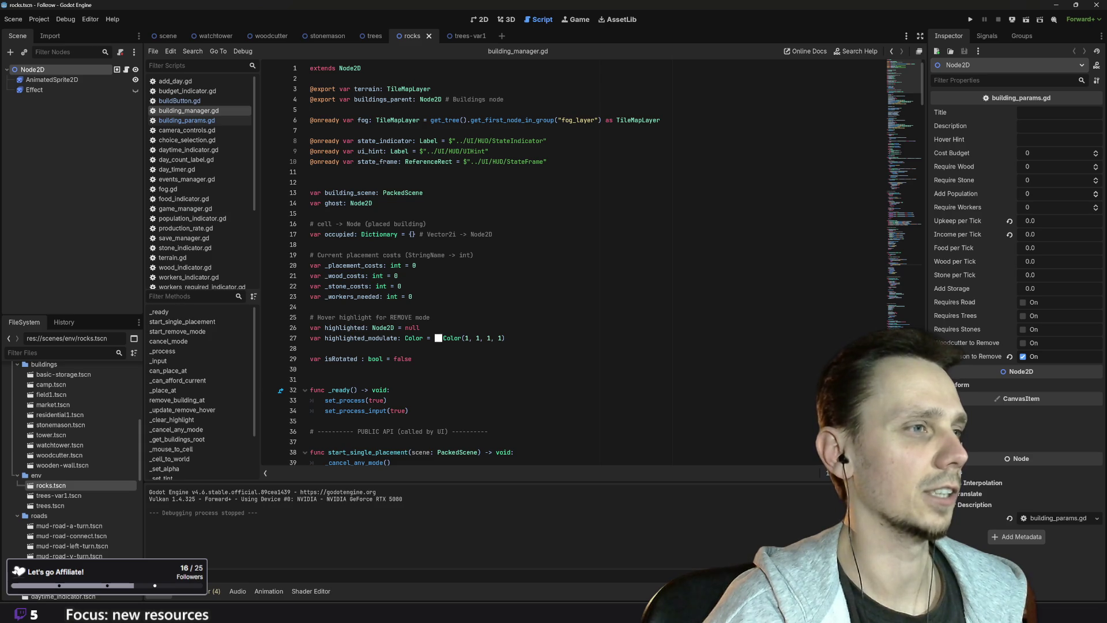
{"action": "scroll", "coordinate": [519, 265], "scroll_direction": "down", "scroll_amount": 7}
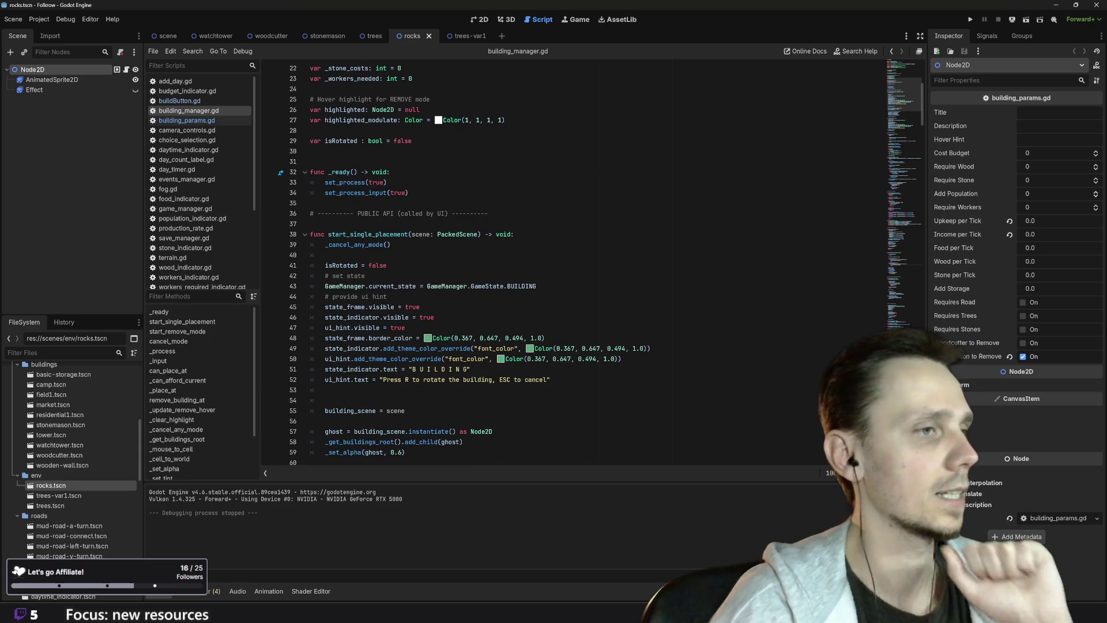
{"action": "scroll", "coordinate": [519, 265], "scroll_direction": "down", "scroll_amount": 11}
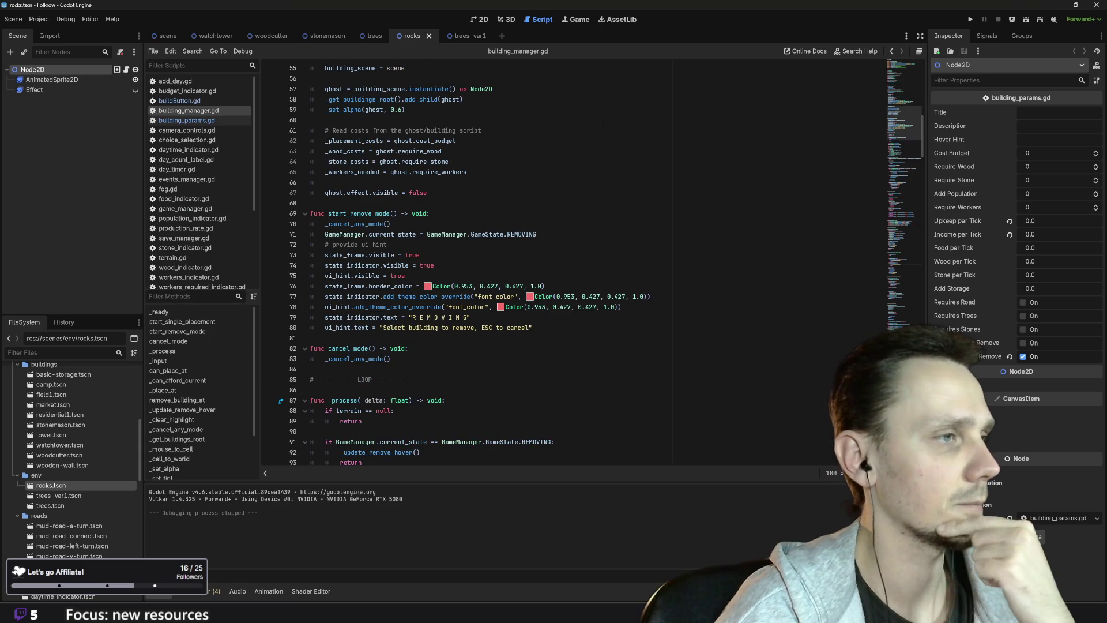
{"action": "left_click_drag", "start_coordinate": [434, 265], "coordinate": [324, 265]}
{"action": "key", "text": "ctrl+c"}
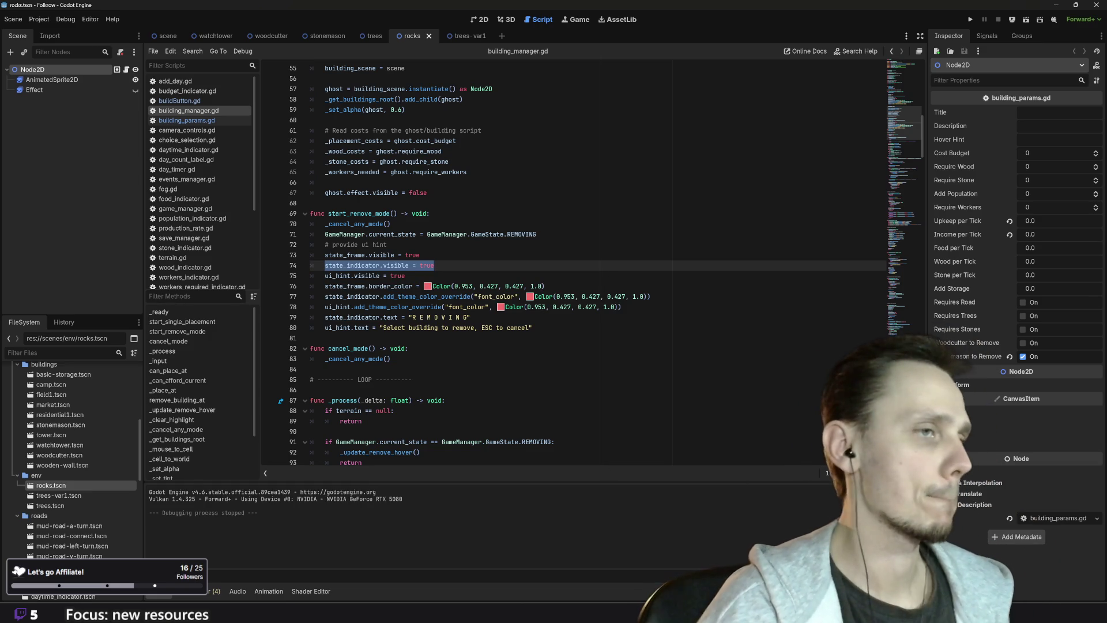
{"action": "left_click", "coordinate": [532, 327]}
- Paste the state_indicator.visible line and the red font colour override line into start_remove_mode
{"action": "key", "text": "Return"}
{"action": "key", "text": "Return"}
{"action": "key", "text": "Return"}
{"action": "left_click", "coordinate": [325, 359]}
{"action": "key", "text": "ctrl+v"}
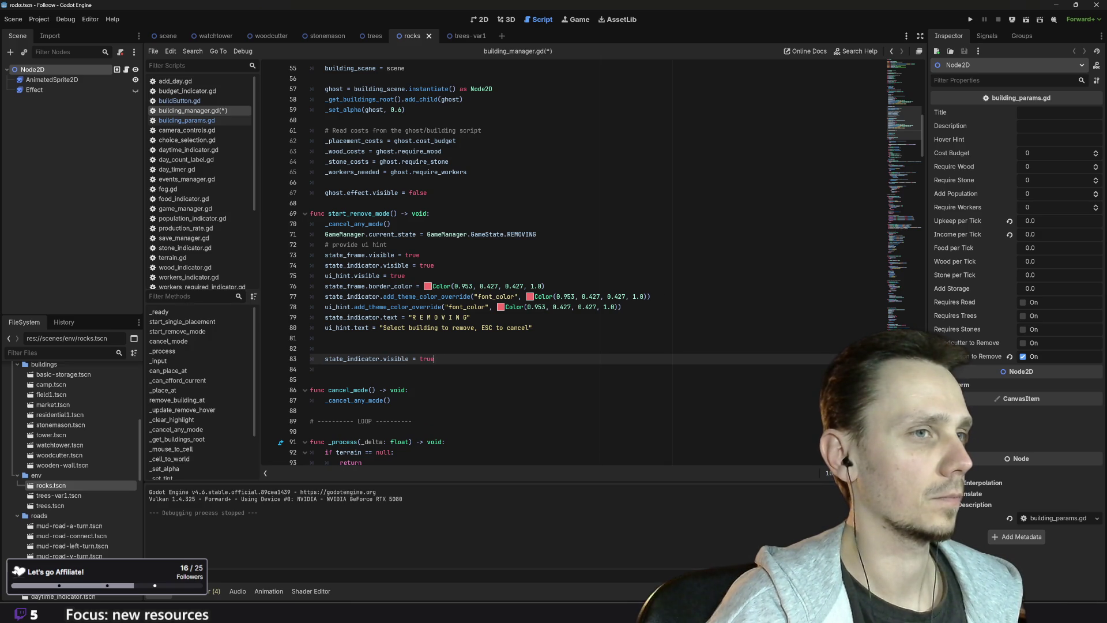
{"action": "mouse_move", "coordinate": [651, 296]}
{"action": "left_mouse_down"}
{"action": "mouse_move", "coordinate": [403, 307]}
{"action": "mouse_move", "coordinate": [325, 296]}
{"action": "left_mouse_up"}
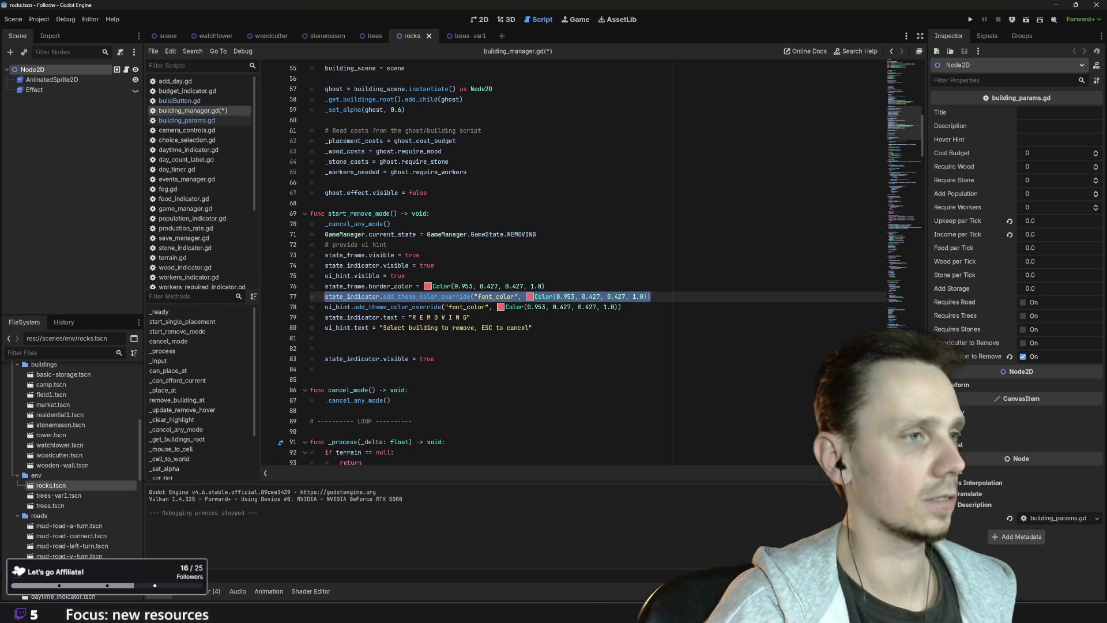
{"action": "key", "text": "ctrl+c"}
{"action": "left_click", "coordinate": [472, 359]}
{"action": "key", "text": "Return"}
{"action": "key", "text": "ctrl+v"}
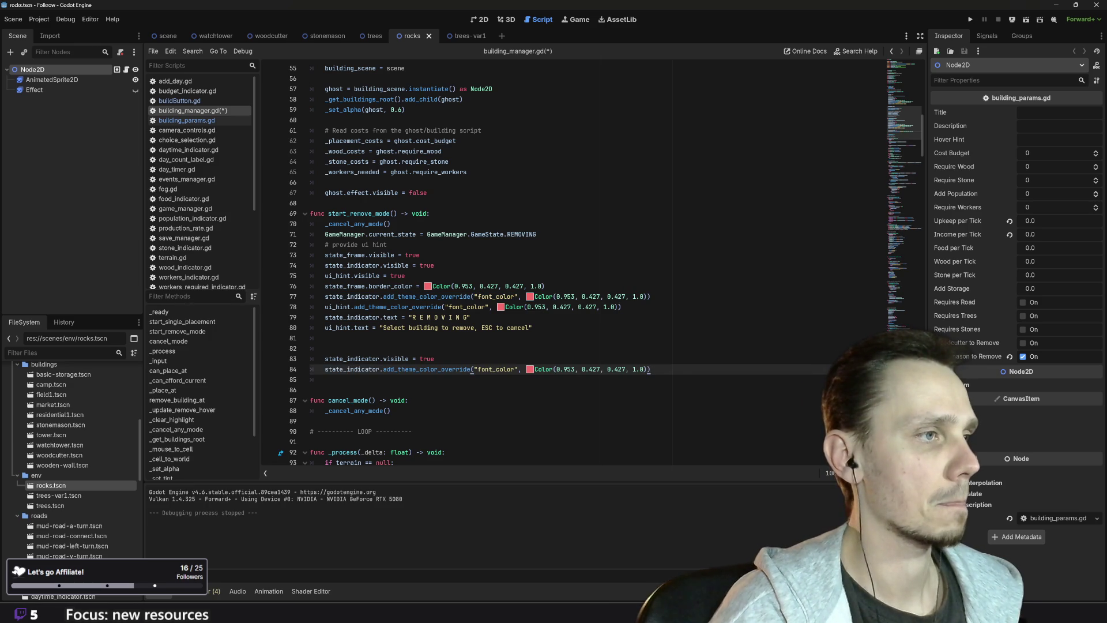
- Add a state_indicator.text line with empty text, closing its quote on line 85
{"action": "left_click_drag", "start_coordinate": [471, 317], "coordinate": [324, 317]}
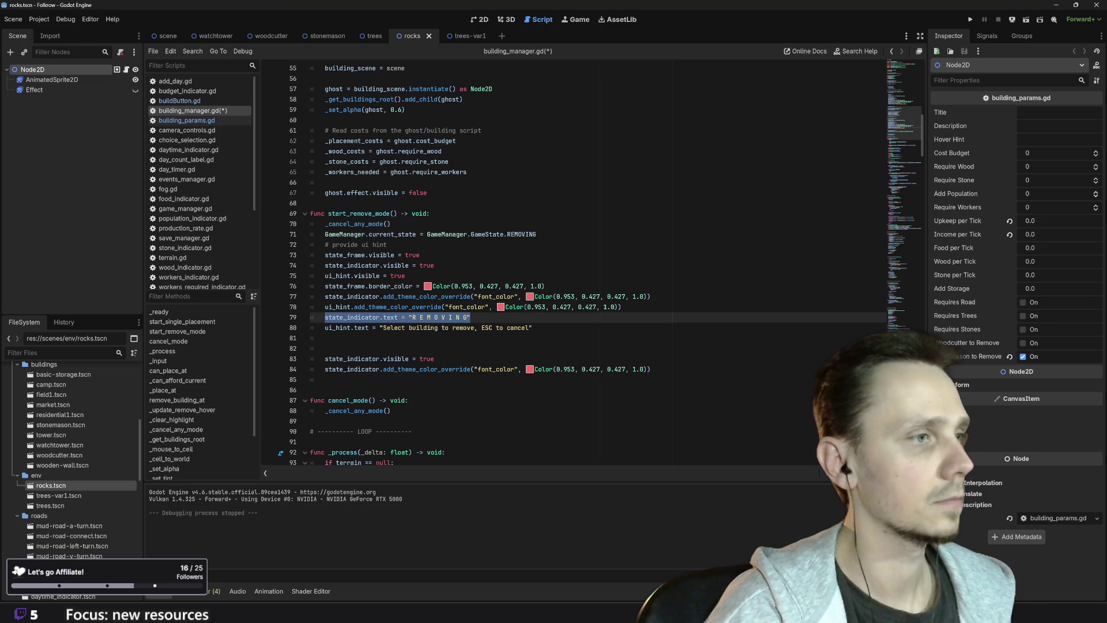
{"action": "left_click", "coordinate": [651, 369]}
{"action": "key", "text": "Return"}
{"action": "key", "text": "ctrl+v"}
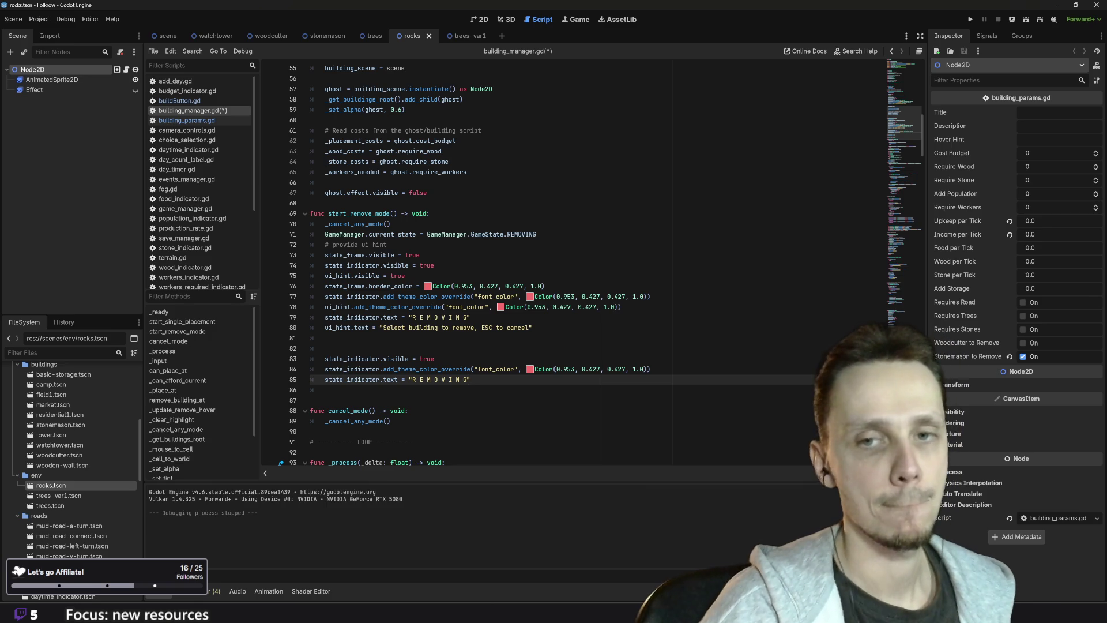
{"action": "left_click_drag", "start_coordinate": [409, 380], "coordinate": [467, 379]}
{"action": "key", "text": "BackSpace"}
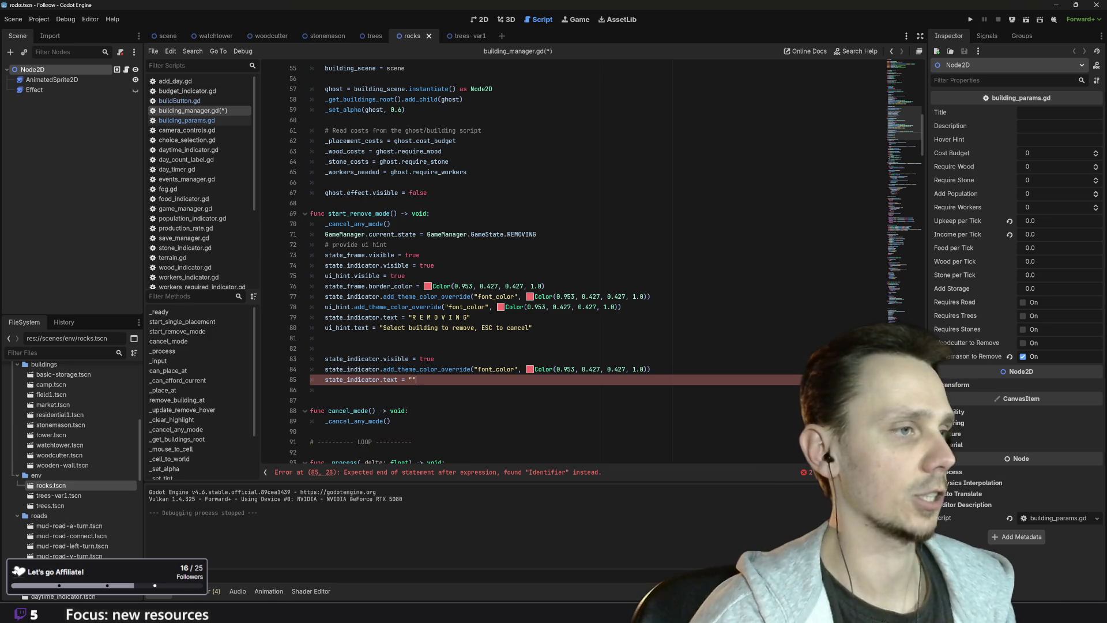
{"action": "type", "text": "\""}
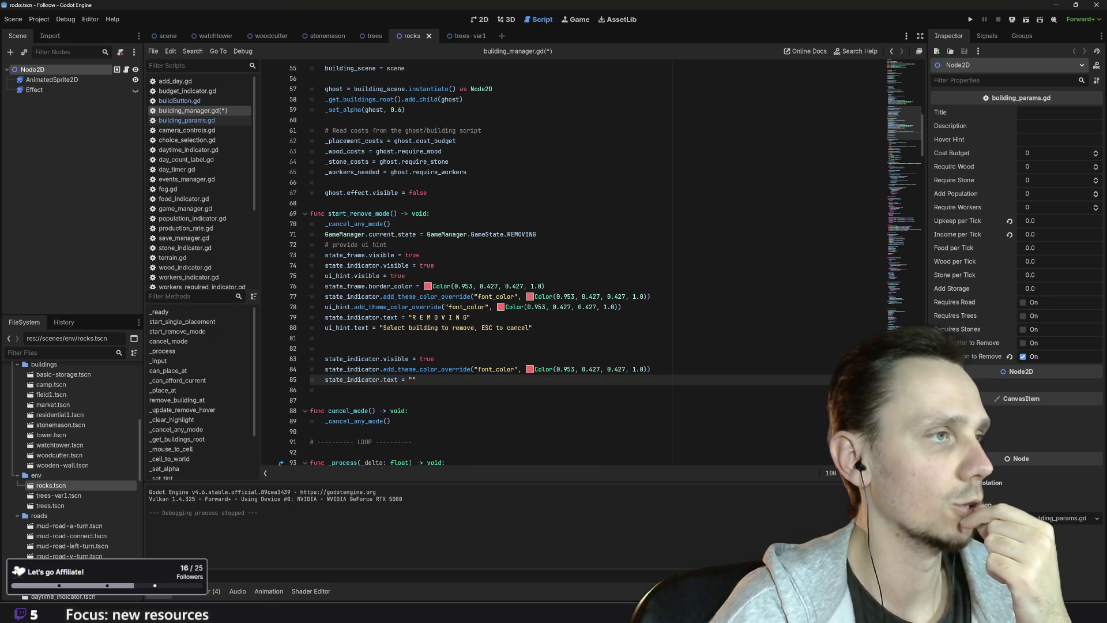
- Delete the extra state_indicator lines again so start_remove_mode ends at the ui_hint.text line
{"action": "scroll", "coordinate": [577, 262], "scroll_direction": "down", "scroll_amount": 1}
{"action": "scroll", "coordinate": [577, 262], "scroll_direction": "down", "scroll_amount": 7}
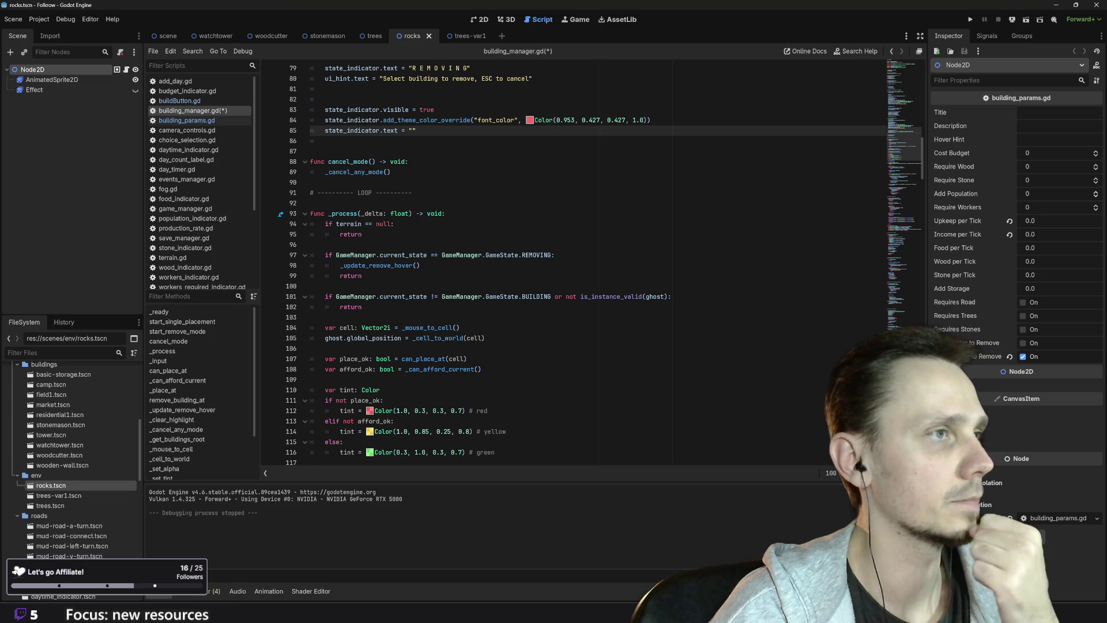
{"action": "scroll", "coordinate": [574, 262], "scroll_direction": "up", "scroll_amount": 5}
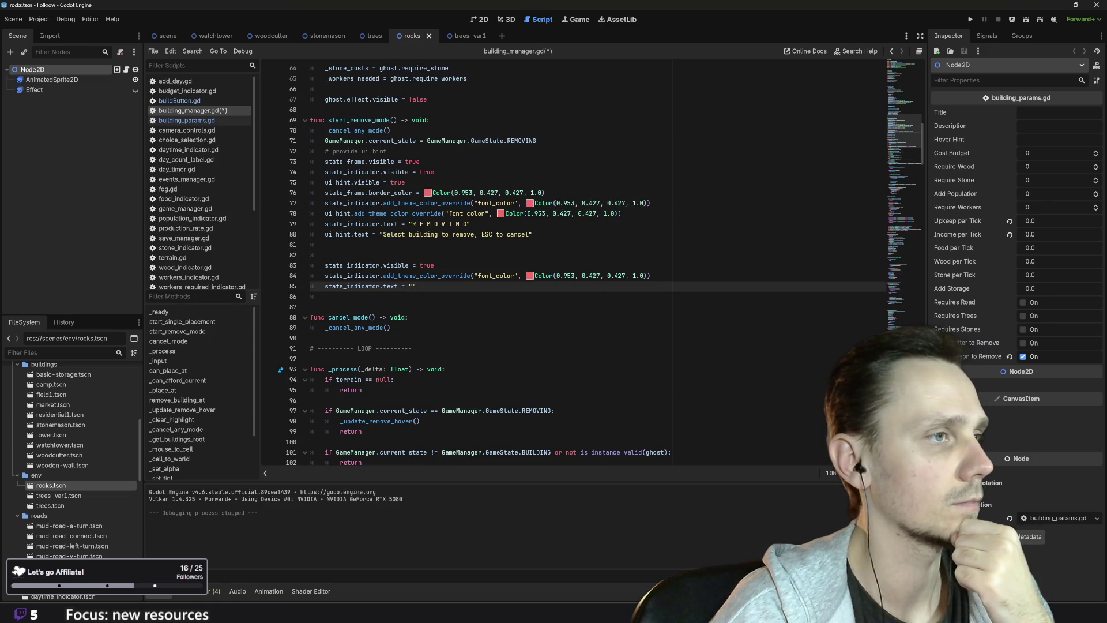
{"action": "key", "text": "shift+Home"}
{"action": "key", "text": "shift+Home"}
{"action": "key", "text": "shift+Up"}
{"action": "key", "text": "shift+Up"}
{"action": "key", "text": "BackSpace"}
{"action": "key", "text": "BackSpace"}
{"action": "key", "text": "BackSpace"}
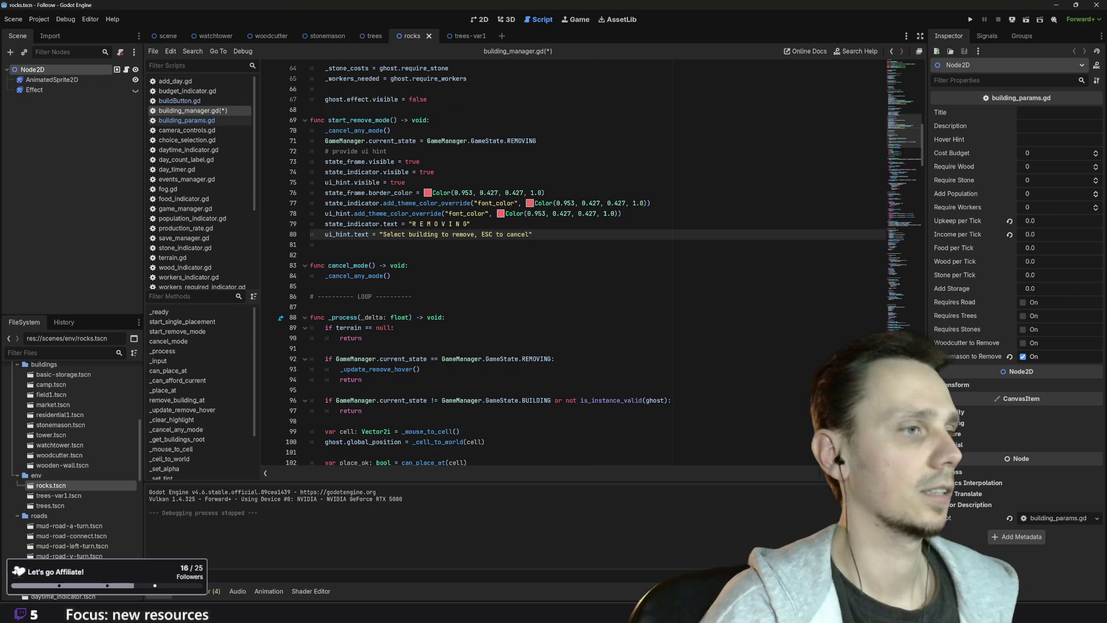
- Scroll down to remove_building_at and place the caret at the woodcutter check
{"action": "scroll", "coordinate": [276, 268], "scroll_direction": "down", "scroll_amount": 20}
{"action": "scroll", "coordinate": [519, 265], "scroll_direction": "down", "scroll_amount": 4}
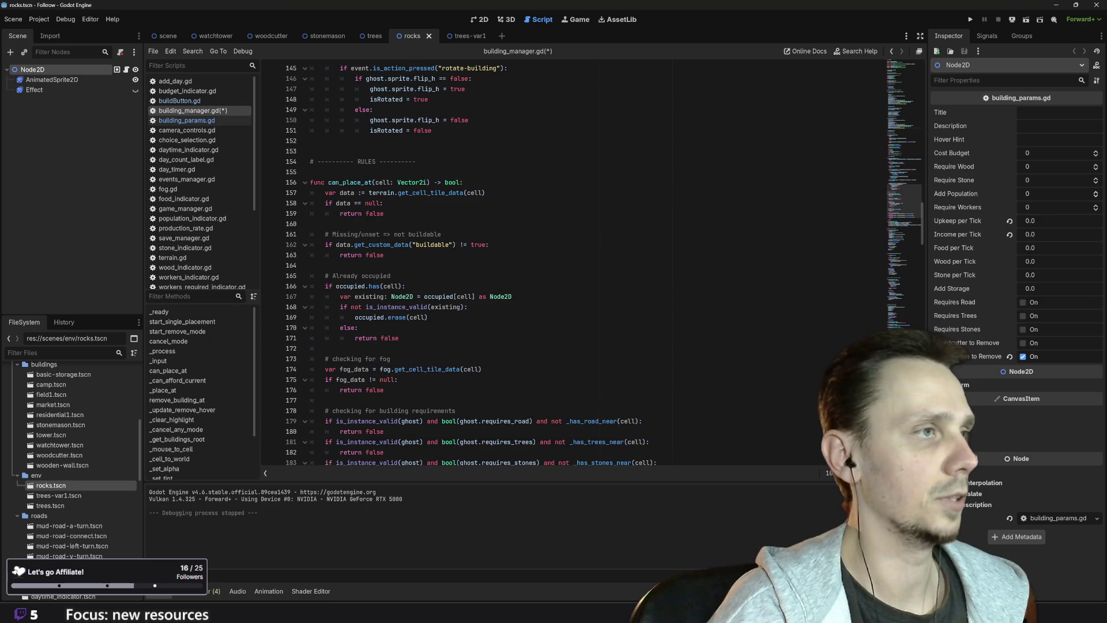
{"action": "scroll", "coordinate": [519, 265], "scroll_direction": "down", "scroll_amount": 7}
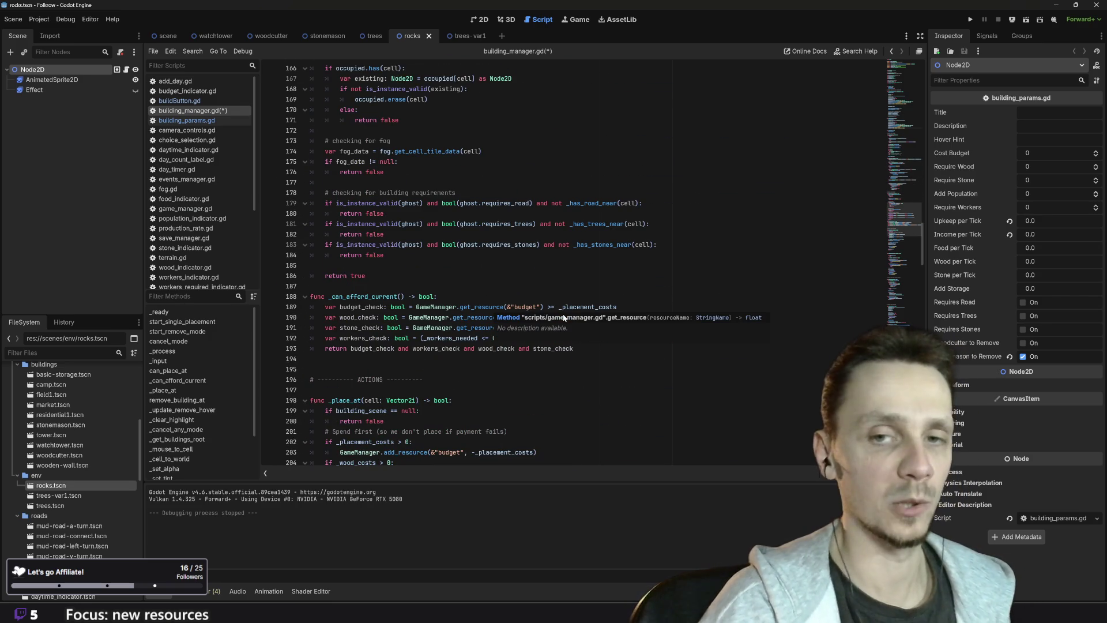
{"action": "scroll", "coordinate": [519, 265], "scroll_direction": "down", "scroll_amount": 10}
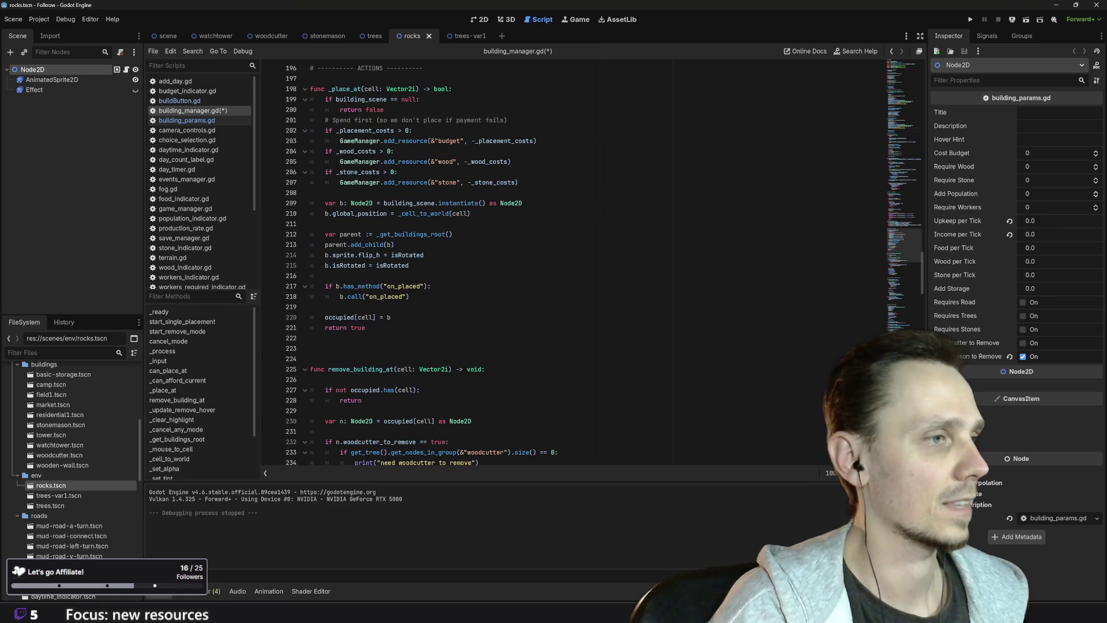
{"action": "scroll", "coordinate": [519, 265], "scroll_direction": "down", "scroll_amount": 3}
{"action": "scroll", "coordinate": [519, 265], "scroll_direction": "down", "scroll_amount": 4}
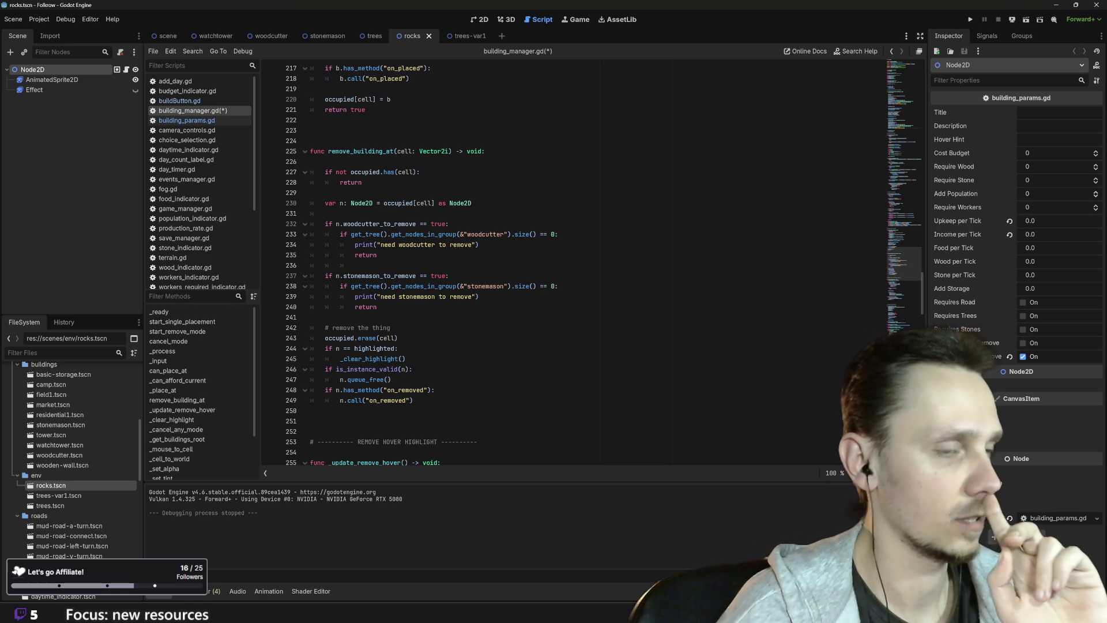
{"action": "left_click", "coordinate": [377, 255]}
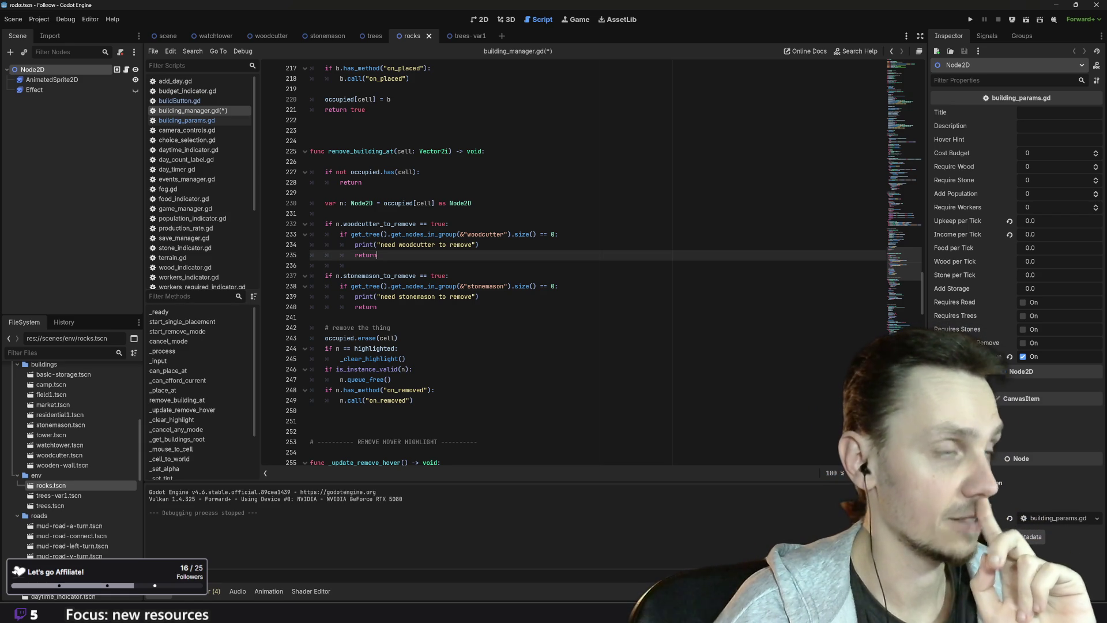
- Paste the visible, red colour and text state_indicator lines into the woodcutter branch, correctly indented
{"action": "left_click", "coordinate": [478, 245]}
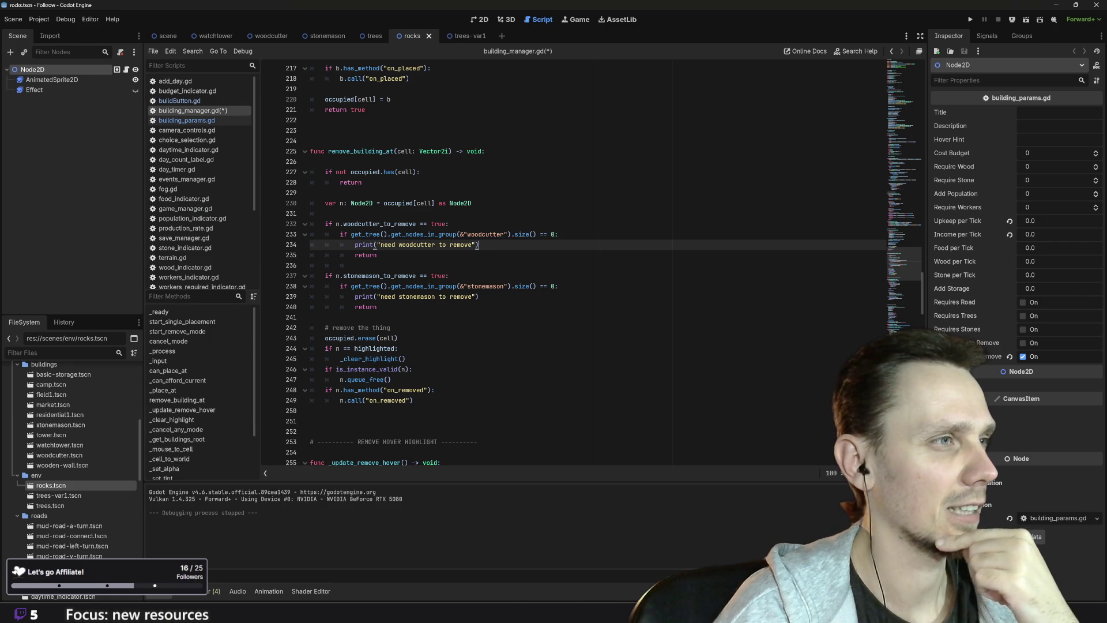
{"action": "key", "text": "Return"}
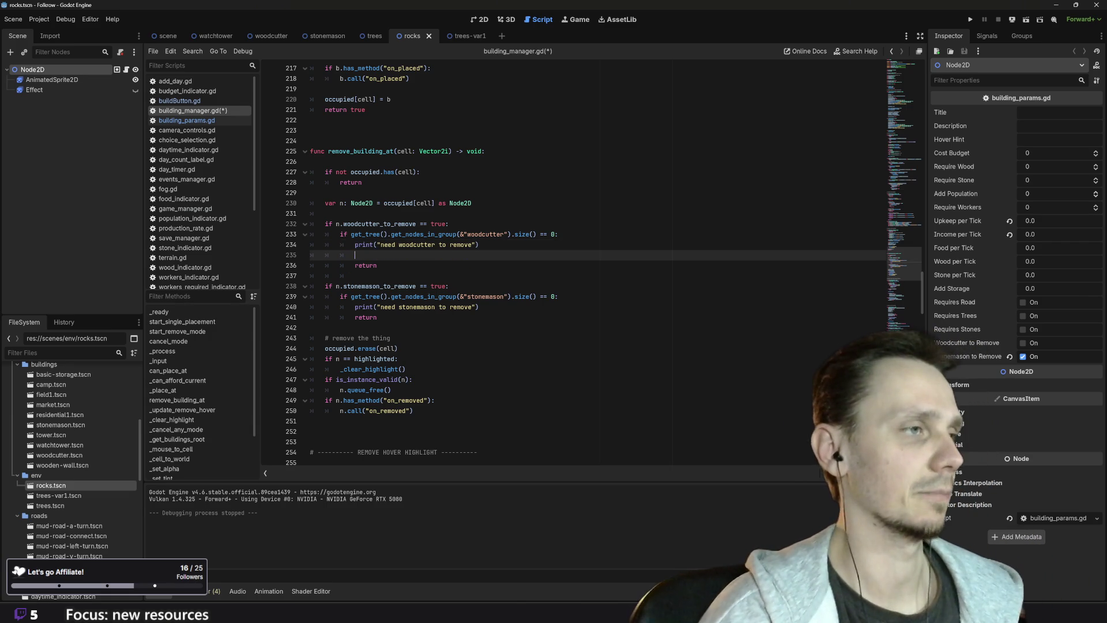
{"action": "key", "text": "ctrl+v"}
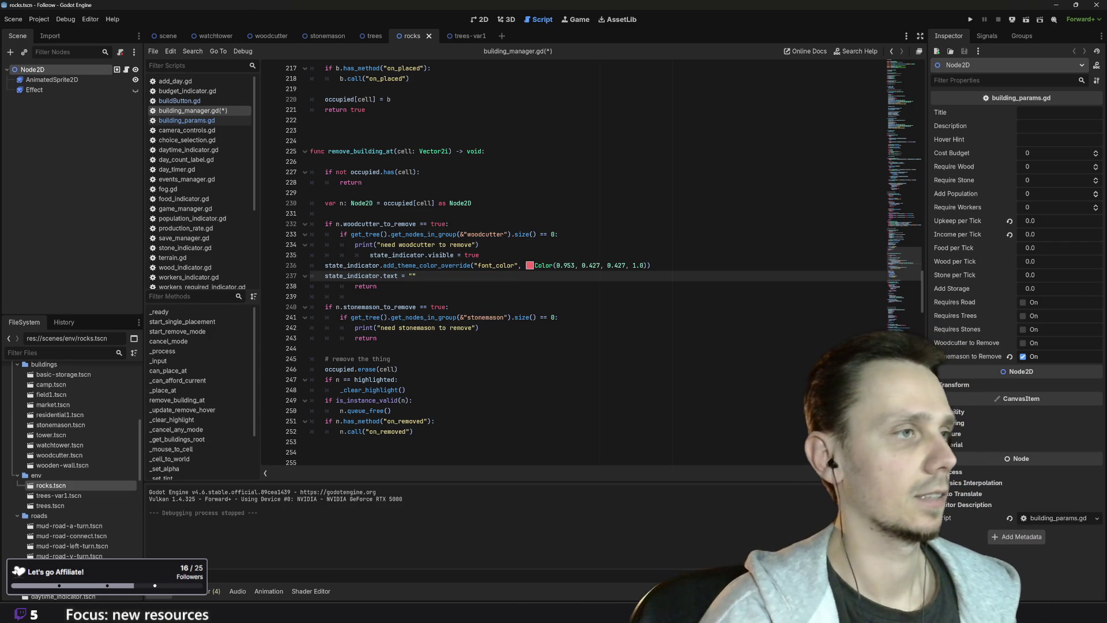
{"action": "left_click", "coordinate": [325, 265]}
{"action": "key", "text": "Tab"}
{"action": "key", "text": "Tab"}
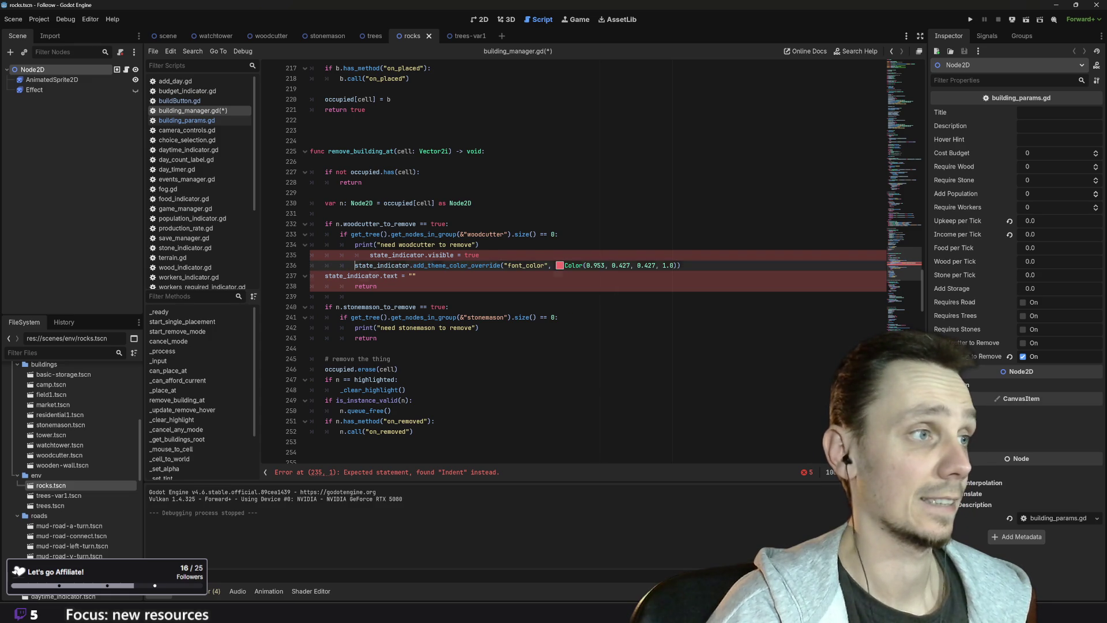
{"action": "left_click", "coordinate": [325, 275]}
{"action": "key", "text": "Tab"}
{"action": "key", "text": "Tab"}
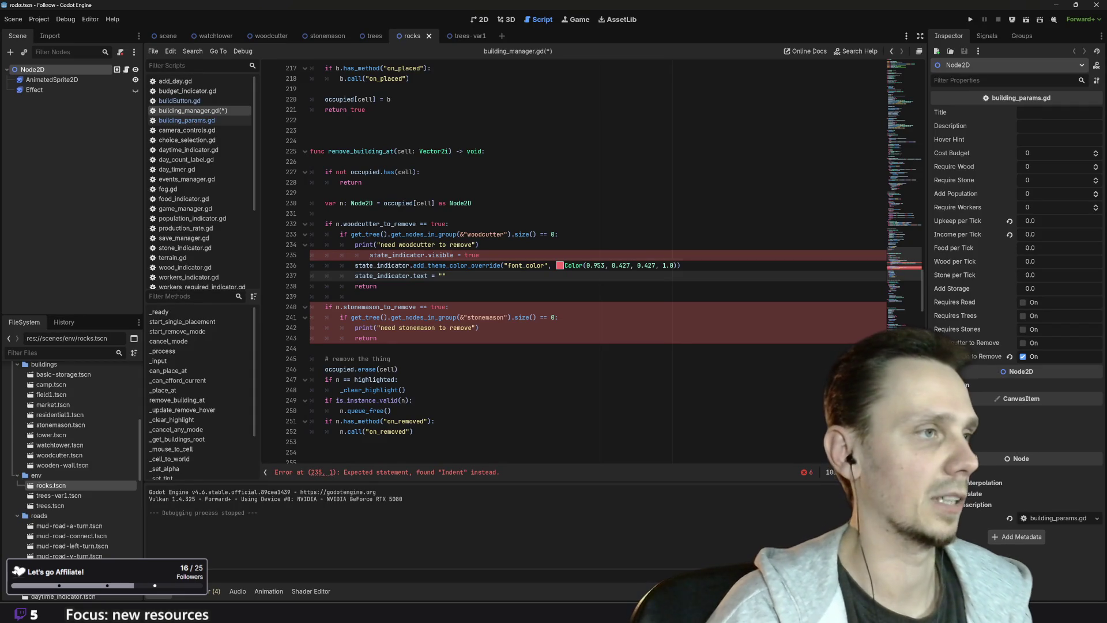
{"action": "left_click", "coordinate": [324, 254]}
{"action": "key", "text": "shift+Tab"}
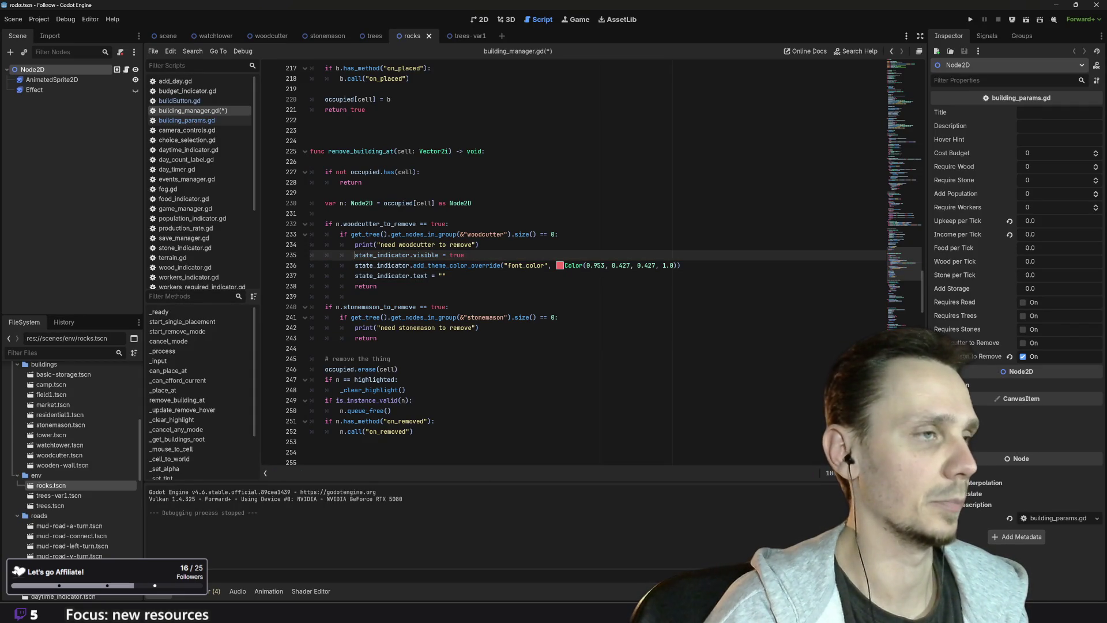
{"action": "left_click", "coordinate": [446, 276]}
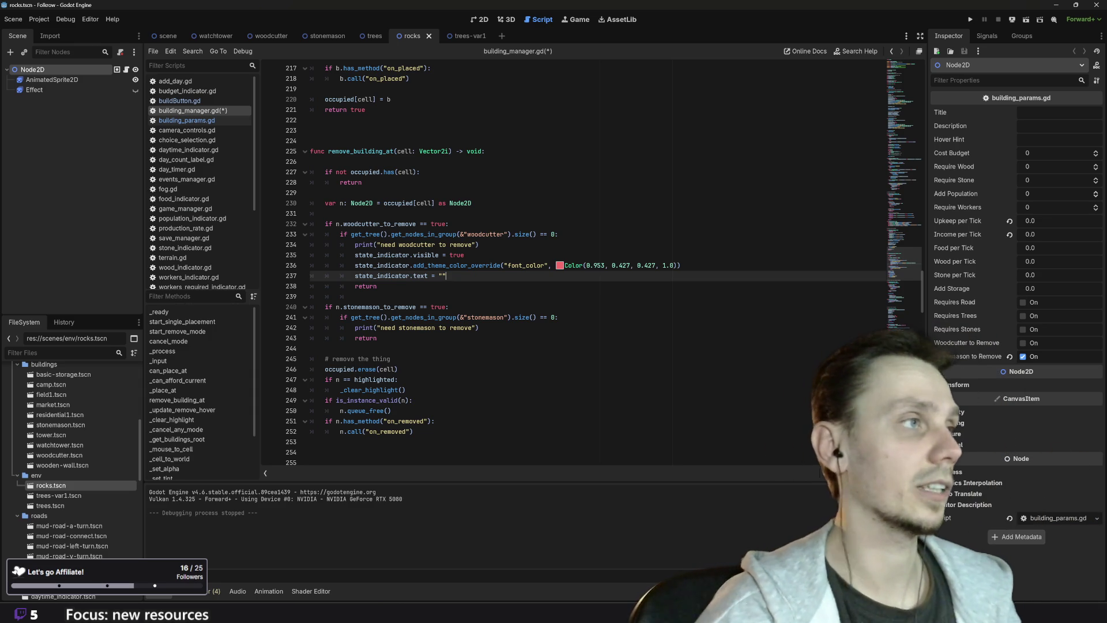
- Reuse the await create_timer(2) and visible = false lines from save_manager.gd in the woodcutter branch
{"action": "left_click", "coordinate": [205, 238]}
{"action": "scroll", "coordinate": [519, 259], "scroll_direction": "down", "scroll_amount": 4}
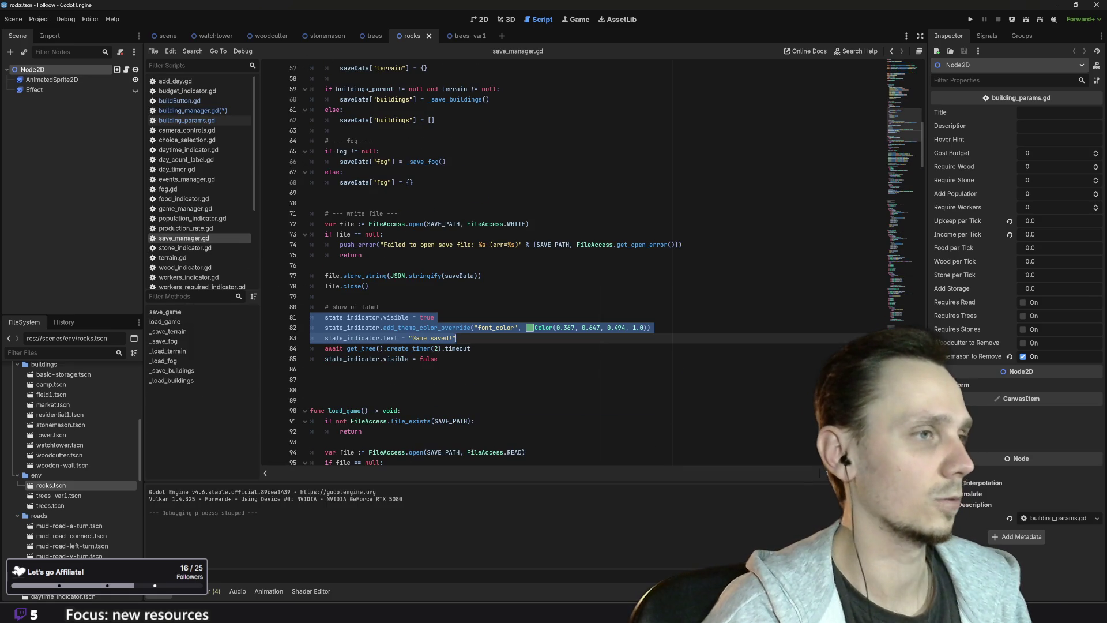
{"action": "left_click_drag", "start_coordinate": [438, 358], "coordinate": [287, 348]}
{"action": "key", "text": "ctrl+c"}
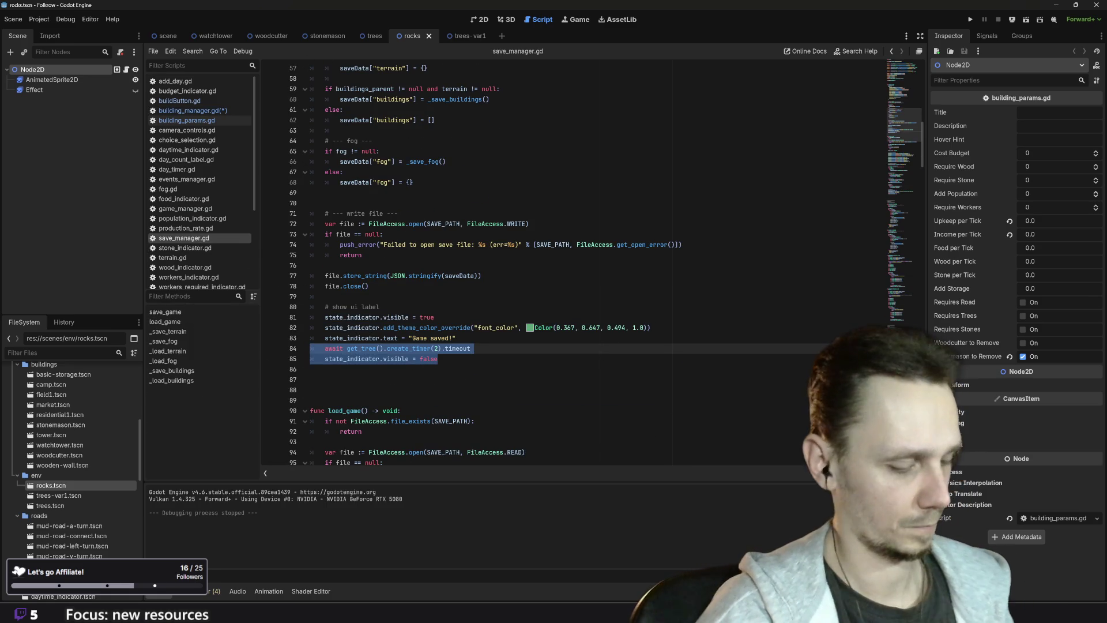
{"action": "left_click", "coordinate": [231, 110]}
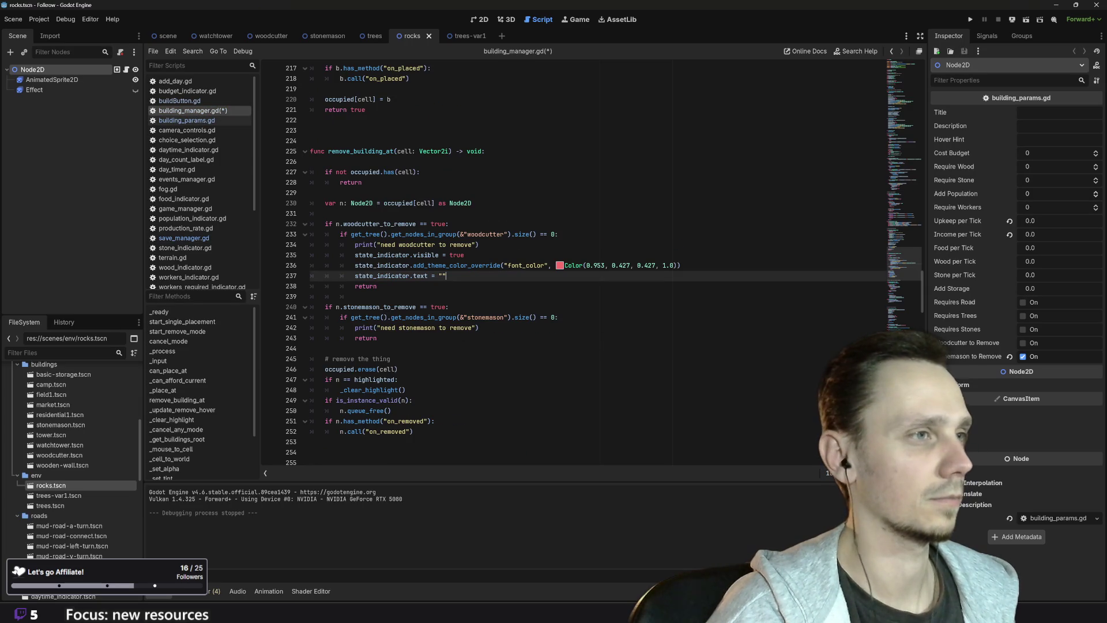
{"action": "key", "text": "Return"}
{"action": "key", "text": "ctrl+v"}
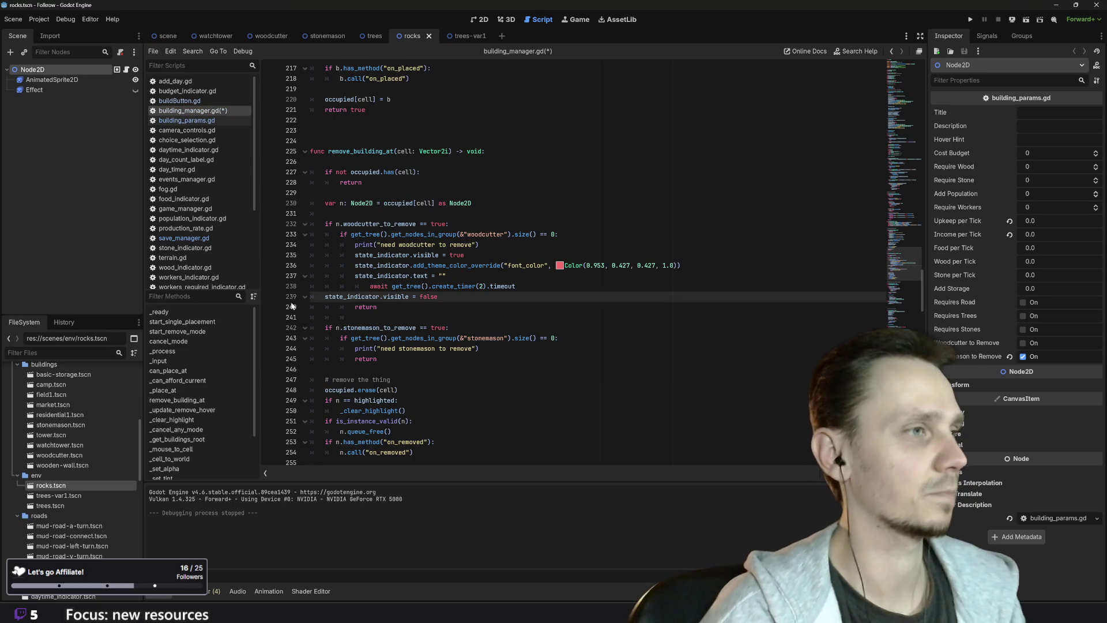
{"action": "key", "text": "Tab"}
{"action": "key", "text": "Tab"}
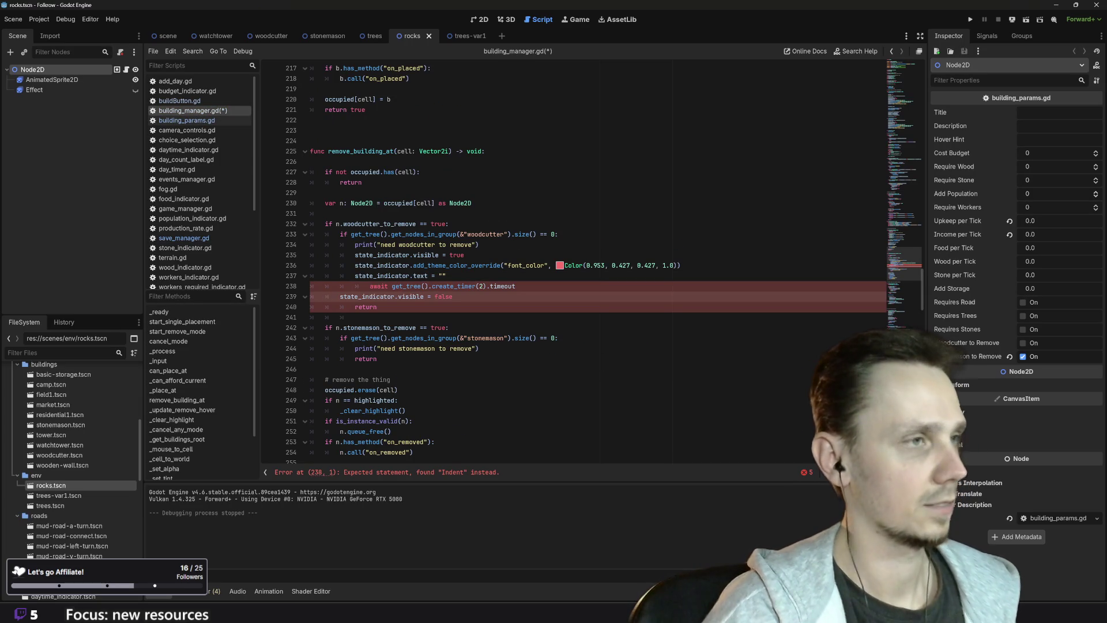
{"action": "left_click", "coordinate": [370, 286]}
{"action": "key", "text": "BackSpace"}
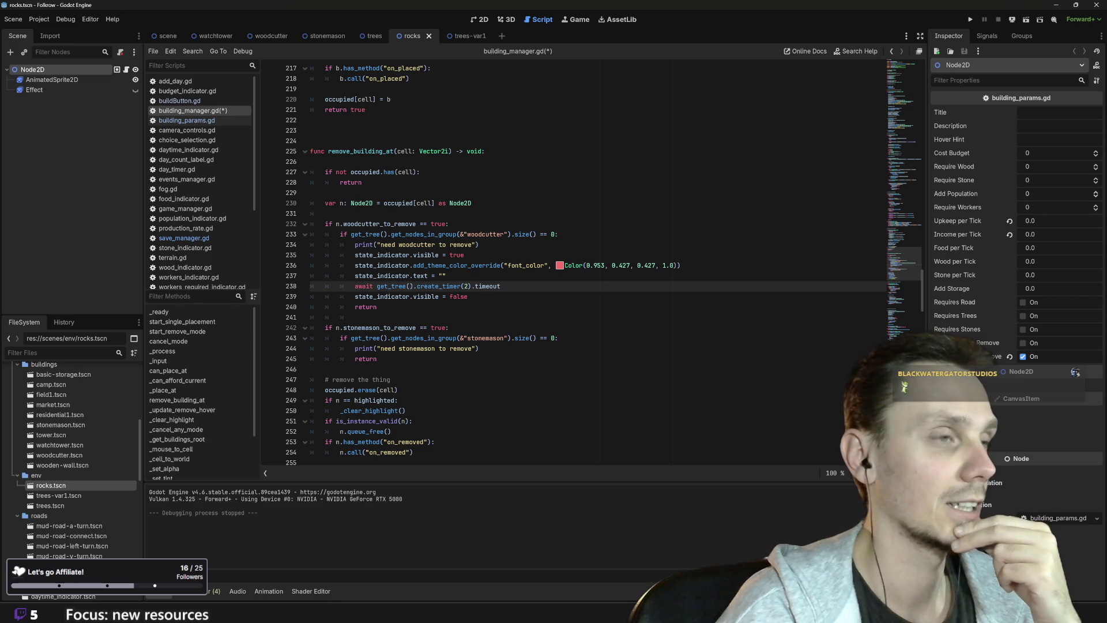
- Set the indicator text to "Need a woodcutter to remove" and delete the old print line
{"action": "left_click", "coordinate": [355, 275]}
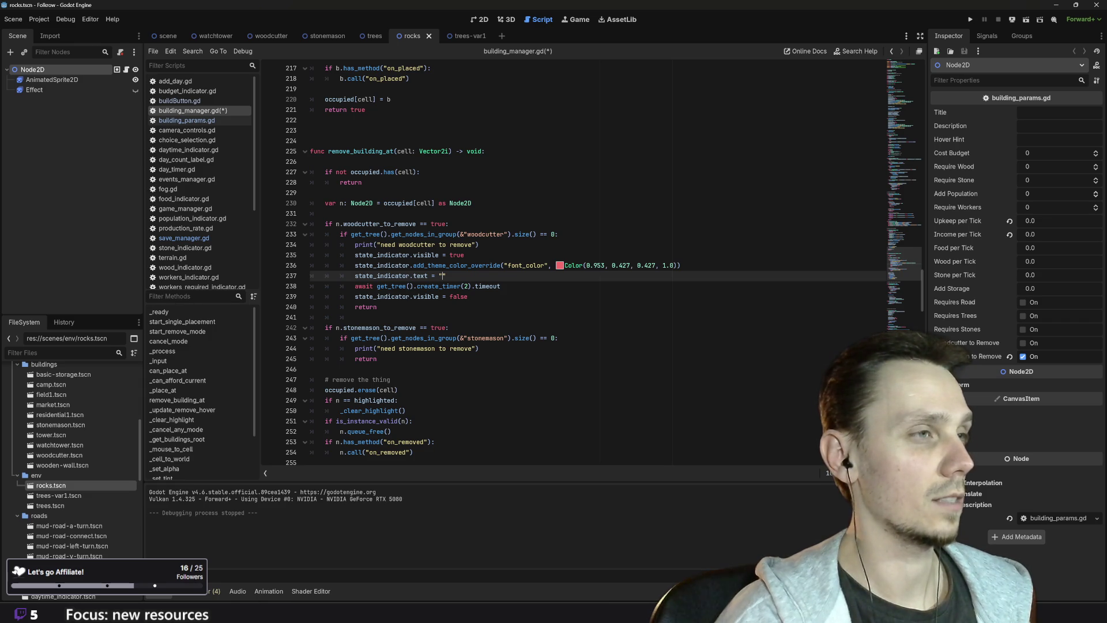
{"action": "left_click_drag", "start_coordinate": [381, 245], "coordinate": [472, 244]}
{"action": "key", "text": "ctrl+c"}
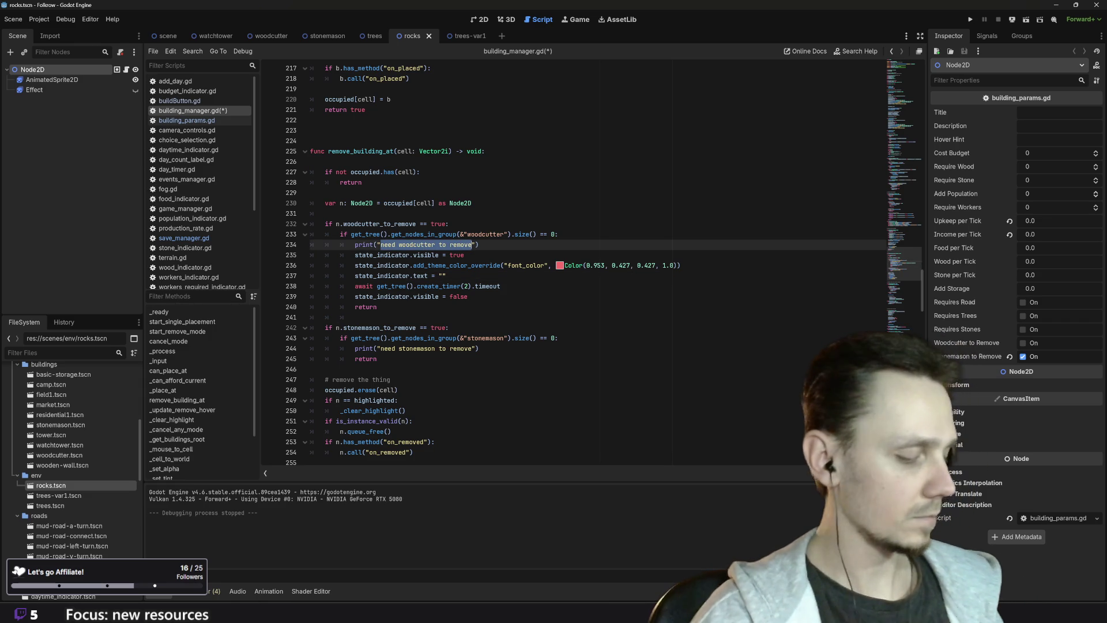
{"action": "key", "text": "BackSpace"}
{"action": "left_click", "coordinate": [442, 276]}
{"action": "key", "text": "ctrl+v"}
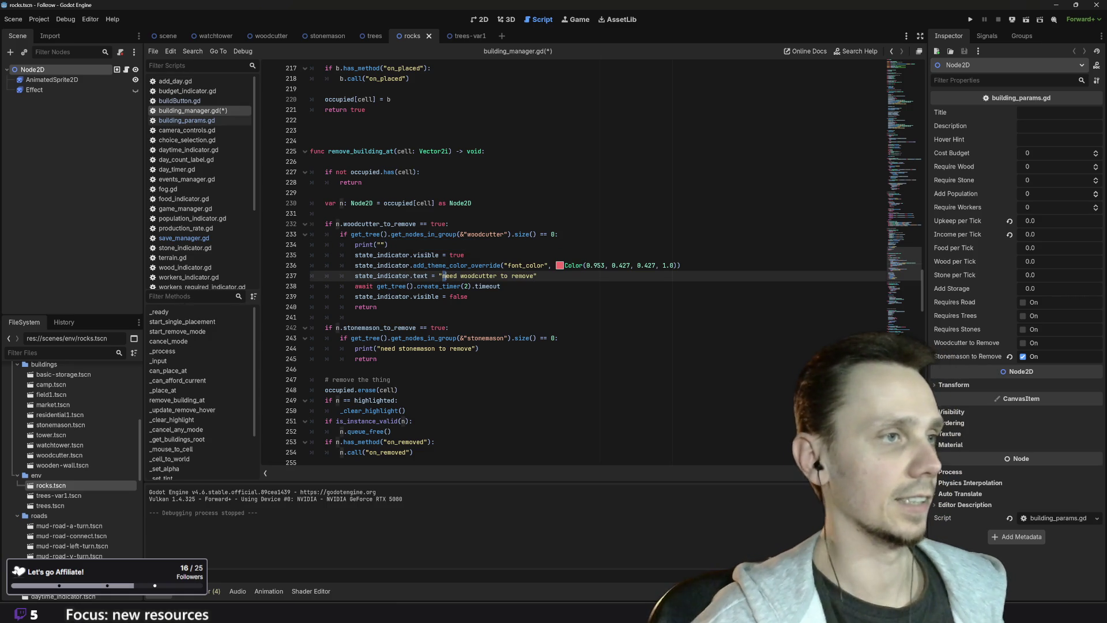
{"action": "type", "text": "Need "}
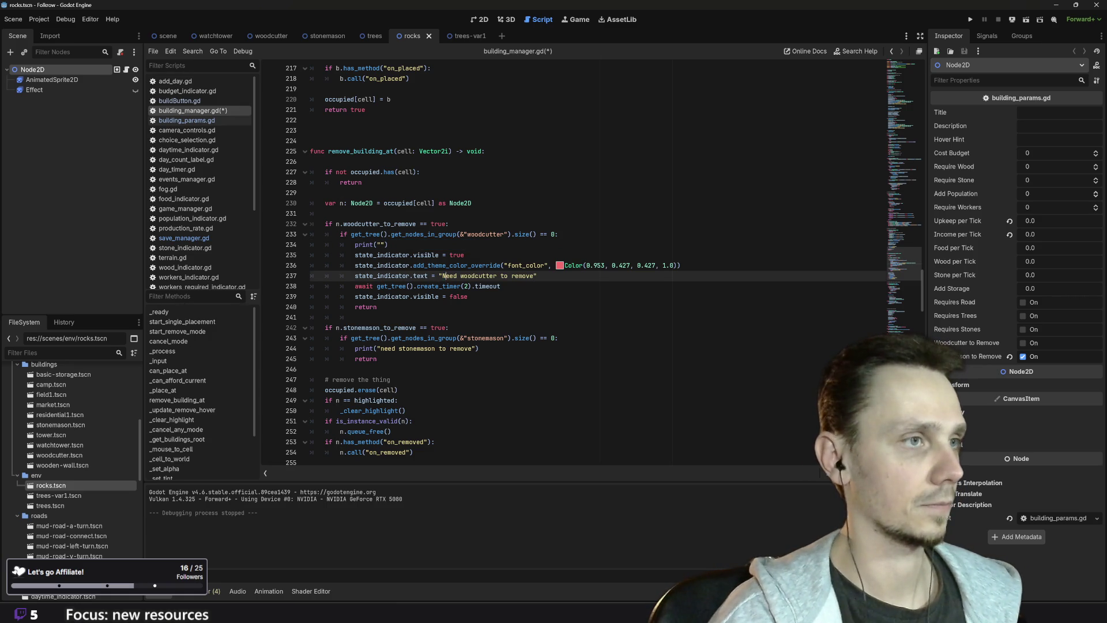
{"action": "type", "text": "a"}
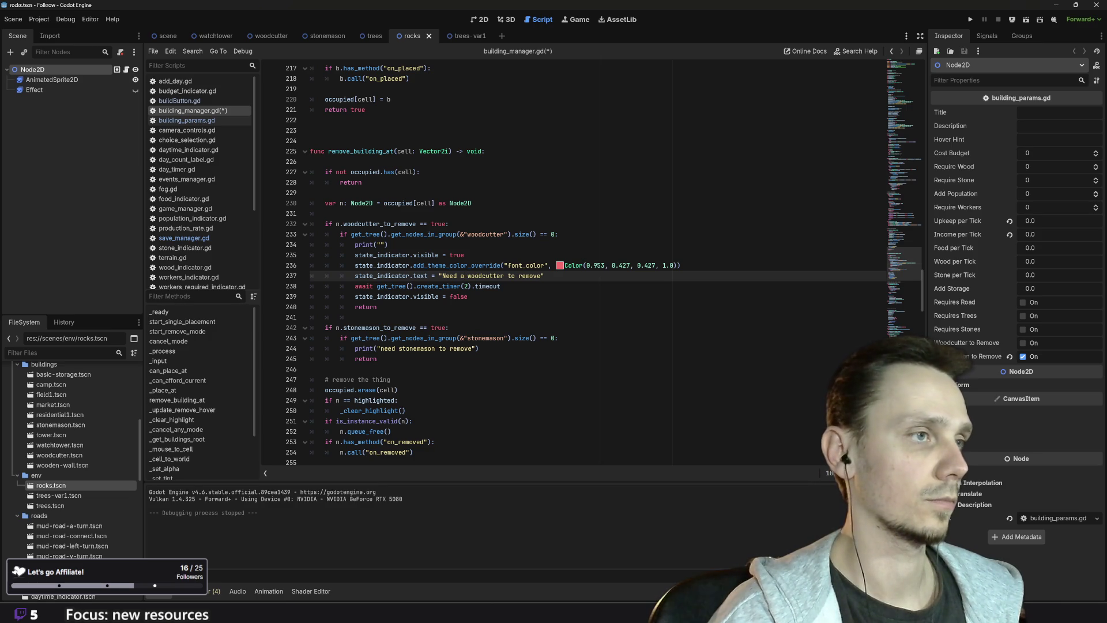
{"action": "key", "text": "Up"}
{"action": "key", "text": "Up"}
{"action": "key", "text": "Up"}
{"action": "key", "text": "shift+Home"}
{"action": "key", "text": "shift+Home"}
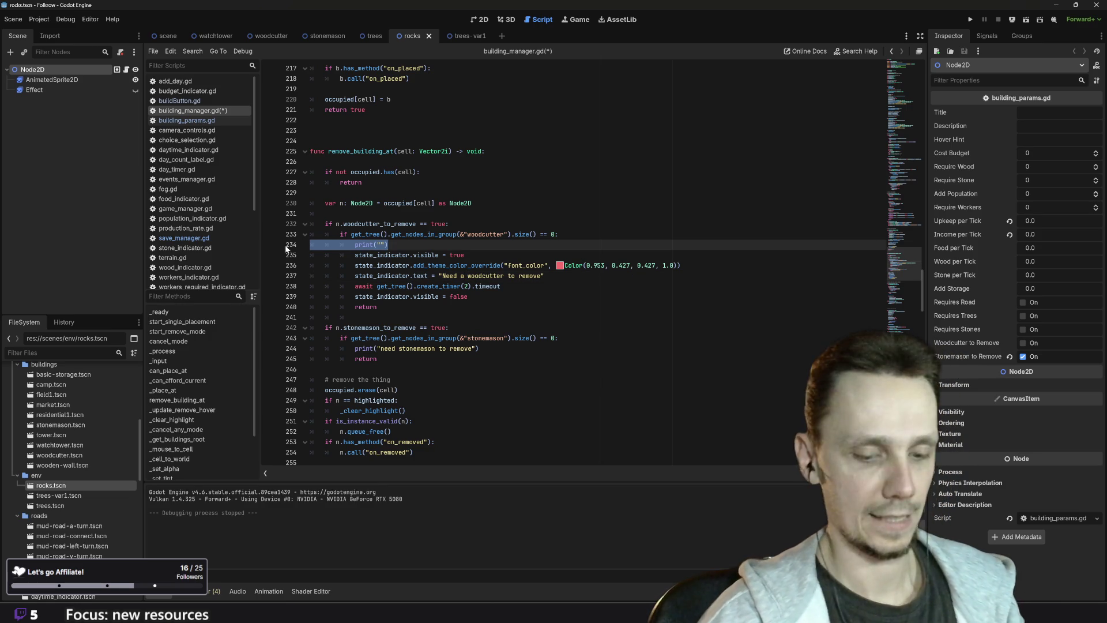
{"action": "key", "text": "BackSpace"}
{"action": "key", "text": "BackSpace"}
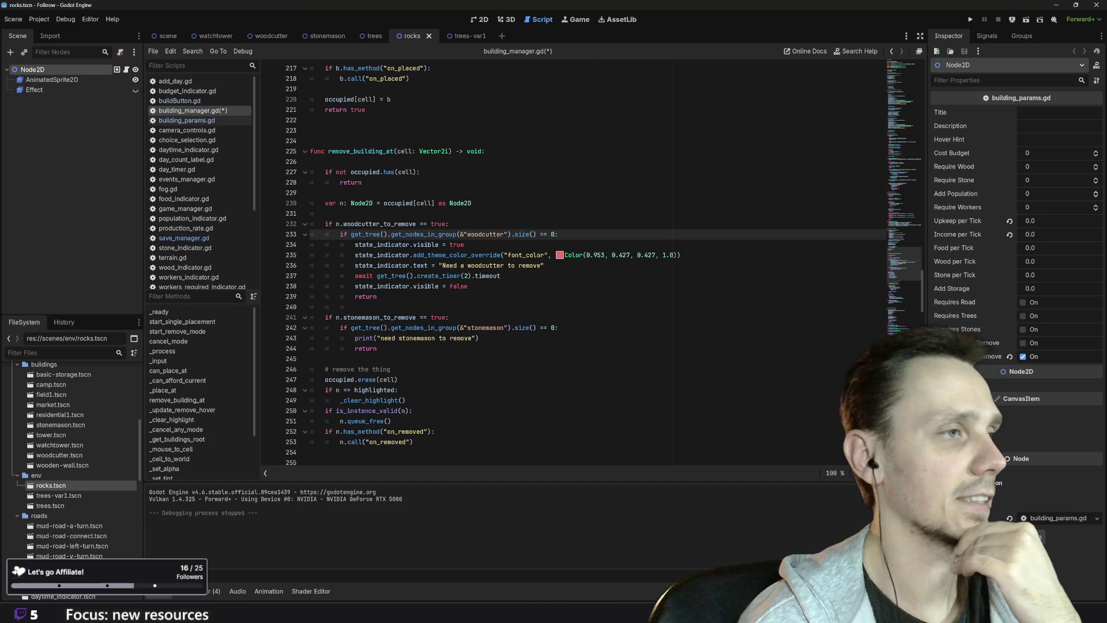
{"action": "left_click", "coordinate": [465, 276]}
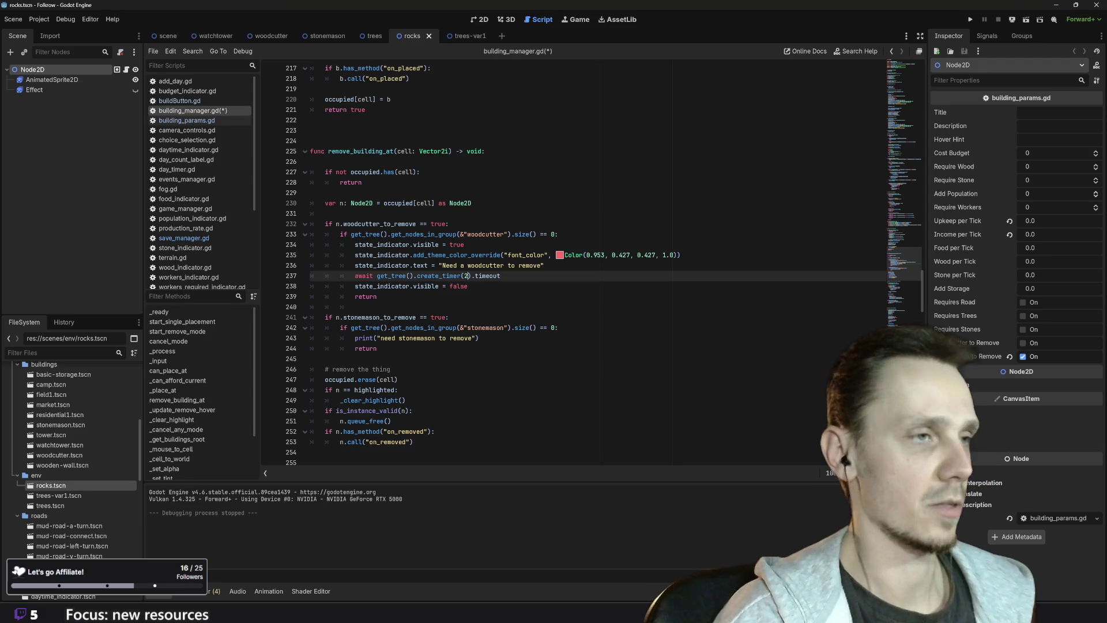
- Change the woodcutter warning timer from 2 to 3 seconds
{"action": "key", "text": "BackSpace"}
{"action": "type", "text": "3"}
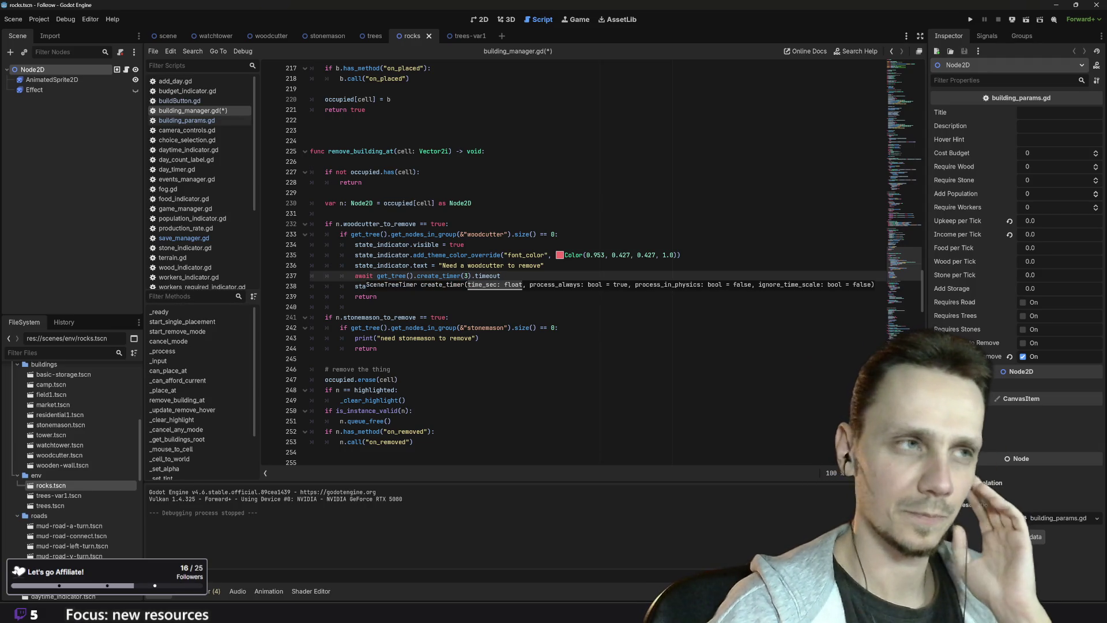
{"action": "left_click", "coordinate": [468, 286]}
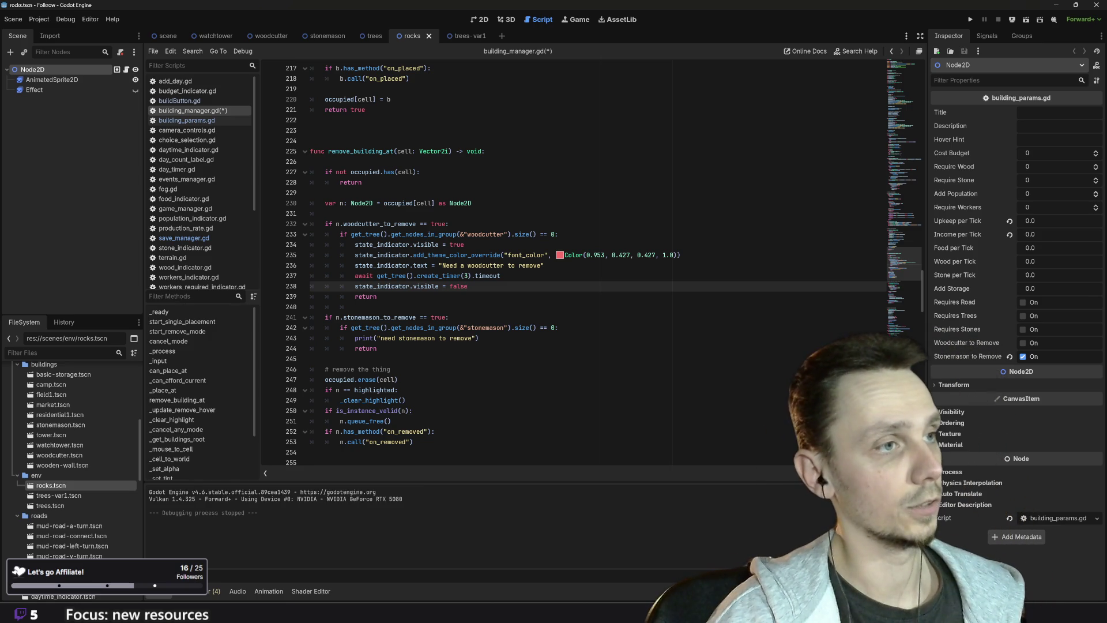
- Select the woodcutter warning lines, from the visibility line to the hide line, for reuse
{"action": "key", "text": "ctrl+shift+Left"}
{"action": "key", "text": "ctrl+shift+Left"}
{"action": "key", "text": "shift+Up"}
{"action": "key", "text": "shift+Home"}
{"action": "key", "text": "shift+Up"}
{"action": "key", "text": "shift+Up"}
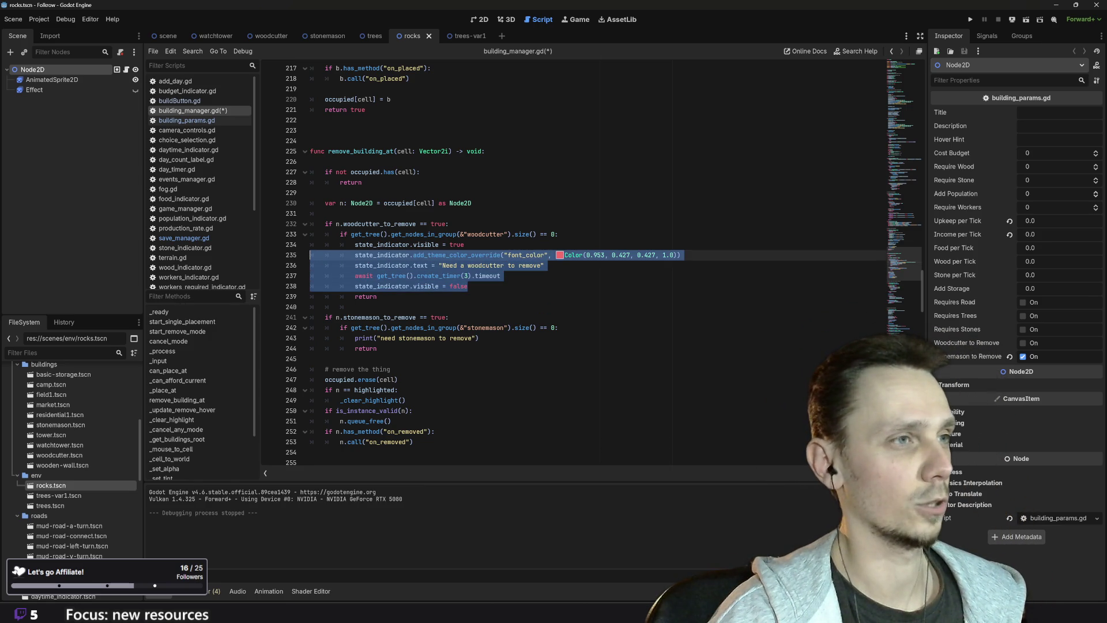
{"action": "key", "text": "shift+Up"}
{"action": "key", "text": "ctrl+c"}
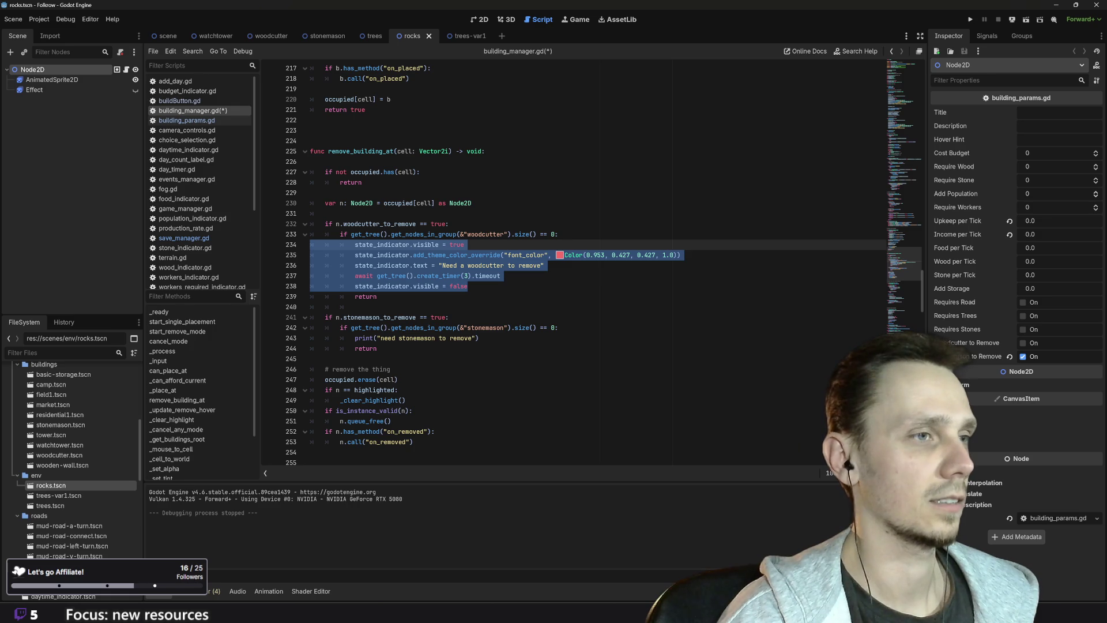
{"action": "left_click", "coordinate": [478, 338]}
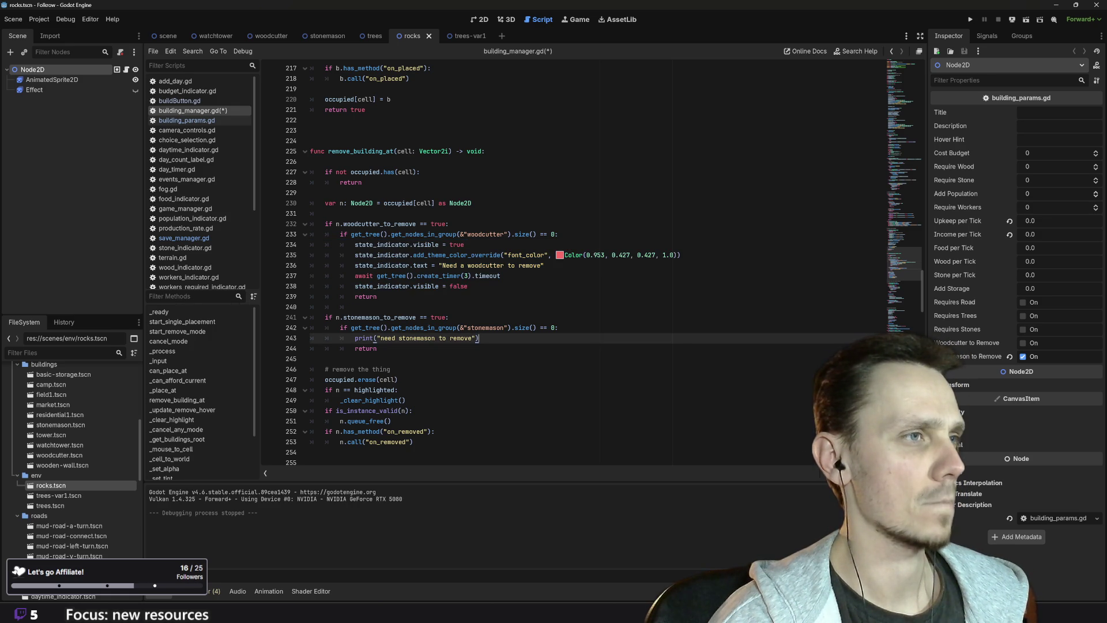
- Paste the warning block under the stonemason check and delete its old print line
{"action": "key", "text": "Return"}
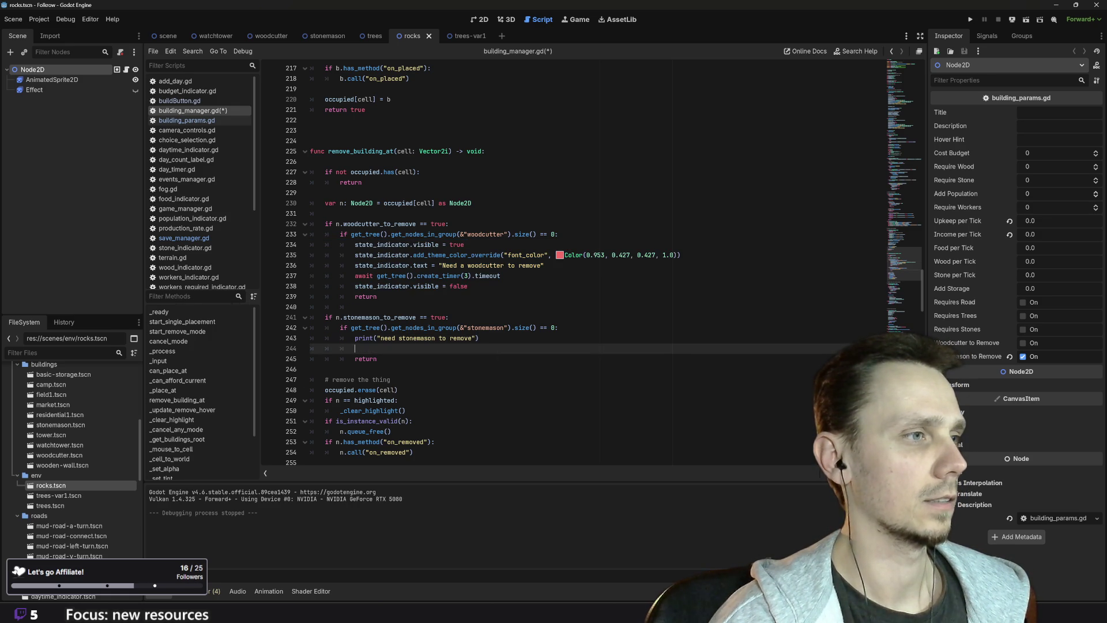
{"action": "key", "text": "ctrl+v"}
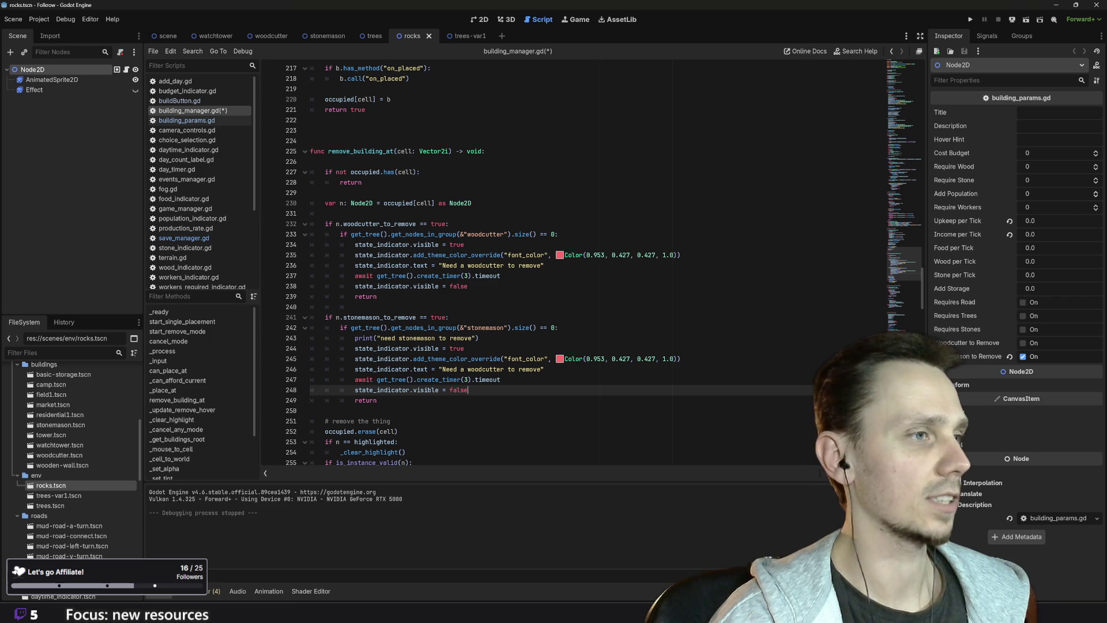
{"action": "left_click", "coordinate": [414, 338]}
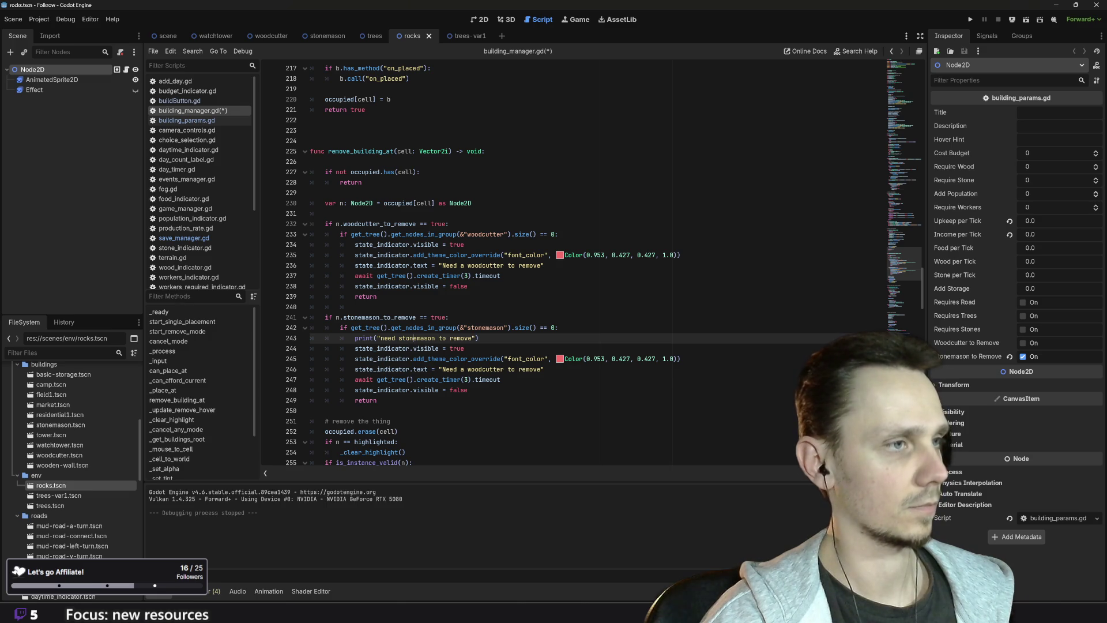
{"action": "double_click", "coordinate": [415, 338]}
{"action": "key", "text": "ctrl+c"}
{"action": "key", "text": "BackSpace"}
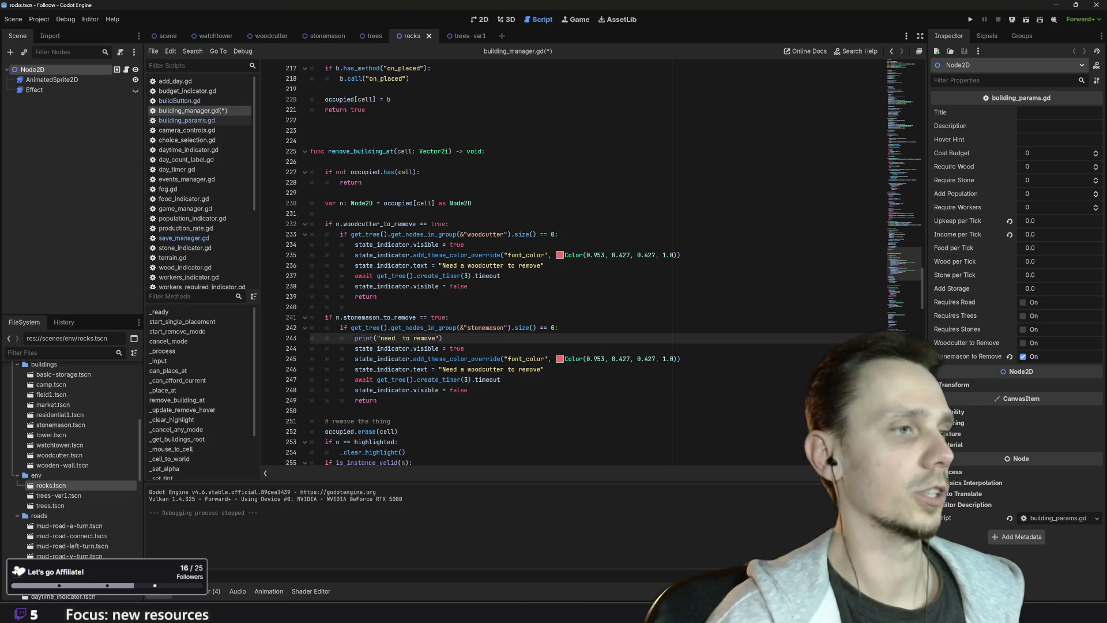
{"action": "left_click_drag", "start_coordinate": [447, 337], "coordinate": [237, 338]}
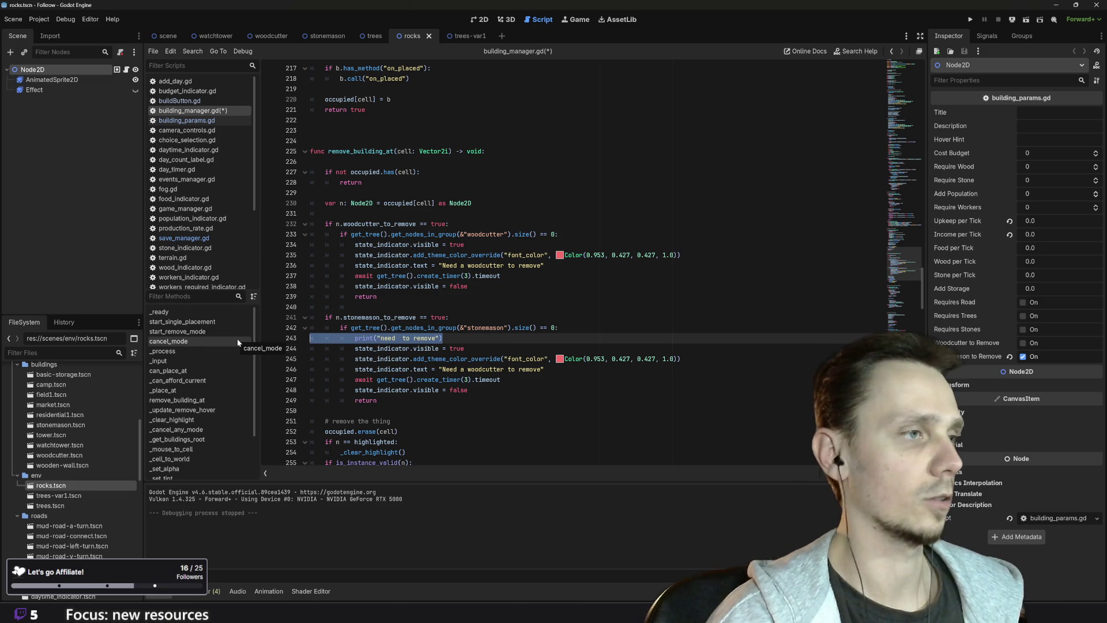
{"action": "key", "text": "BackSpace"}
{"action": "key", "text": "BackSpace"}
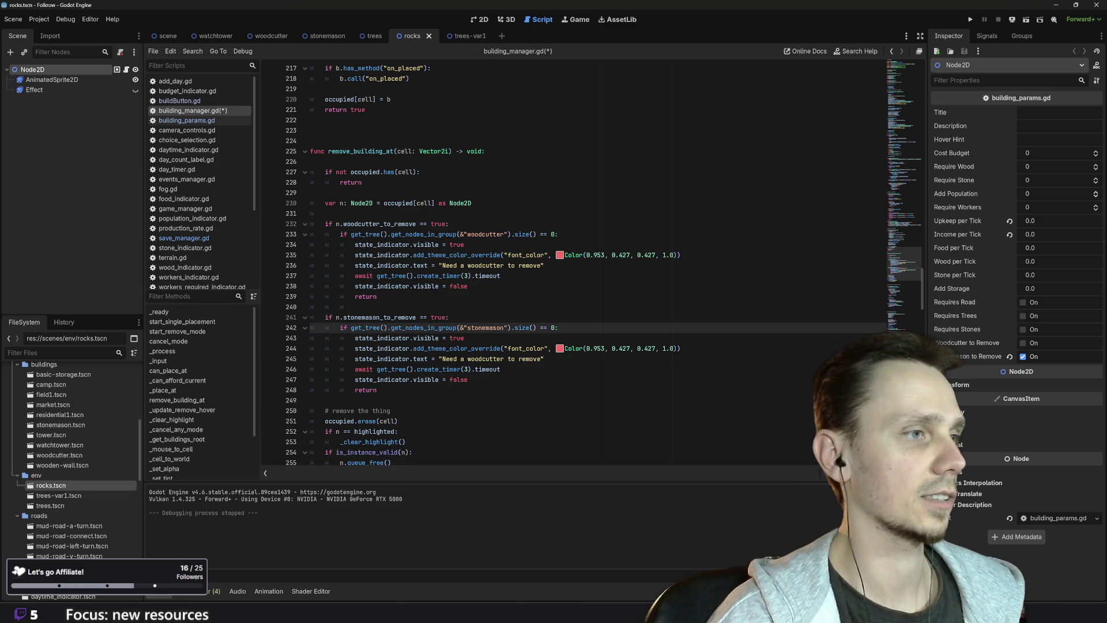
- Change the pasted message to "Need a stonemason to remove" and save the script
{"action": "double_click", "coordinate": [486, 358]}
{"action": "key", "text": "ctrl+v"}
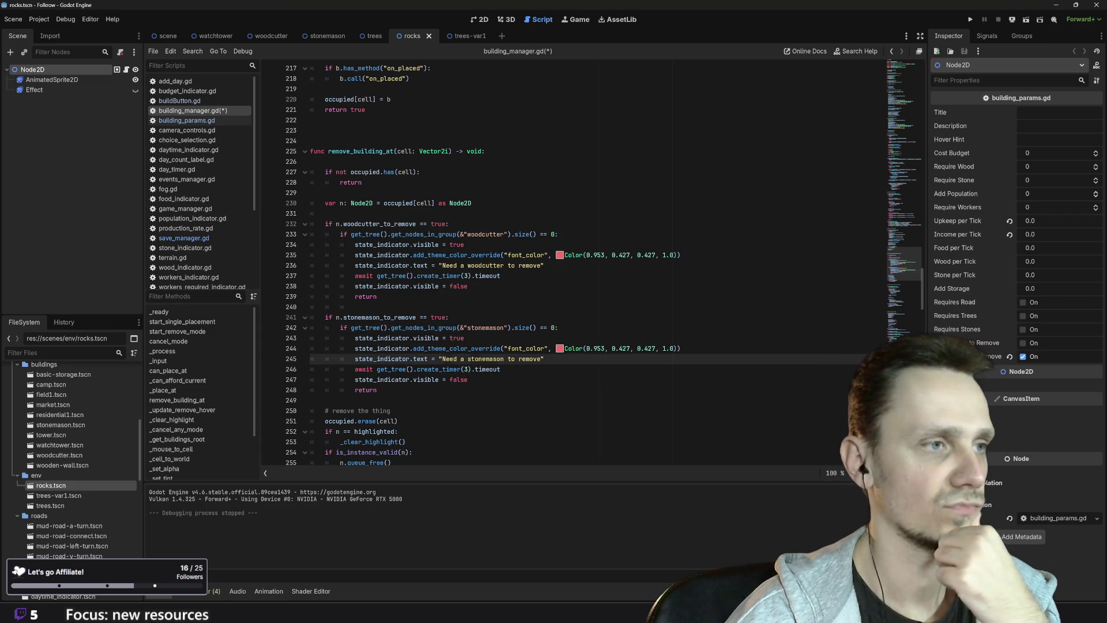
{"action": "left_click", "coordinate": [468, 379]}
{"action": "left_click", "coordinate": [311, 400]}
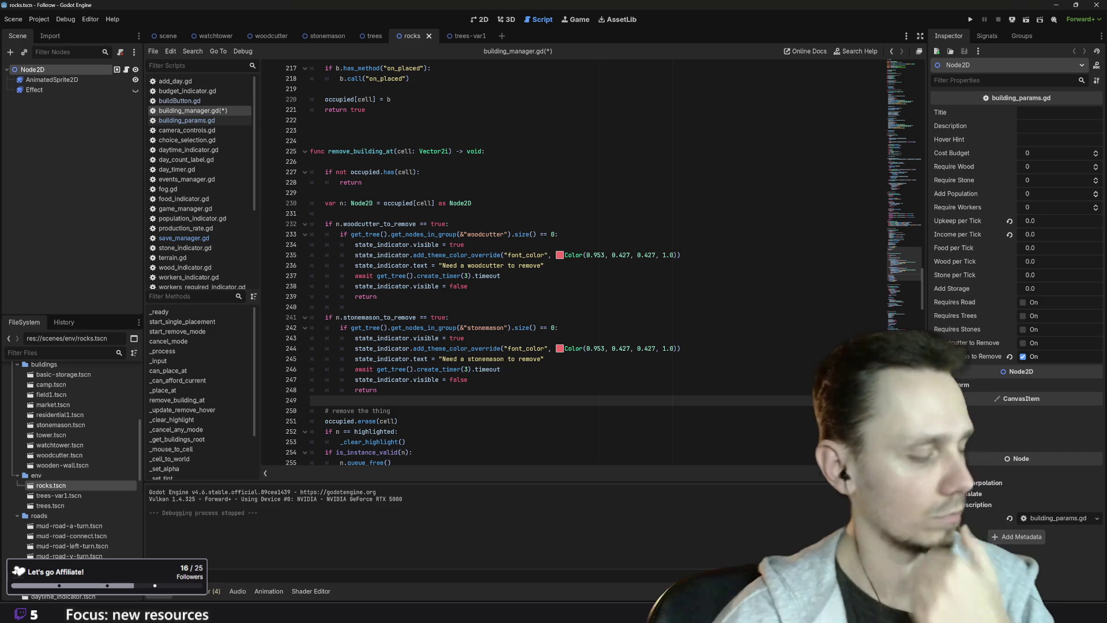
{"action": "key", "text": "ctrl+s"}
- Run the project, restart it twice, and toggle removal mode on and off with X
{"action": "left_click", "coordinate": [970, 19]}
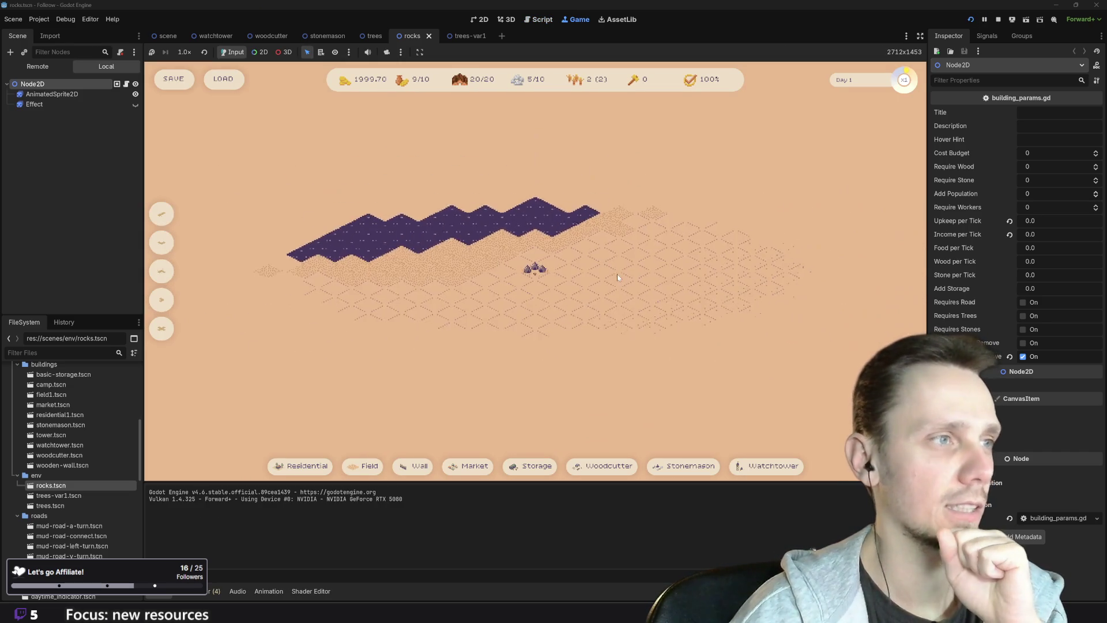
{"action": "left_click", "coordinate": [971, 20]}
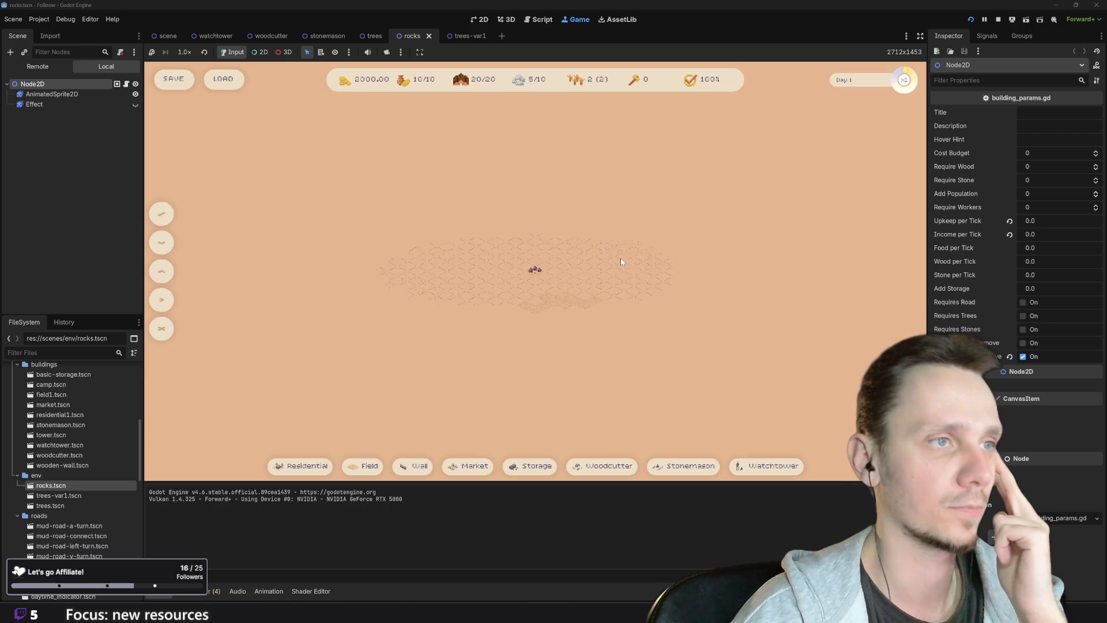
{"action": "left_click", "coordinate": [971, 21]}
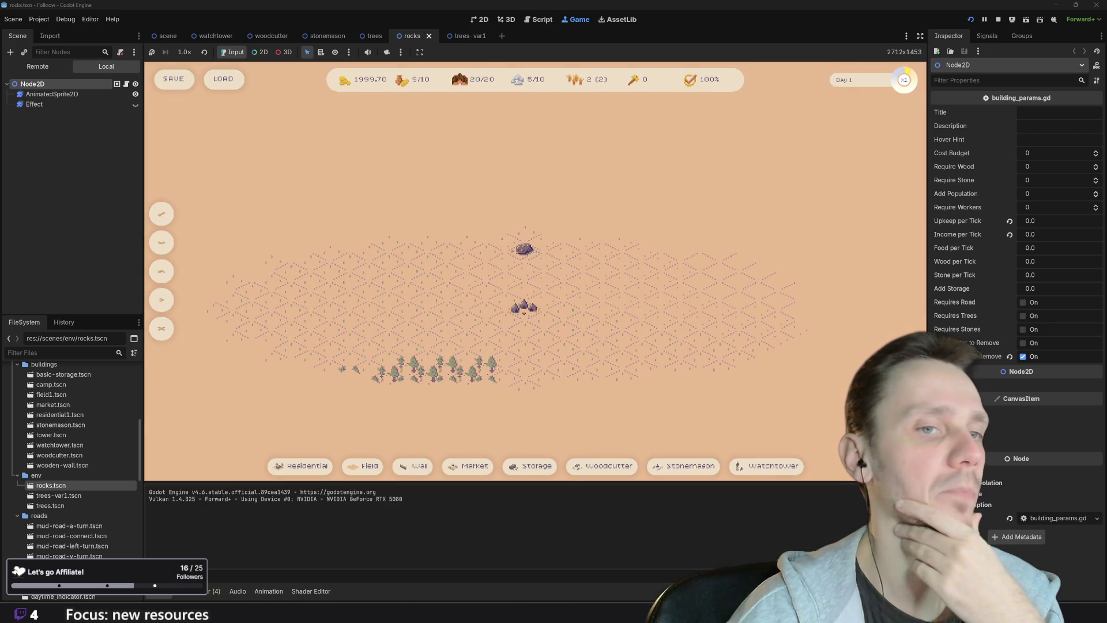
{"action": "key", "text": "x"}
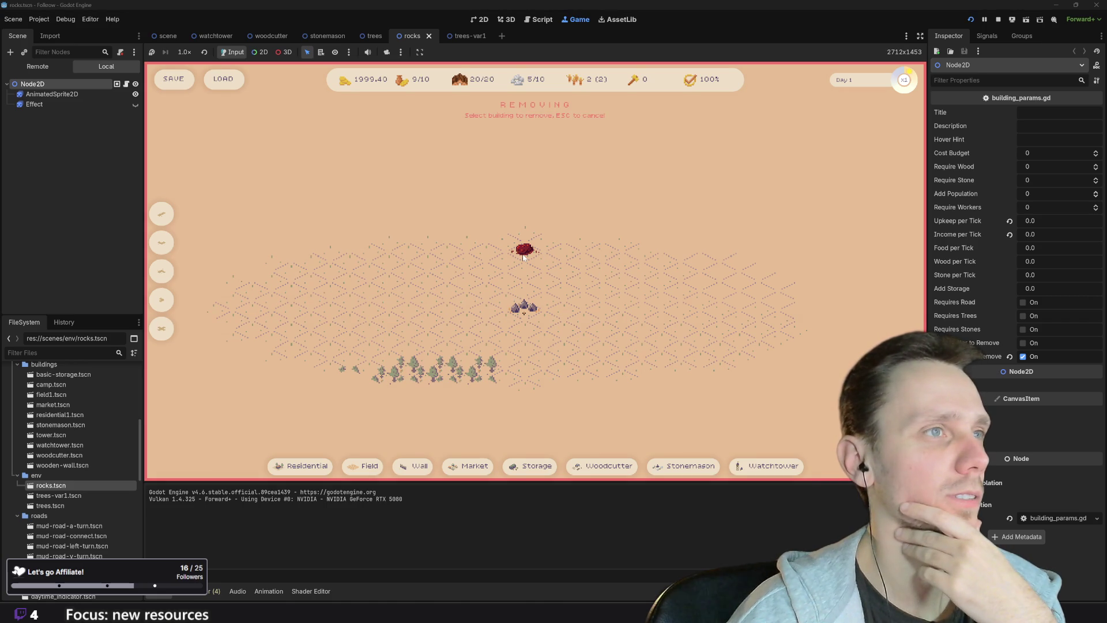
{"action": "key", "text": "Escape"}
{"action": "scroll", "coordinate": [517, 337], "scroll_direction": "up", "scroll_amount": 2}
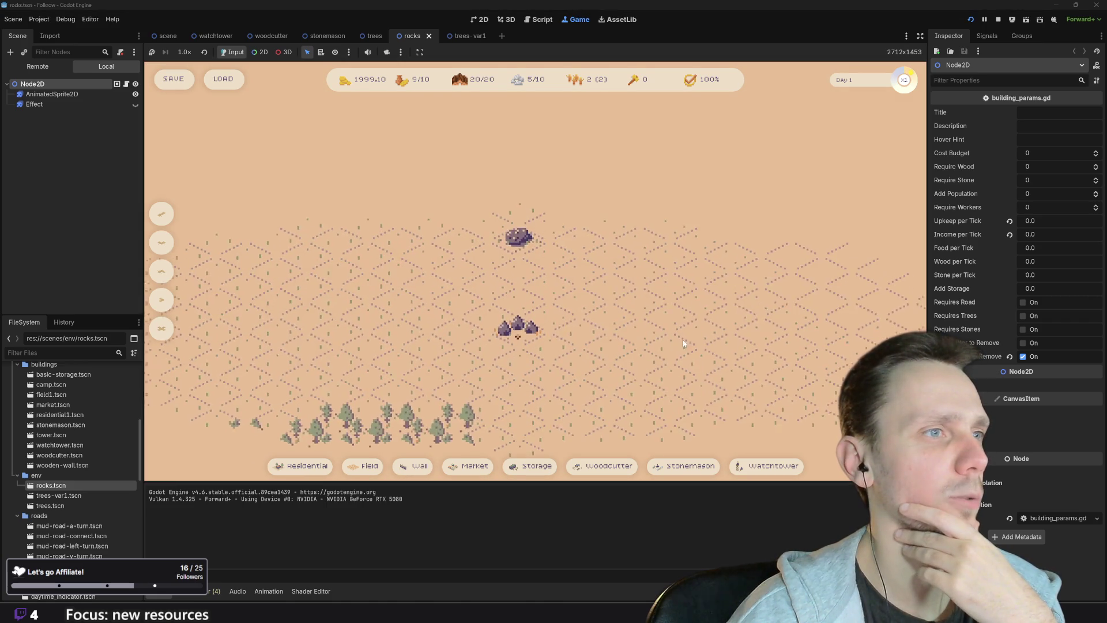
{"action": "key", "text": "x"}
{"action": "key", "text": "Escape"}
{"action": "key", "text": "x"}
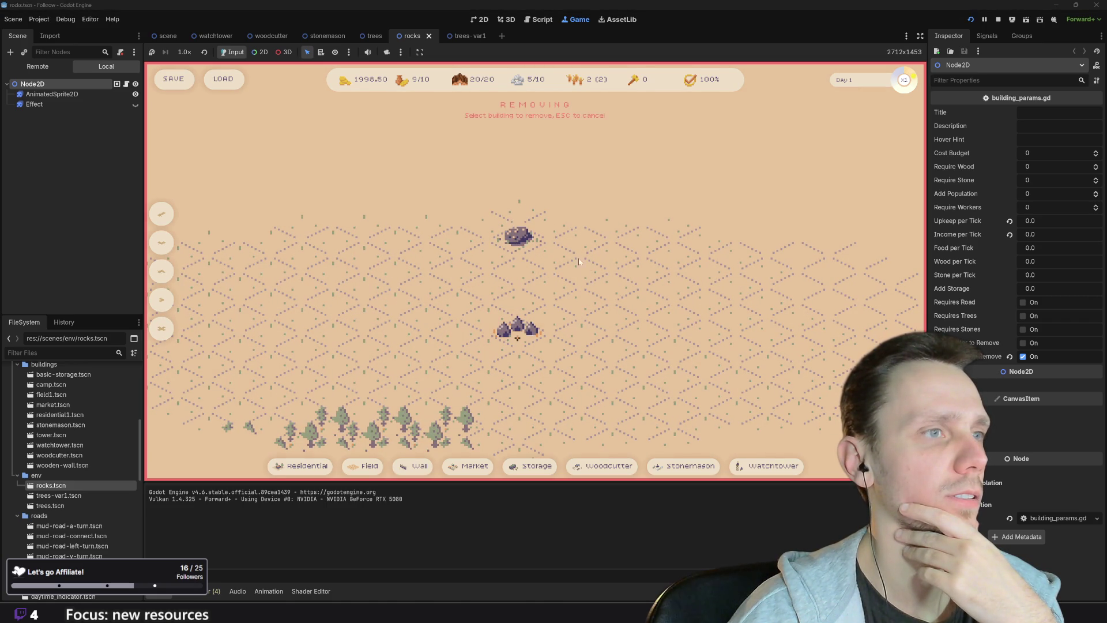
{"action": "key", "text": "Escape"}
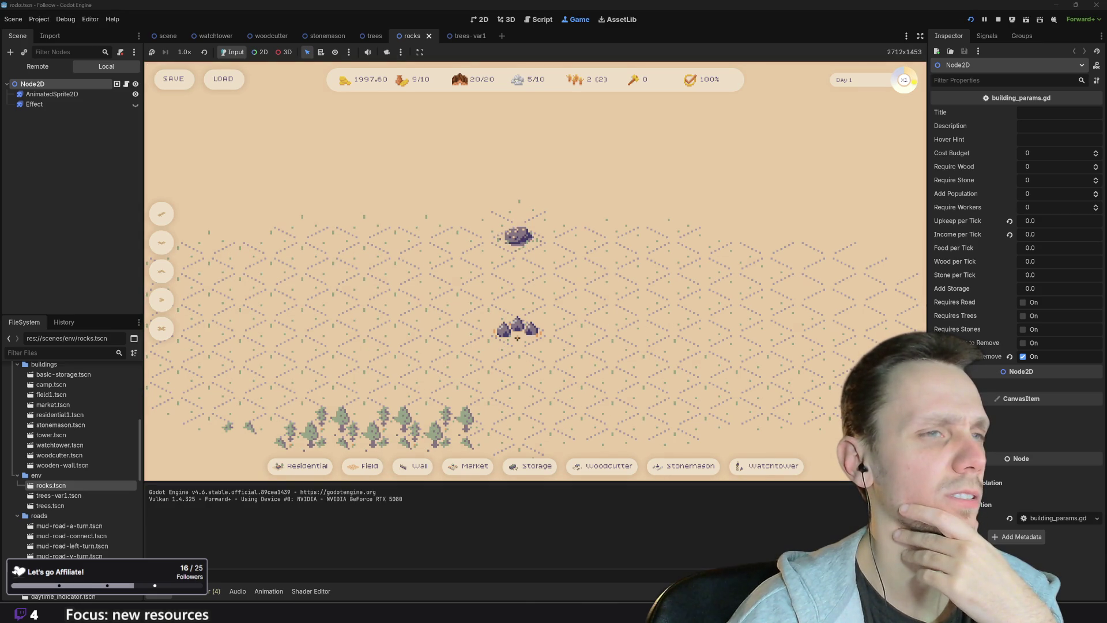
- Enter removal mode with X and try removing the upper rock, which stays in place
{"action": "key", "text": "x"}
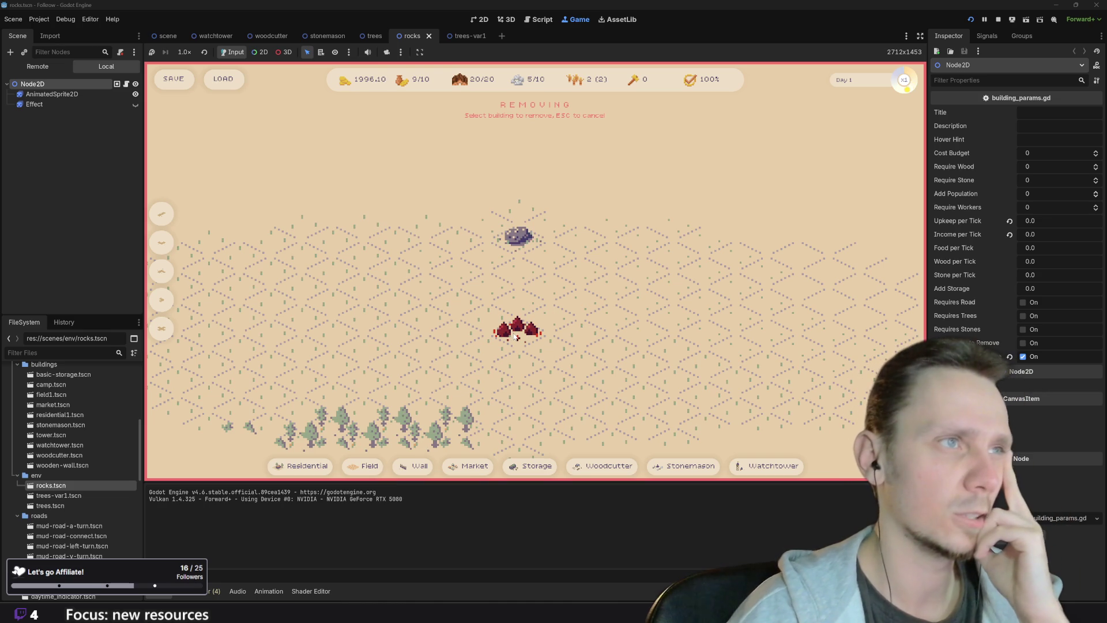
{"action": "scroll", "coordinate": [515, 336], "scroll_direction": "down", "scroll_amount": 2}
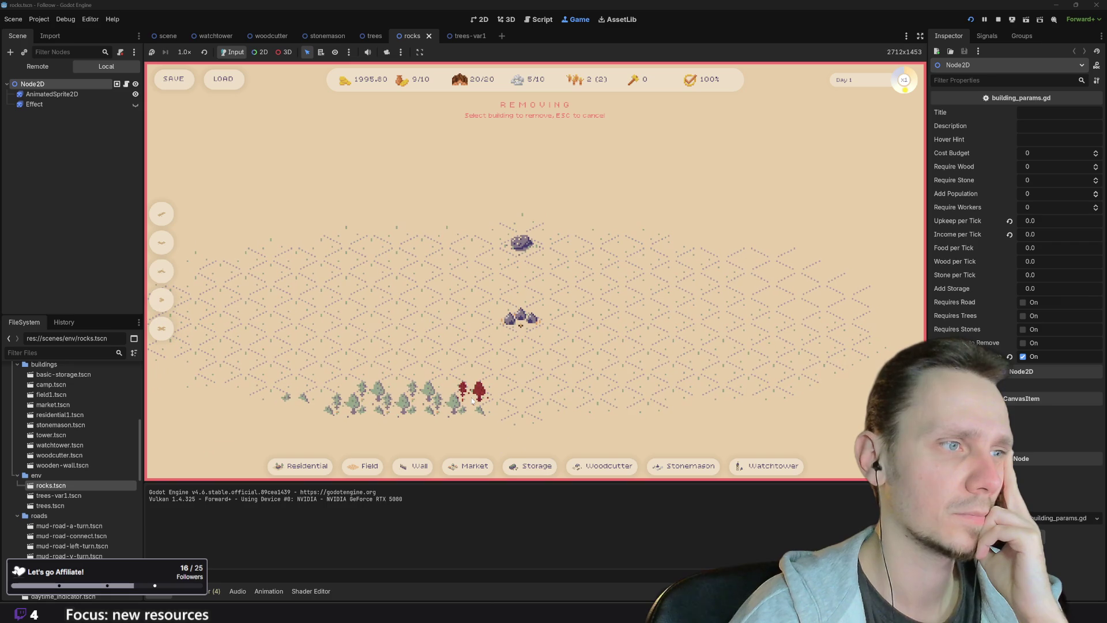
{"action": "key", "text": "Escape"}
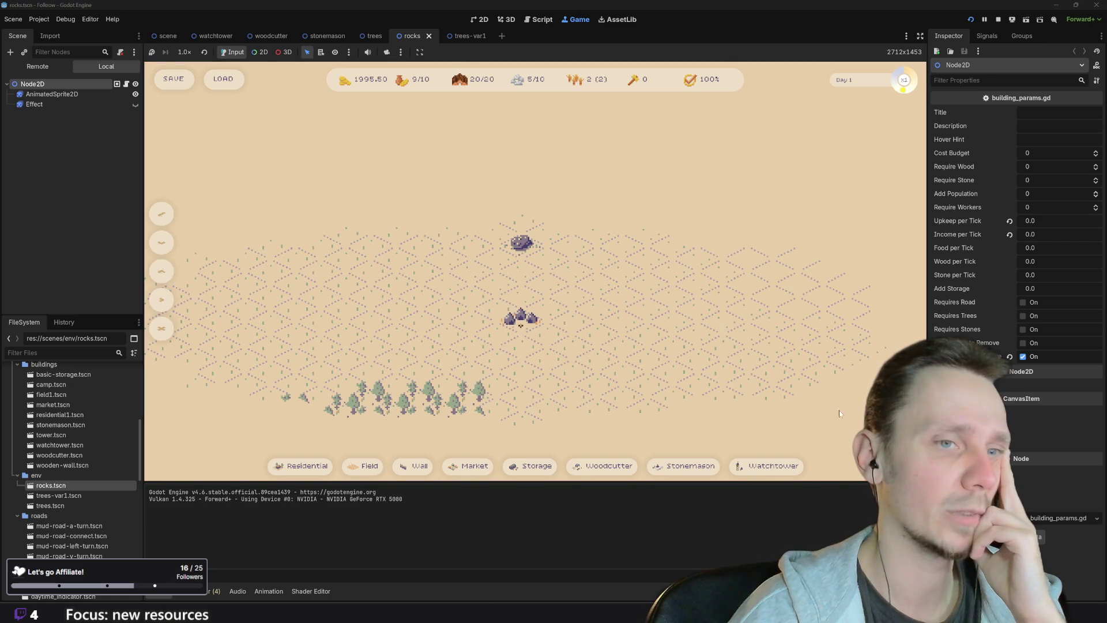
{"action": "key", "text": "x"}
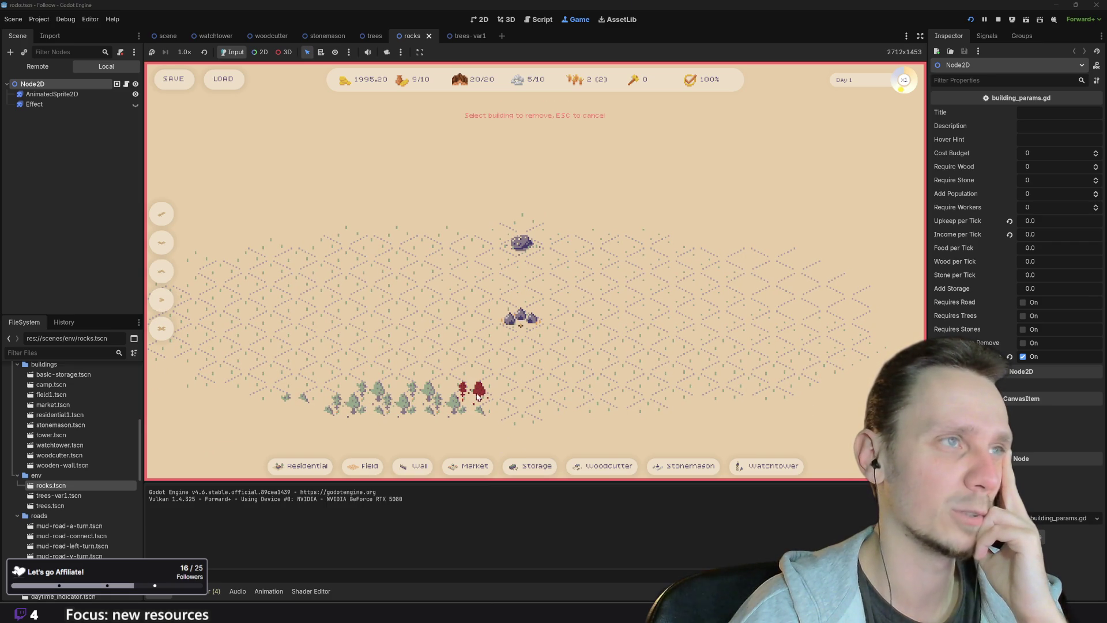
{"action": "left_click", "coordinate": [524, 246]}
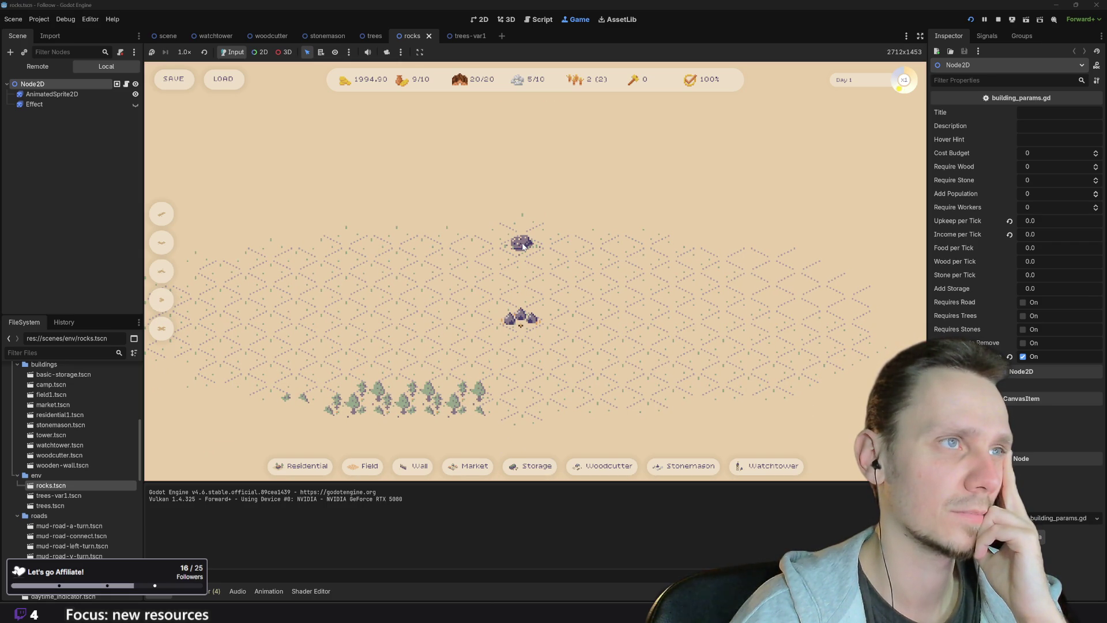
{"action": "key", "text": "x"}
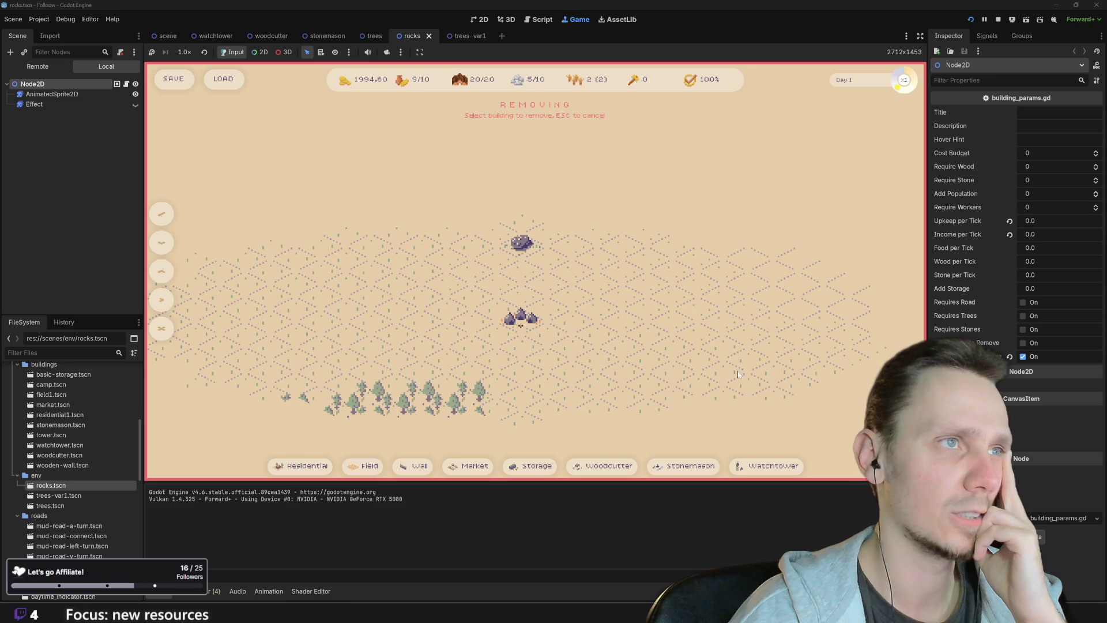
{"action": "key", "text": "Escape"}
{"action": "scroll", "coordinate": [638, 341], "scroll_direction": "down", "scroll_amount": 2}
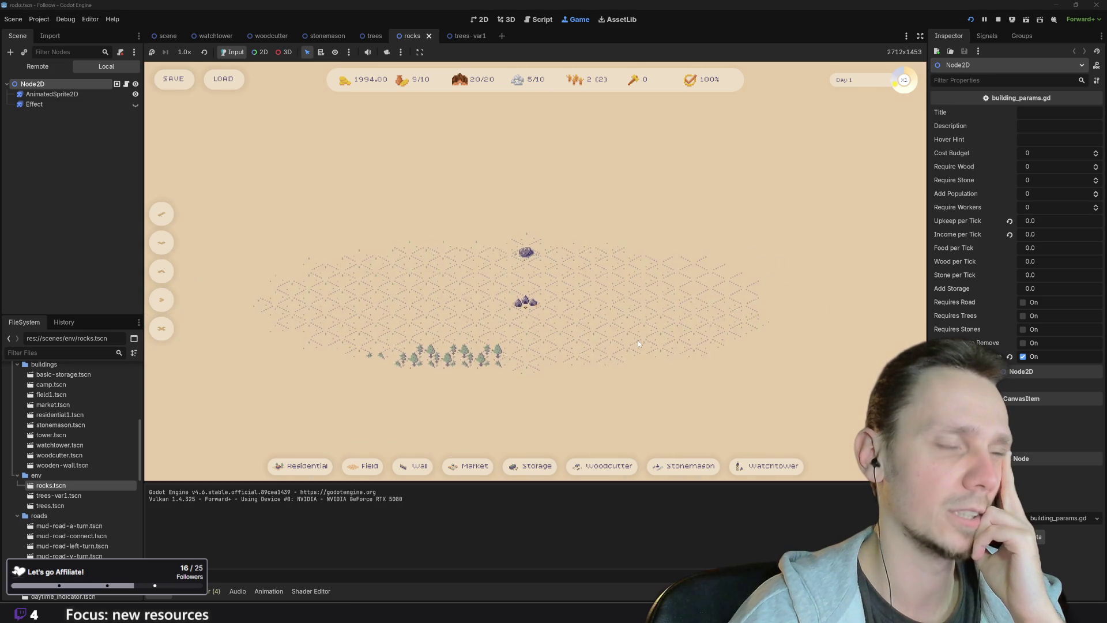
{"action": "scroll", "coordinate": [531, 326], "scroll_direction": "up", "scroll_amount": 3}
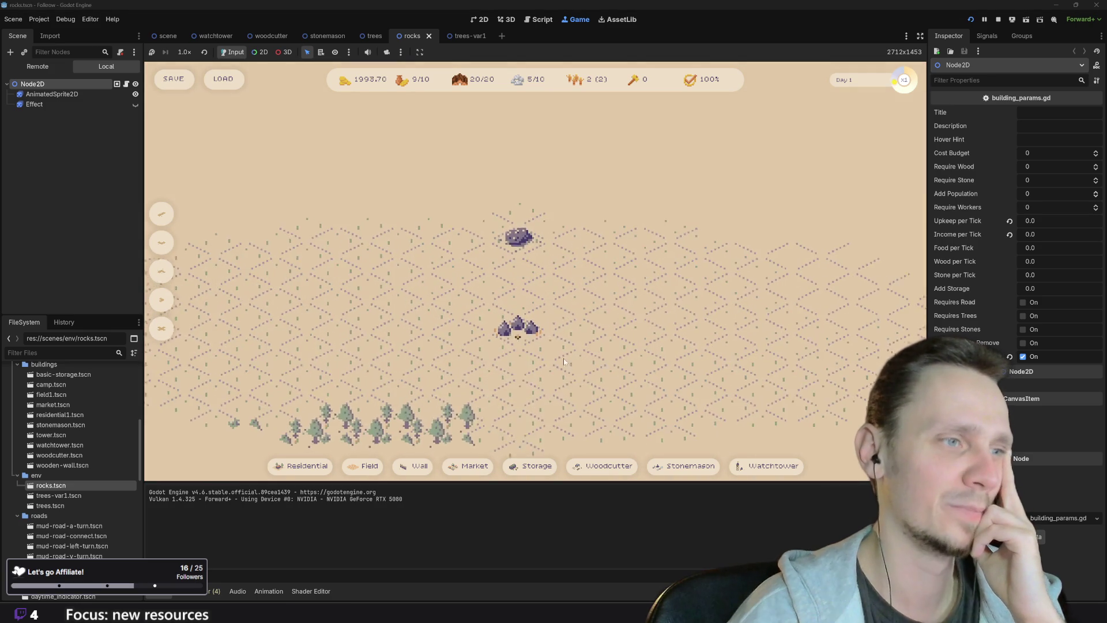
{"action": "key", "text": "x"}
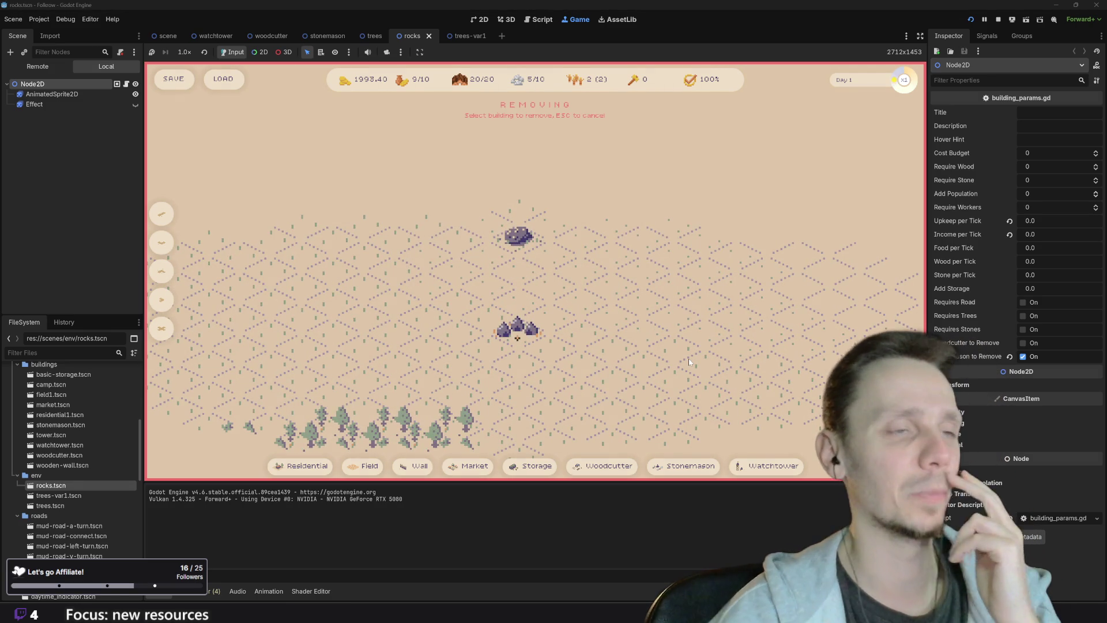
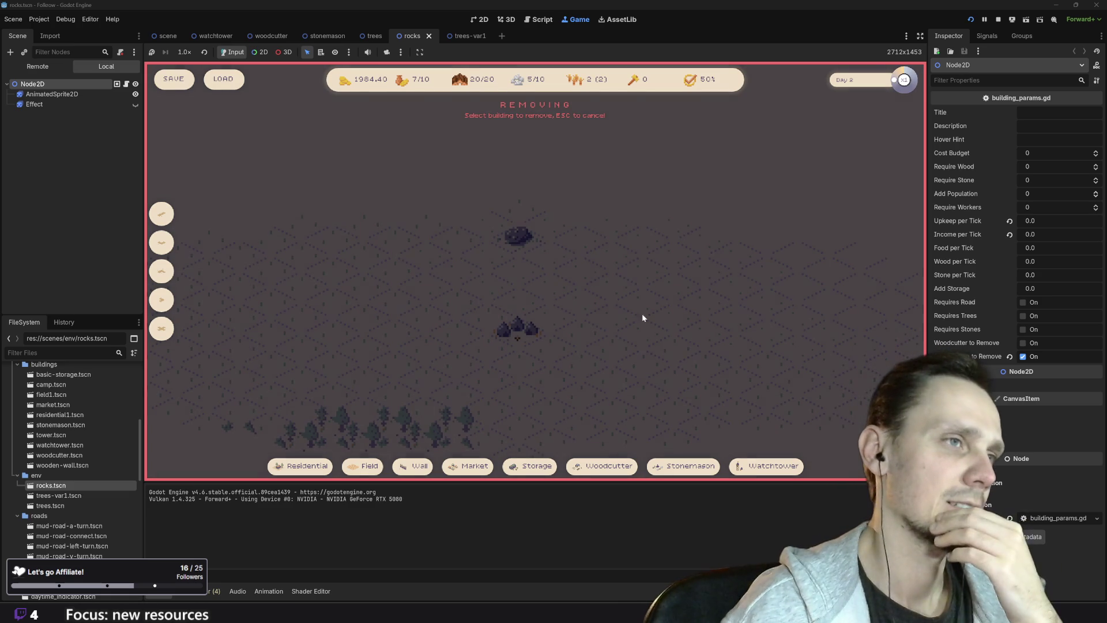
- Cancel the in-game remove mode, stop the running game, and return to the 2D editor
{"action": "key", "text": "Escape"}
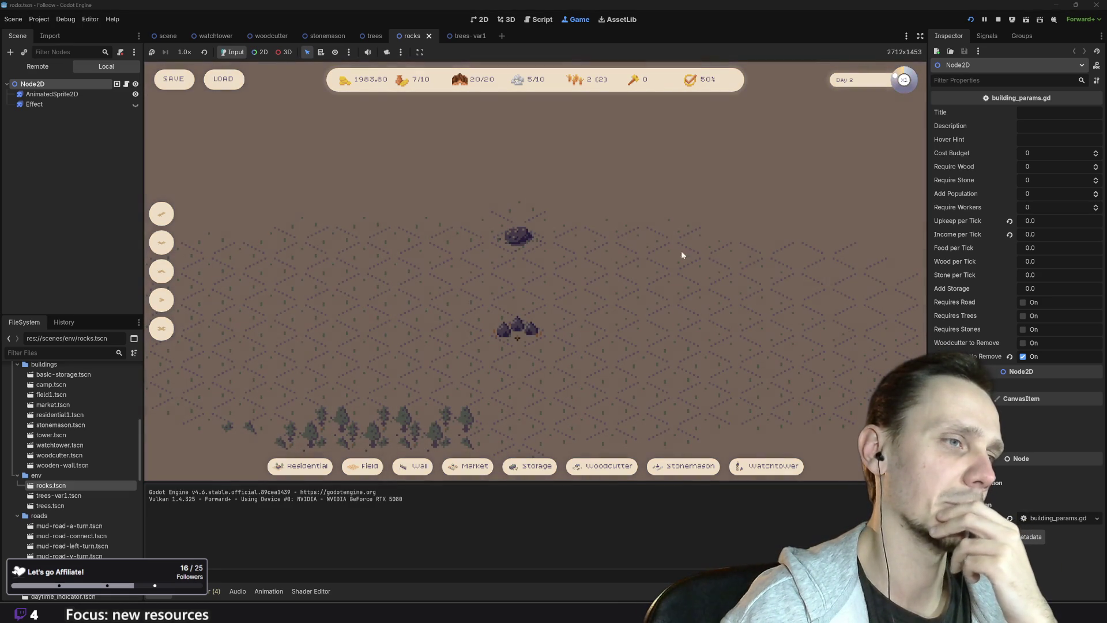
{"action": "left_click_drag", "start_coordinate": [748, 292], "coordinate": [688, 313]}
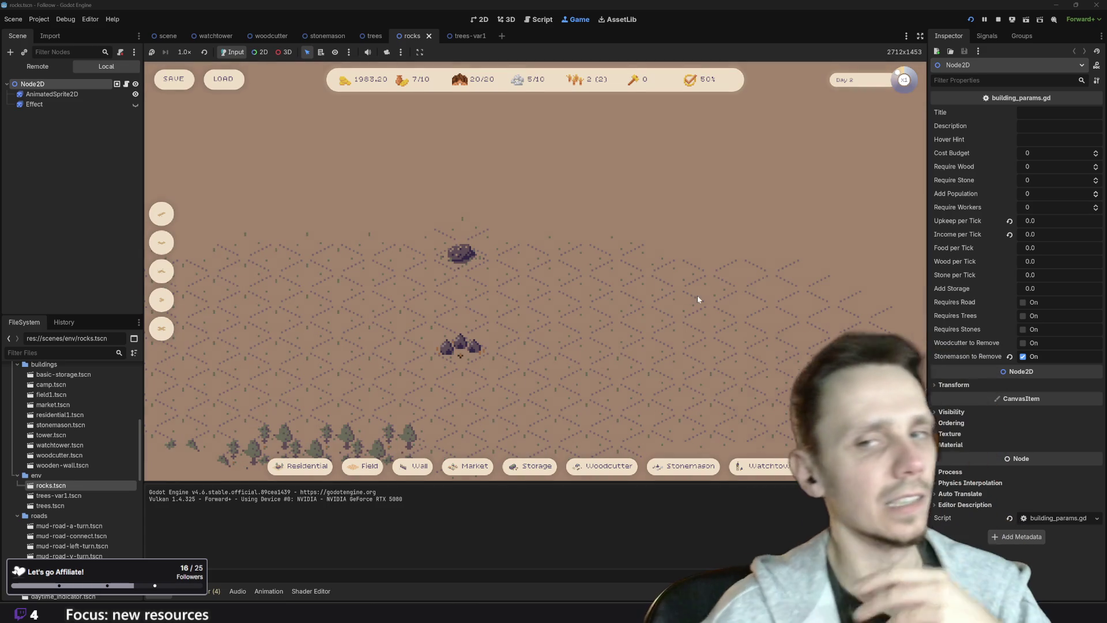
{"action": "left_click", "coordinate": [999, 19]}
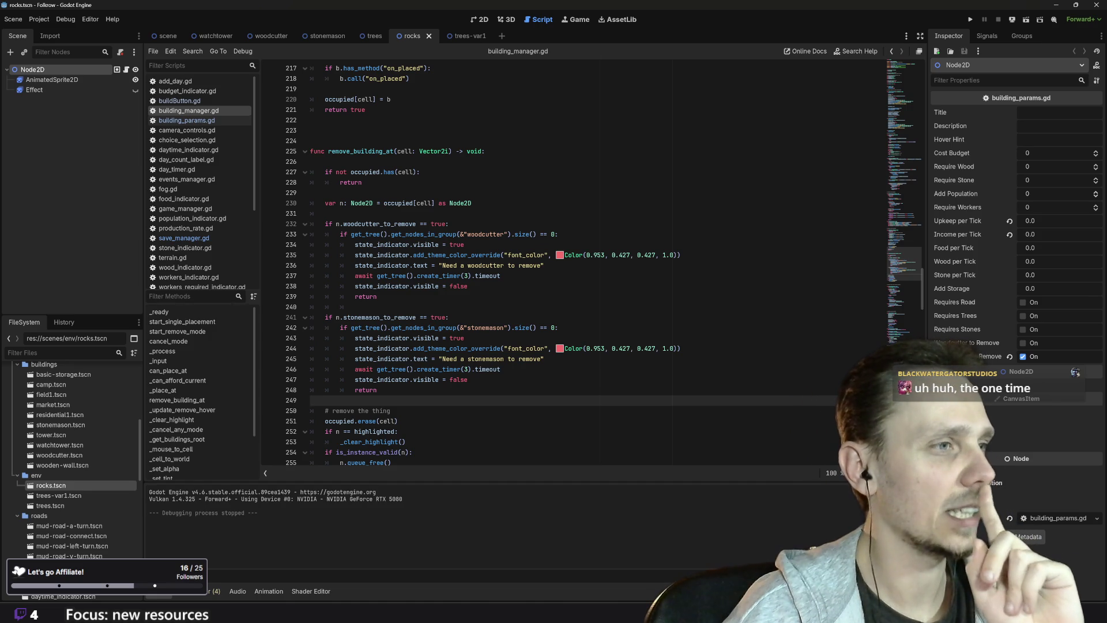
{"action": "mouse_move", "coordinate": [392, 379]}
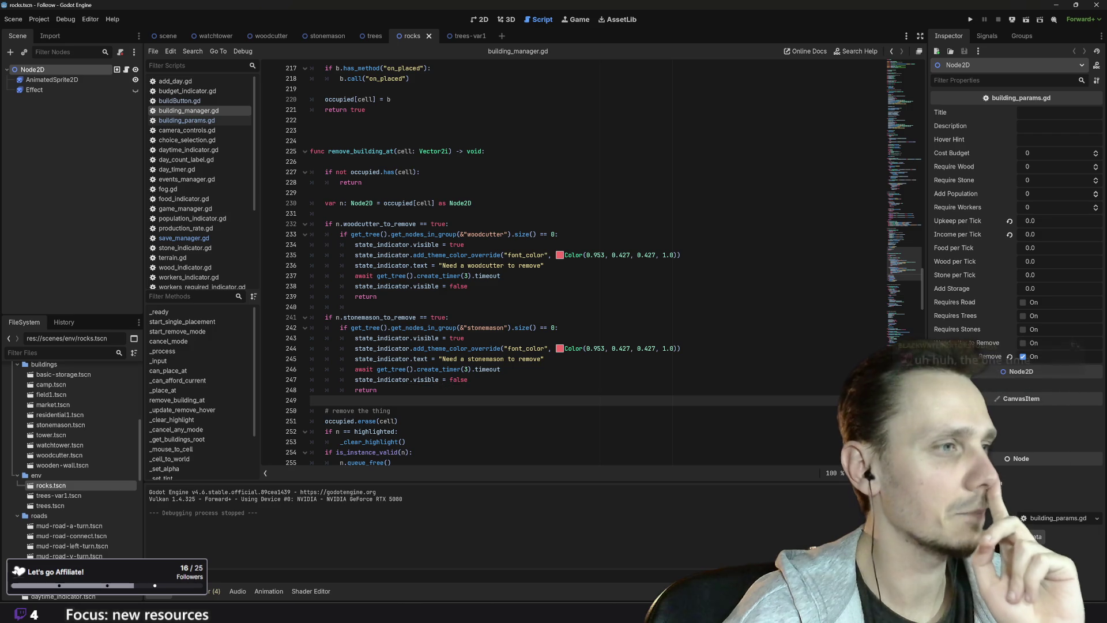
{"action": "left_click", "coordinate": [482, 20]}
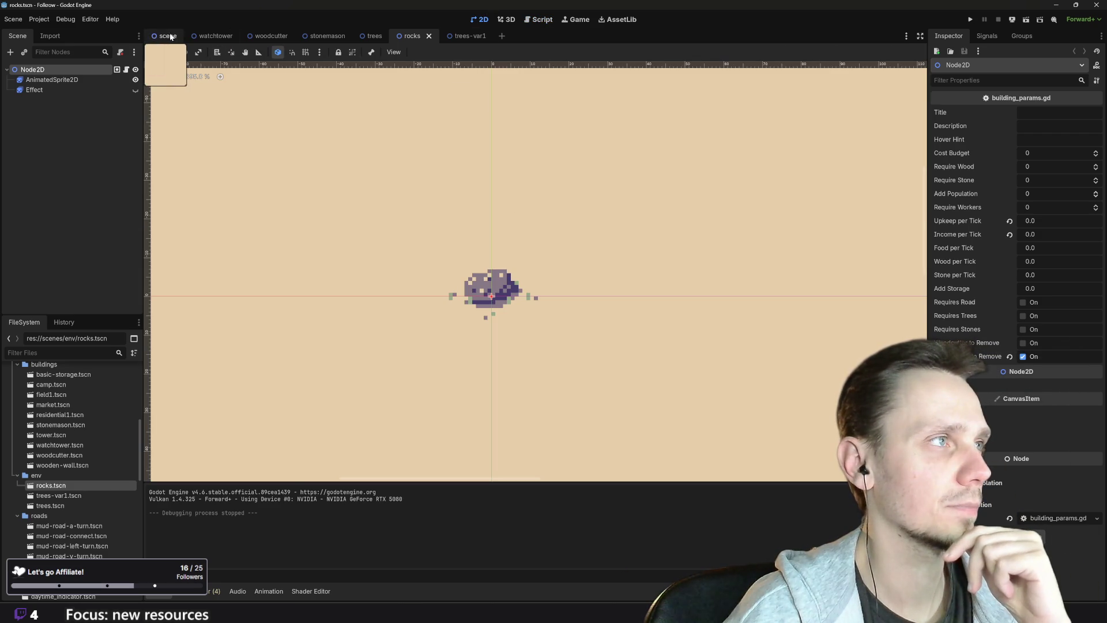
- Close the watchtower, woodcutter, trees-var1, rocks, trees and stonemason scene tabs, leaving main open
{"action": "left_click", "coordinate": [167, 36]}
{"action": "left_click", "coordinate": [243, 38]}
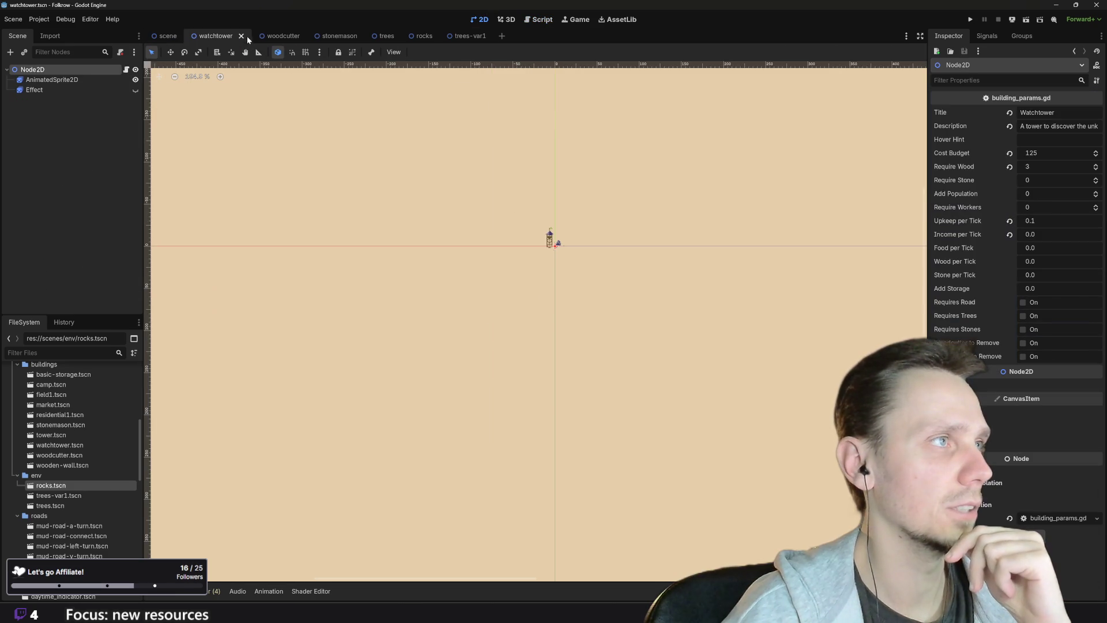
{"action": "left_click", "coordinate": [244, 36]}
{"action": "left_click", "coordinate": [242, 36]}
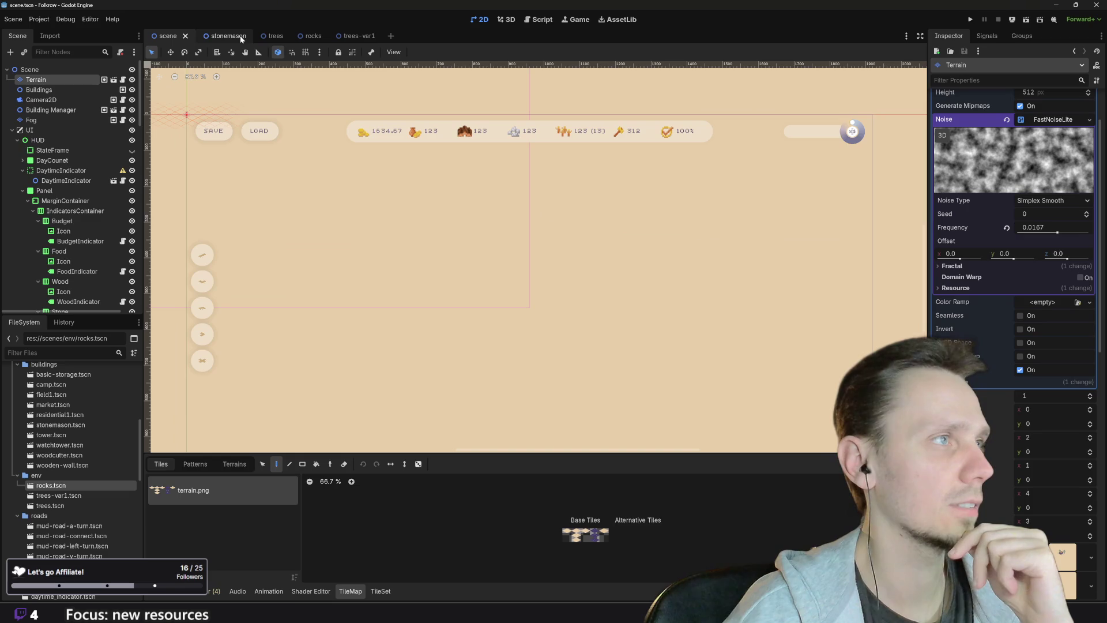
{"action": "left_click", "coordinate": [379, 36]}
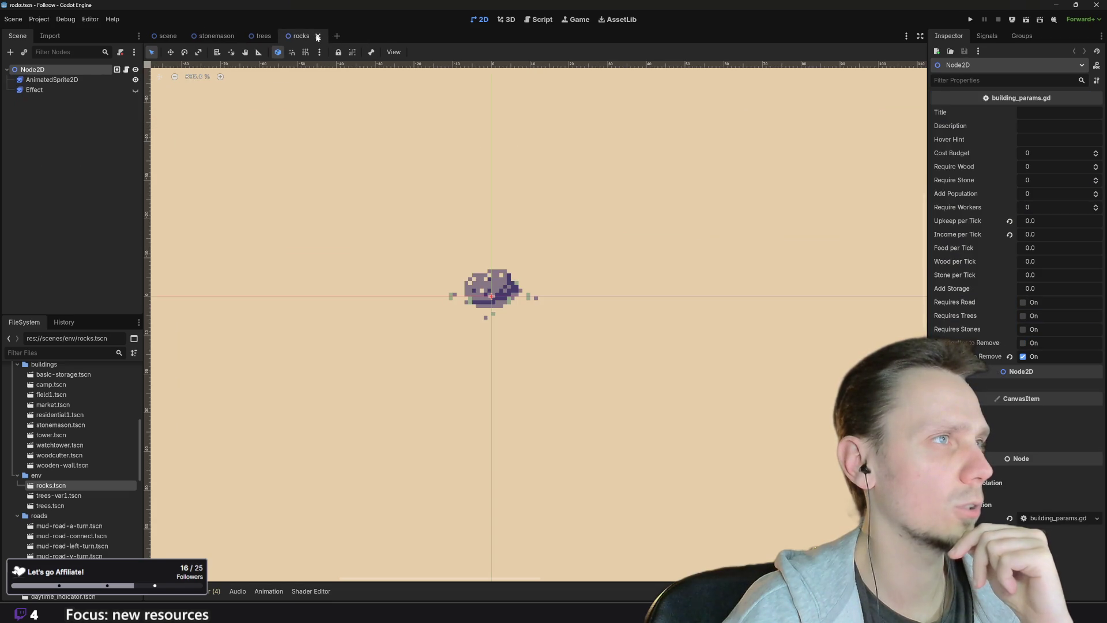
{"action": "left_click", "coordinate": [318, 36]}
{"action": "left_click", "coordinate": [280, 36]}
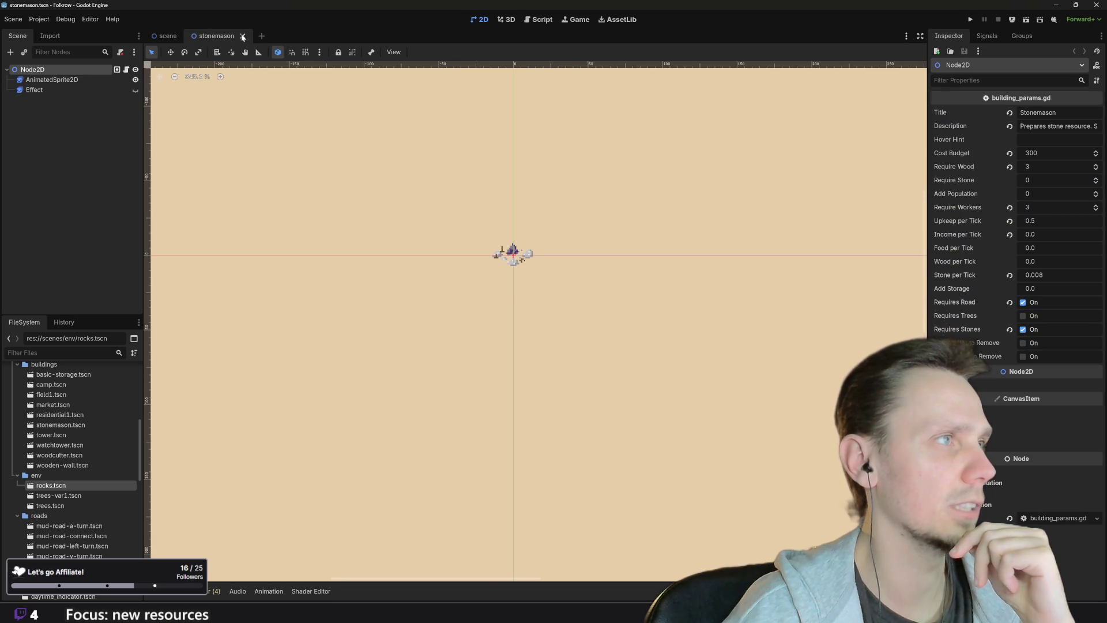
{"action": "left_click", "coordinate": [243, 36]}
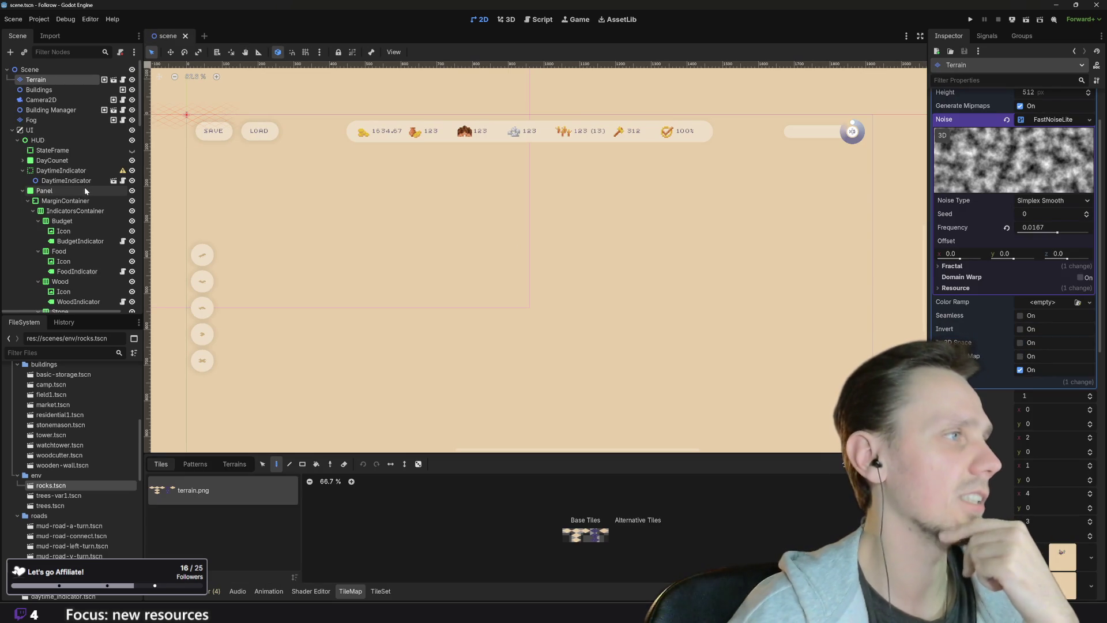
- Collapse the DaytimeIndicator, Panel, BuildingButtons, BuildingInfoView, HBoxContainer, EventPanel and Roads branches, then select HUD
{"action": "left_click", "coordinate": [23, 171]}
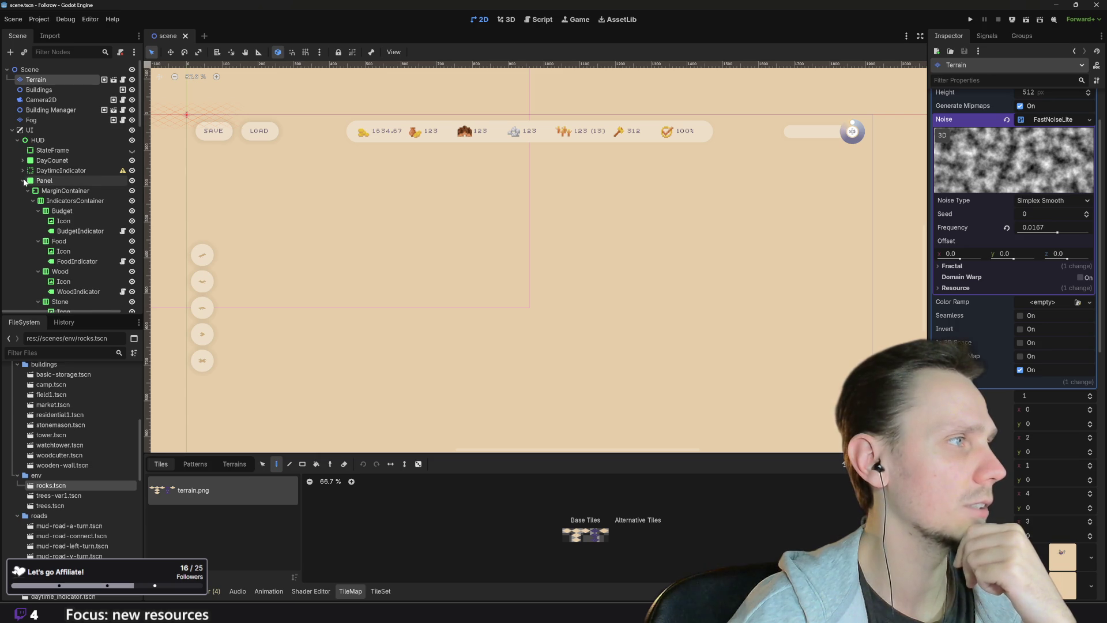
{"action": "left_click", "coordinate": [23, 181]}
{"action": "left_click", "coordinate": [23, 201]}
{"action": "left_click", "coordinate": [23, 211]}
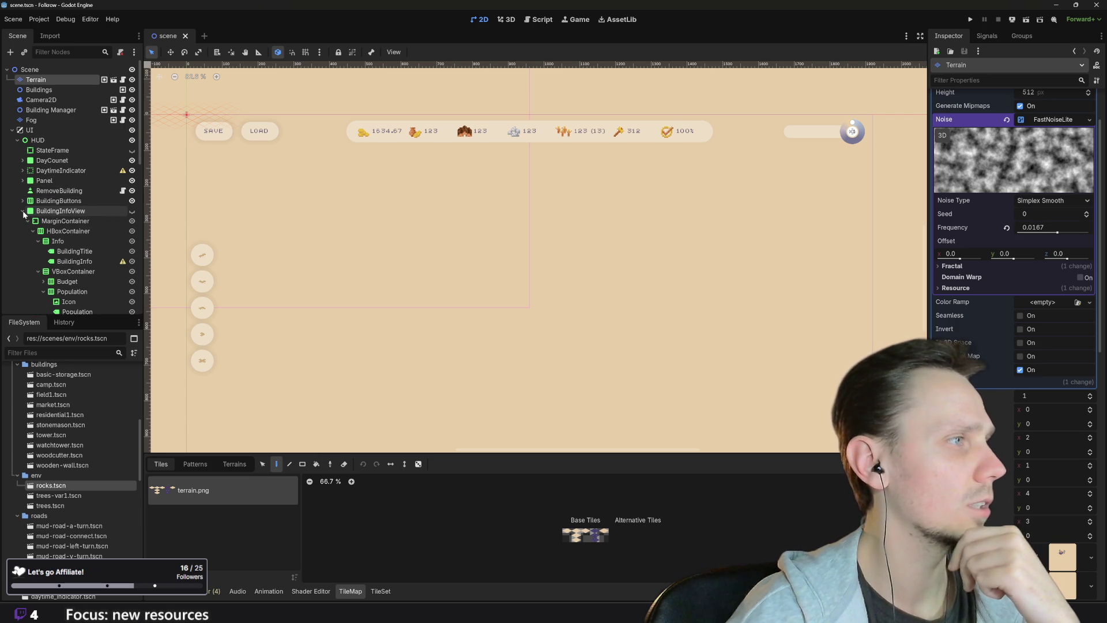
{"action": "left_click", "coordinate": [23, 221]}
{"action": "left_click", "coordinate": [23, 241]}
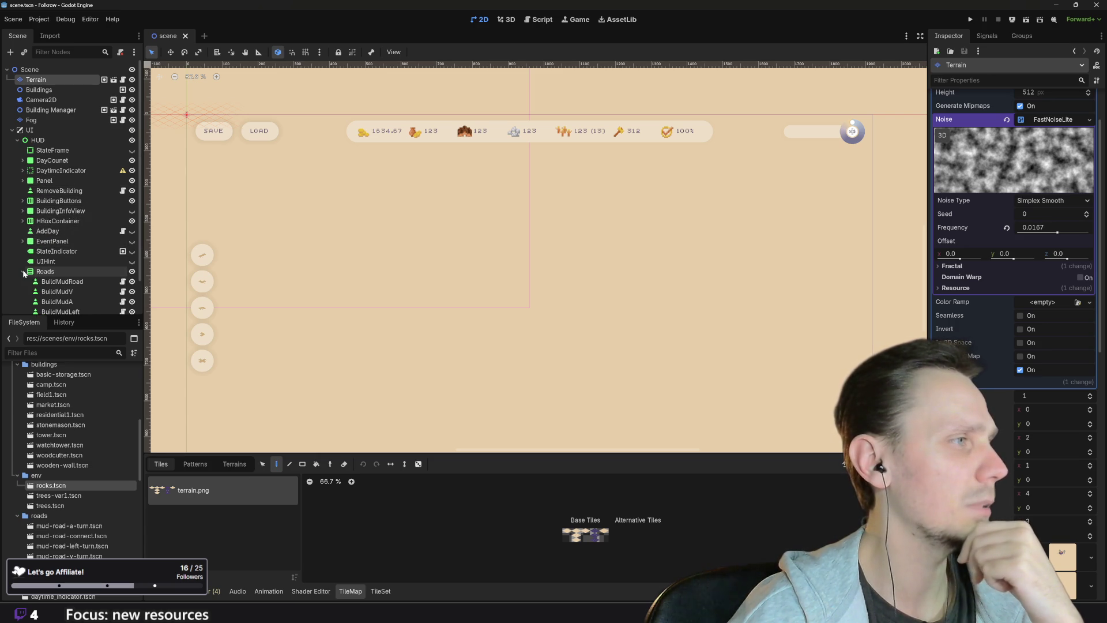
{"action": "left_click", "coordinate": [23, 271]}
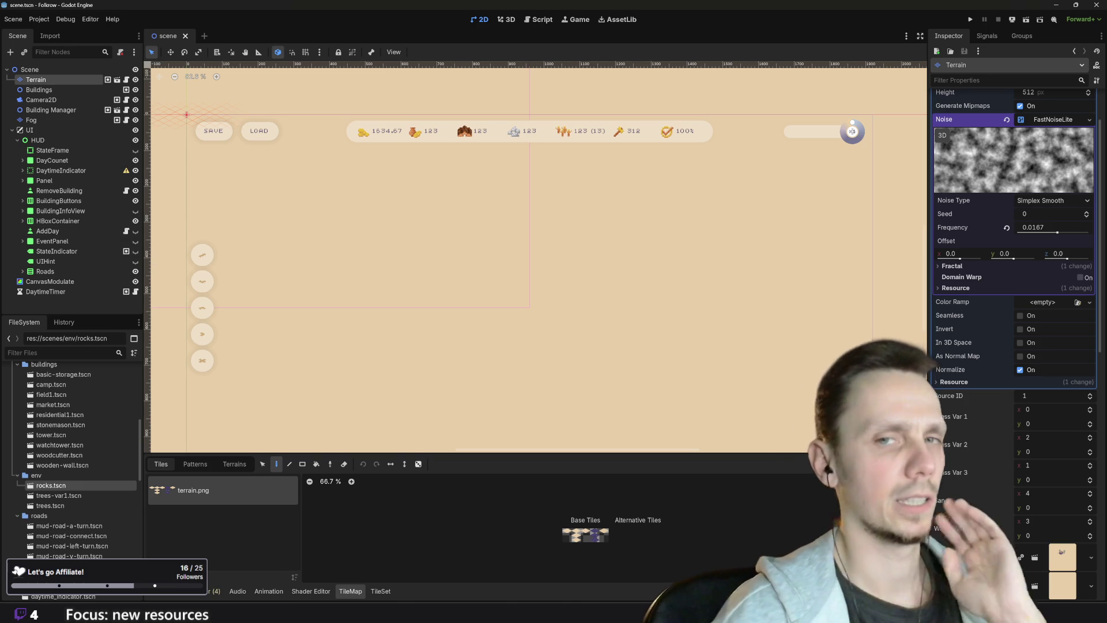
{"action": "mouse_move", "coordinate": [649, 612]}
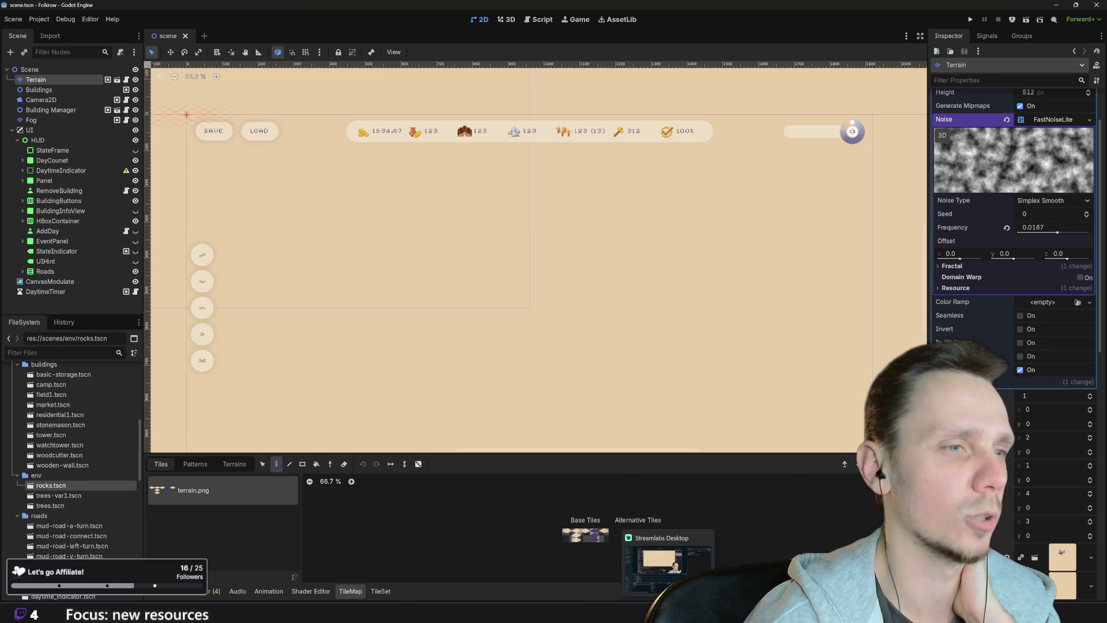
{"action": "scroll", "coordinate": [592, 333], "scroll_direction": "down", "scroll_amount": 3}
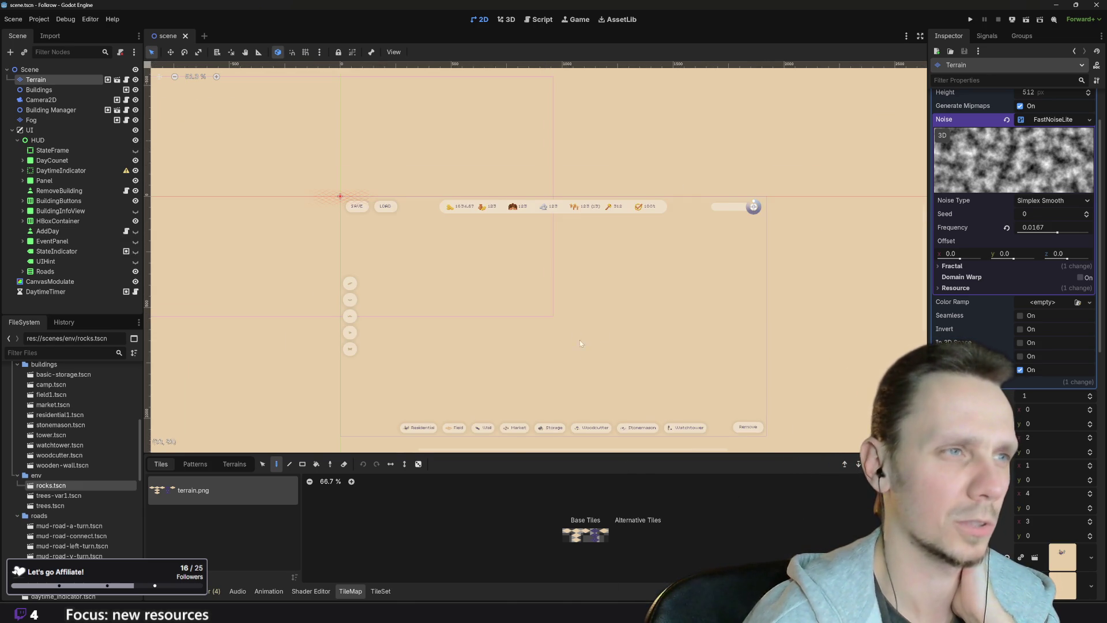
{"action": "scroll", "coordinate": [586, 353], "scroll_direction": "up", "scroll_amount": 2}
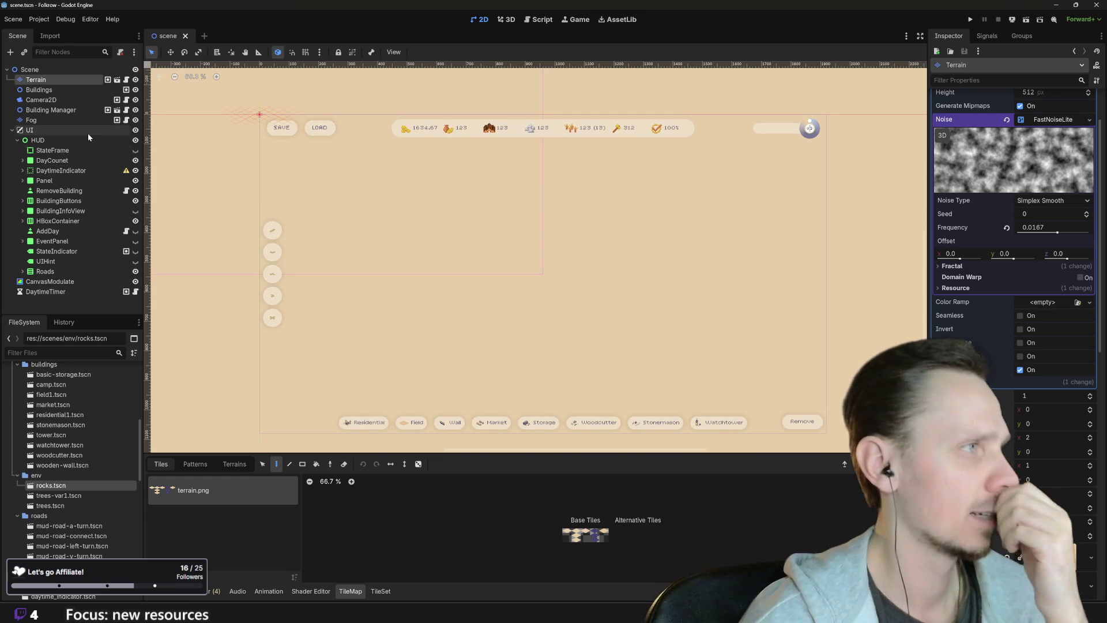
{"action": "left_click", "coordinate": [68, 142]}
- Add a Label node as a child of HUD through Add Child Node
{"action": "right_click", "coordinate": [68, 140]}
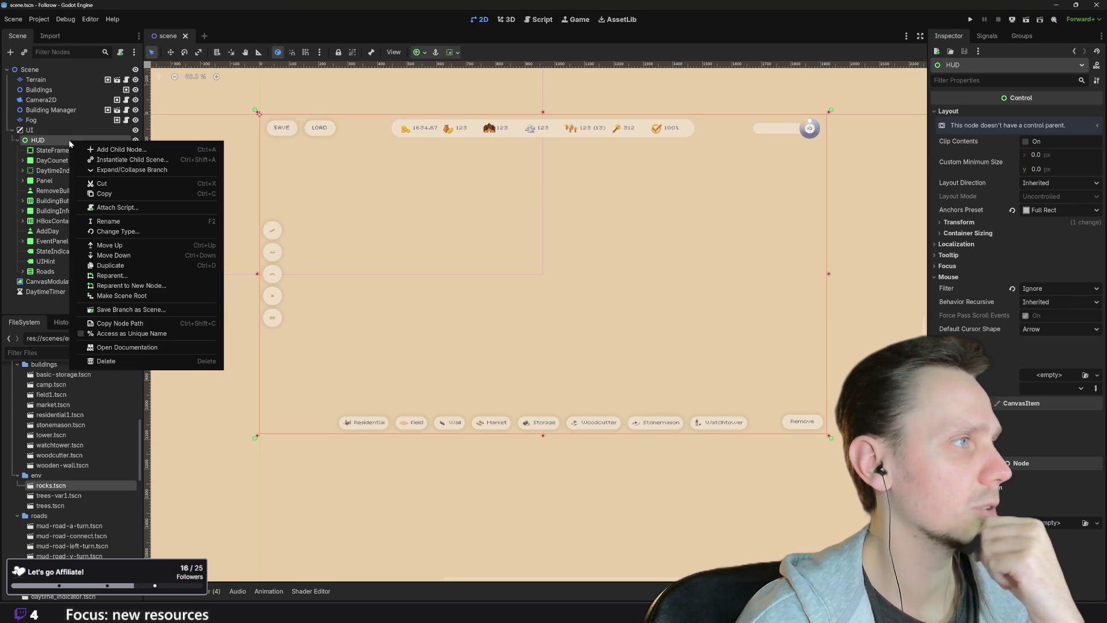
{"action": "left_click", "coordinate": [105, 151]}
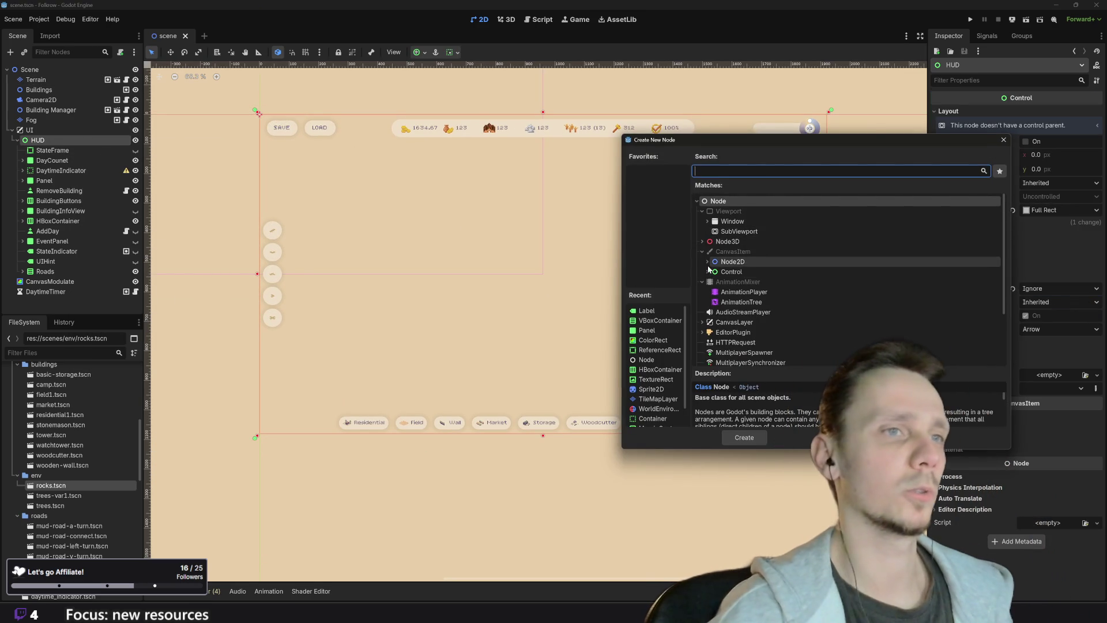
{"action": "scroll", "coordinate": [732, 341], "scroll_direction": "down", "scroll_amount": 1}
{"action": "left_click", "coordinate": [739, 343]}
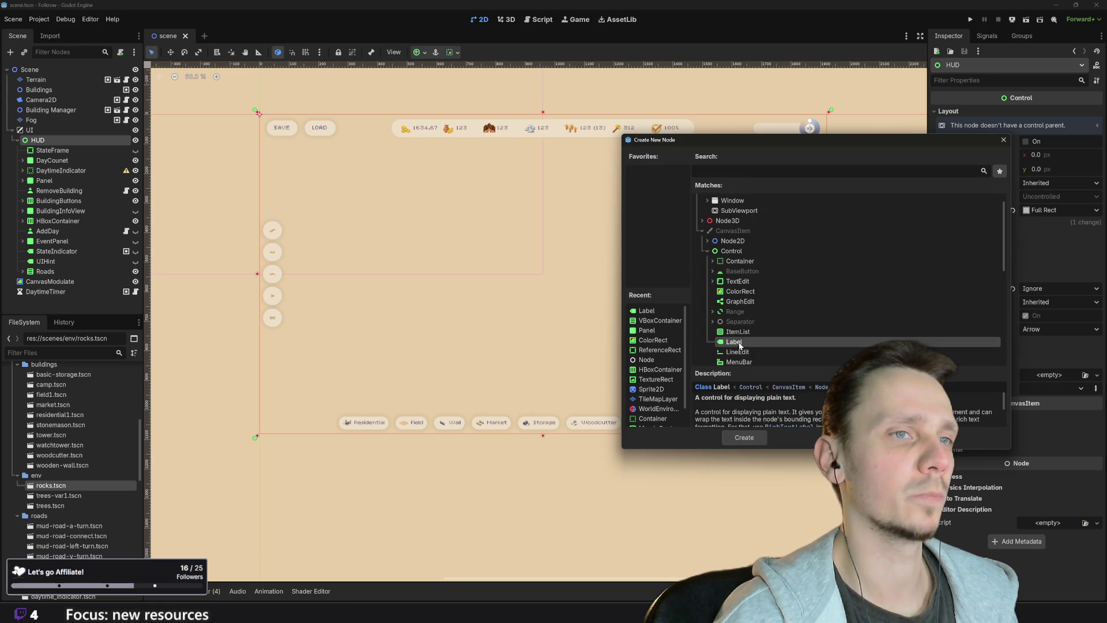
{"action": "left_click", "coordinate": [743, 437]}
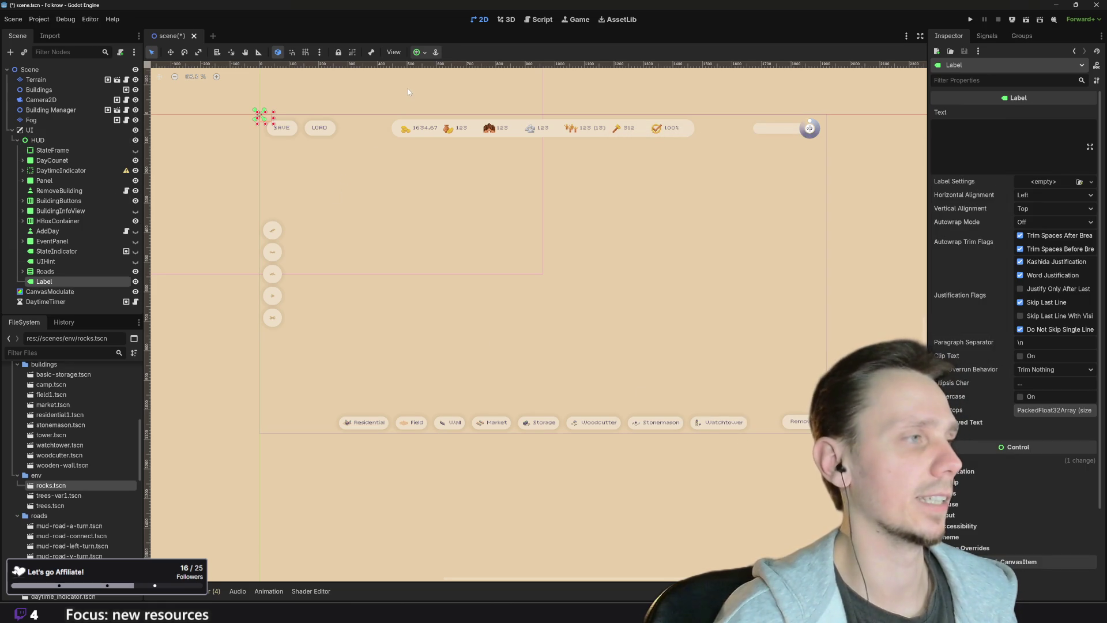
- Anchor the new label at bottom centre so it sits just above the building buttons
{"action": "left_click", "coordinate": [424, 54]}
{"action": "left_click", "coordinate": [440, 97]}
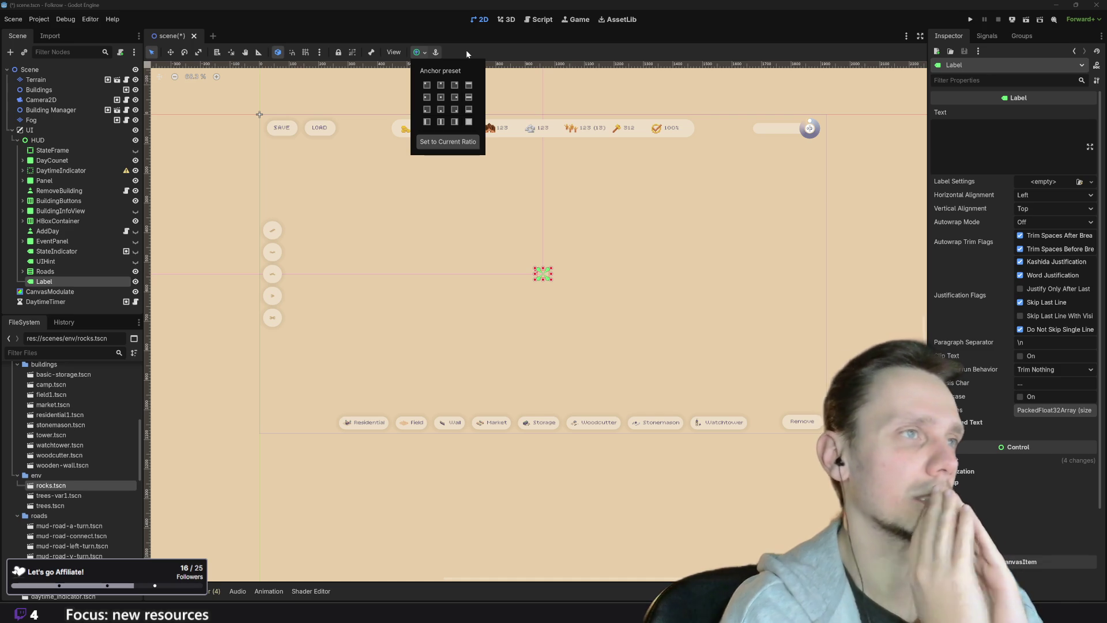
{"action": "left_click", "coordinate": [440, 115]}
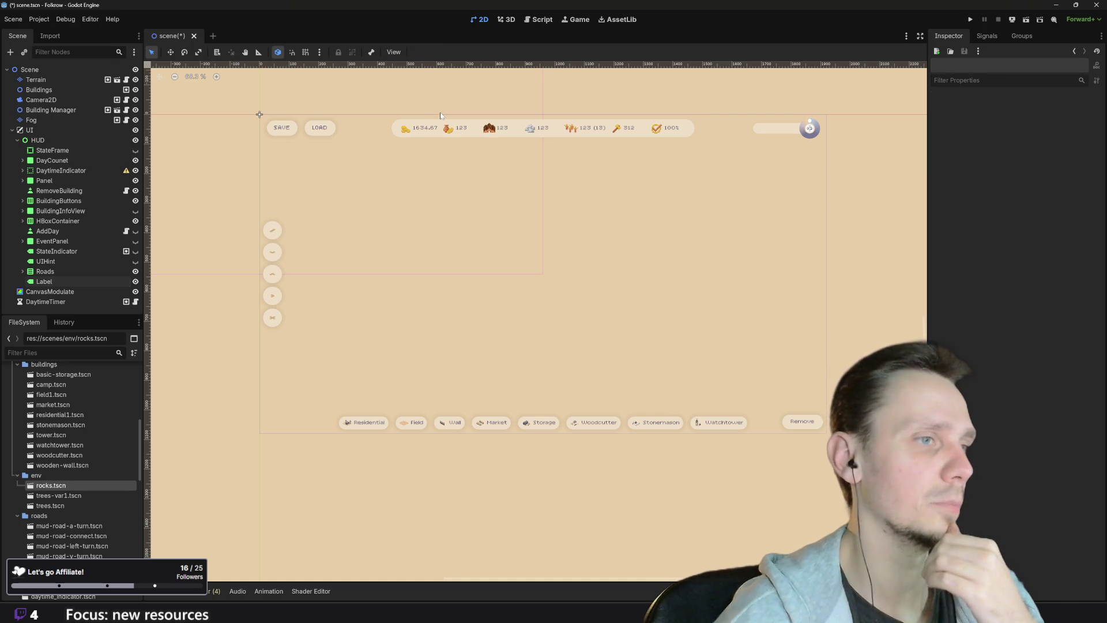
{"action": "left_click", "coordinate": [71, 282]}
{"action": "left_click", "coordinate": [424, 53]}
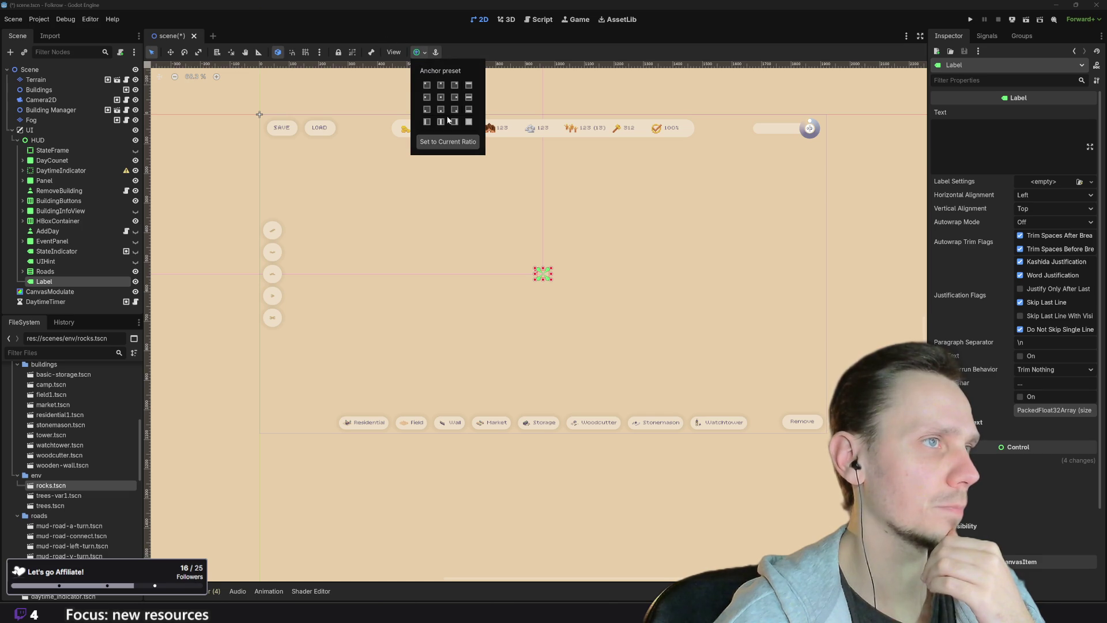
{"action": "left_click", "coordinate": [441, 113]}
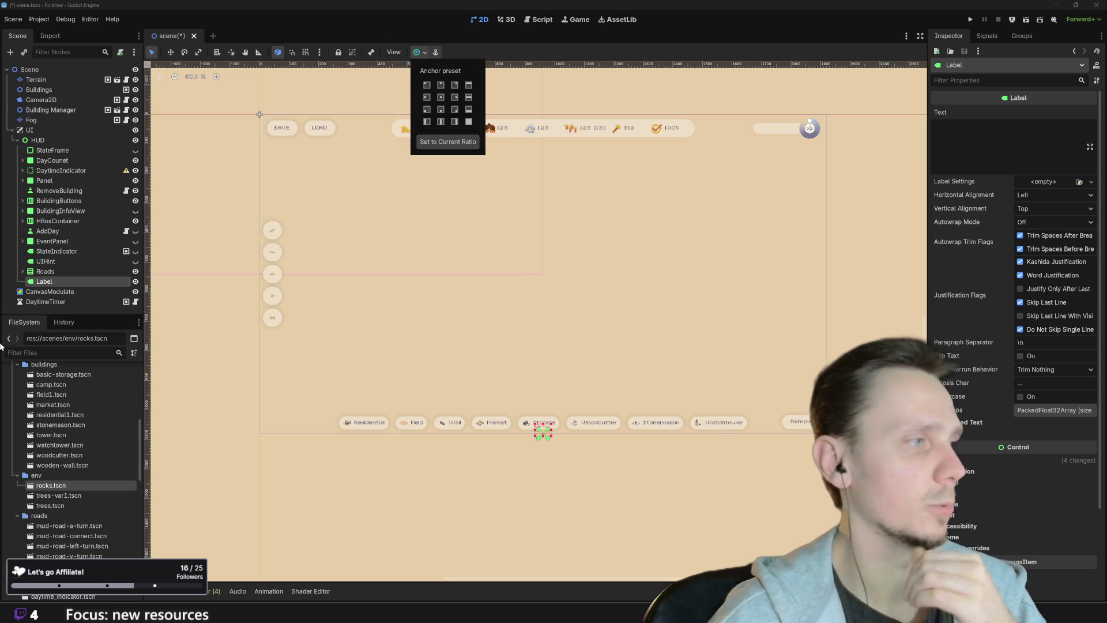
{"action": "left_click", "coordinate": [58, 282]}
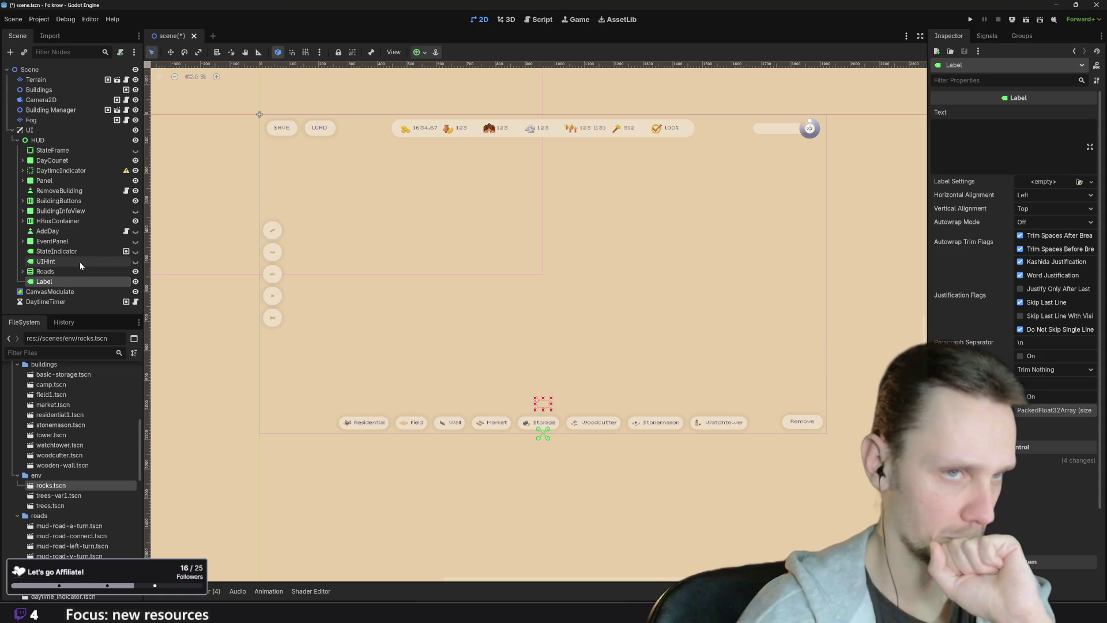
{"action": "scroll", "coordinate": [312, 394], "scroll_direction": "down", "scroll_amount": 2}
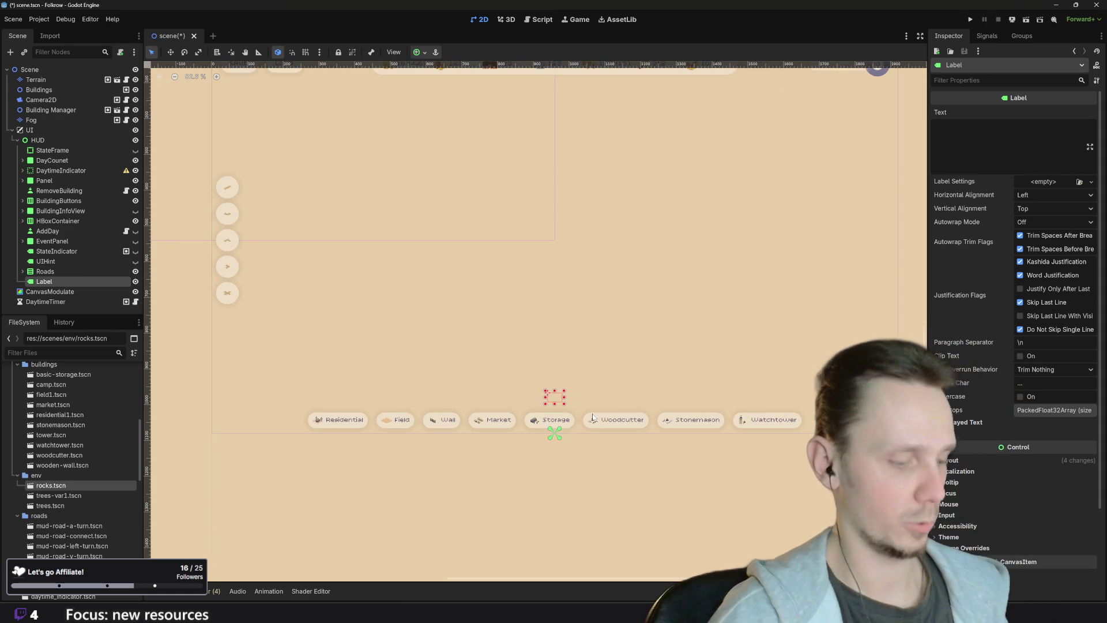
{"action": "scroll", "coordinate": [462, 398], "scroll_direction": "up", "scroll_amount": 2}
- Widen the label box and centre its text horizontally and vertically
{"action": "left_click_drag", "start_coordinate": [570, 402], "coordinate": [677, 403]}
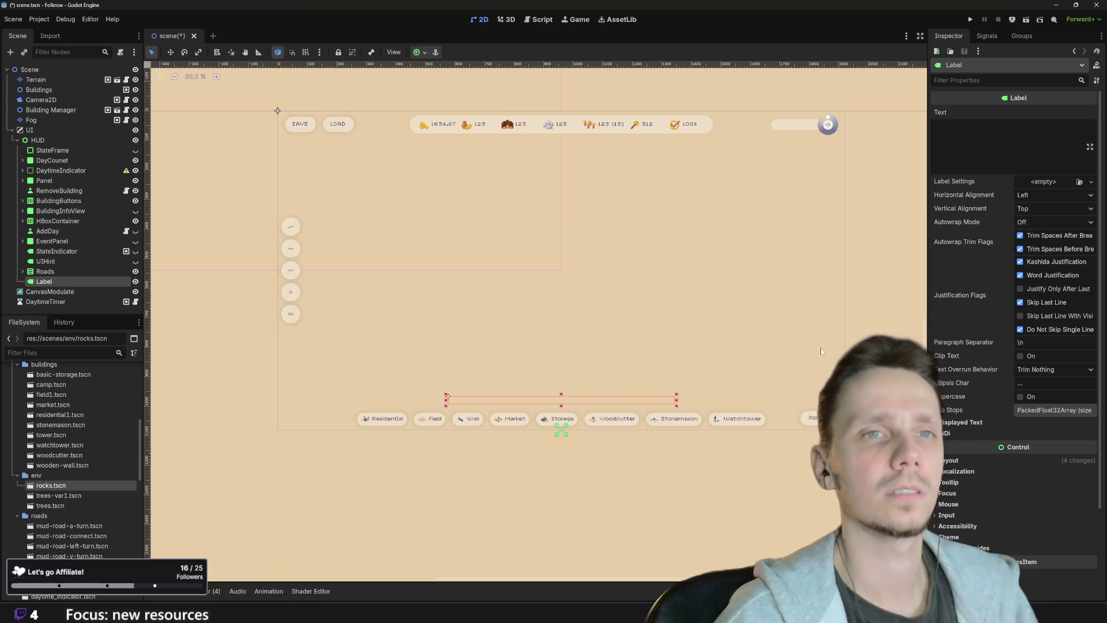
{"action": "left_click", "coordinate": [1046, 195]}
{"action": "left_click", "coordinate": [1043, 218]}
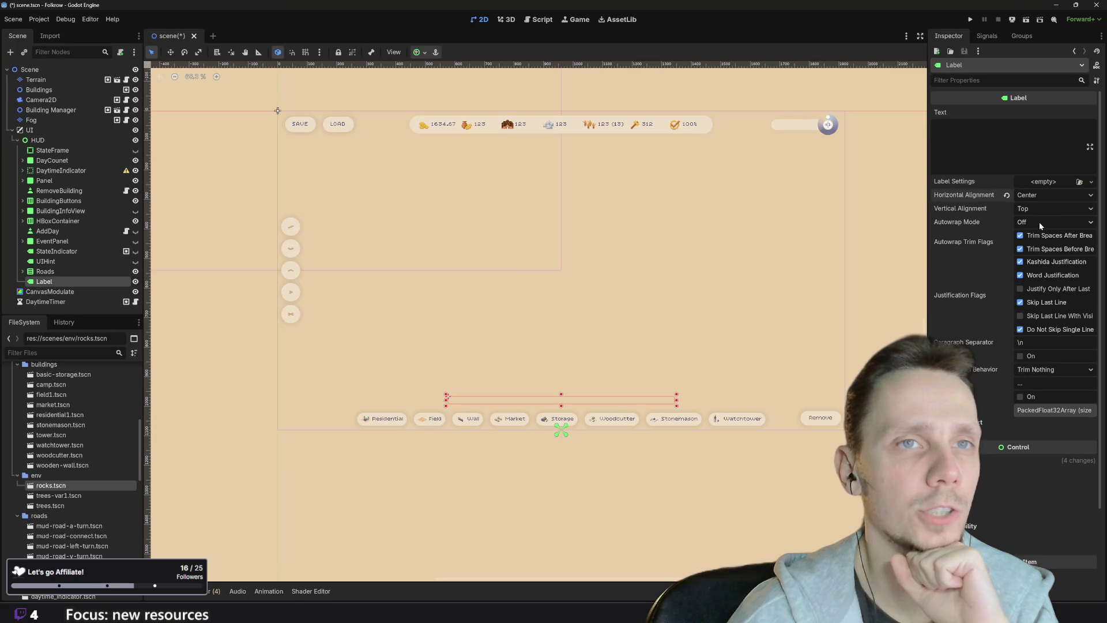
{"action": "left_click", "coordinate": [1046, 208]}
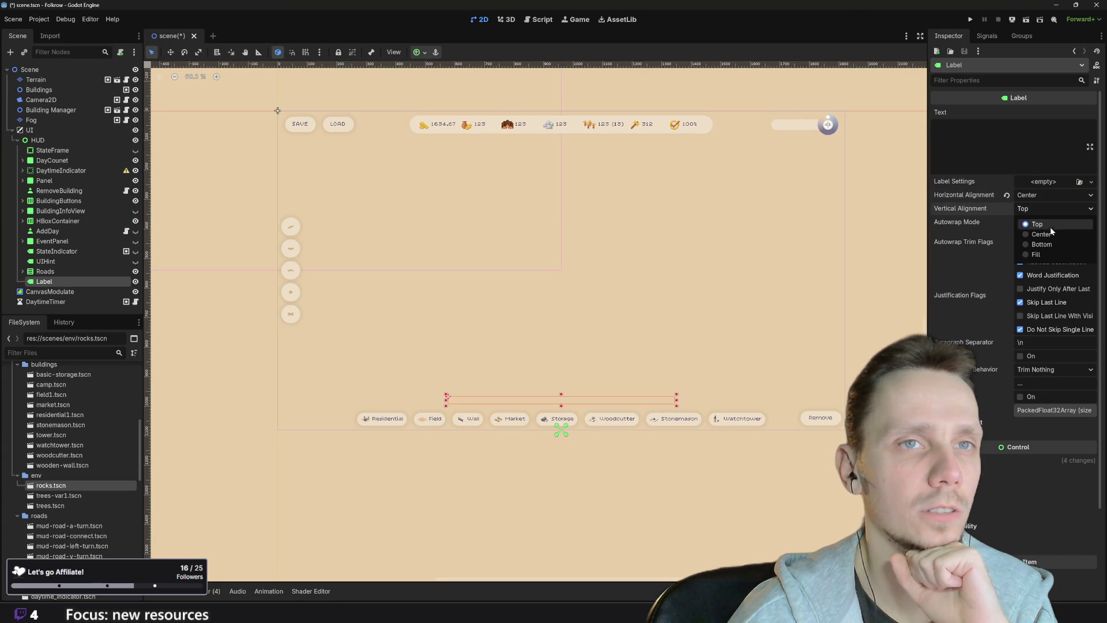
{"action": "left_click", "coordinate": [1047, 234]}
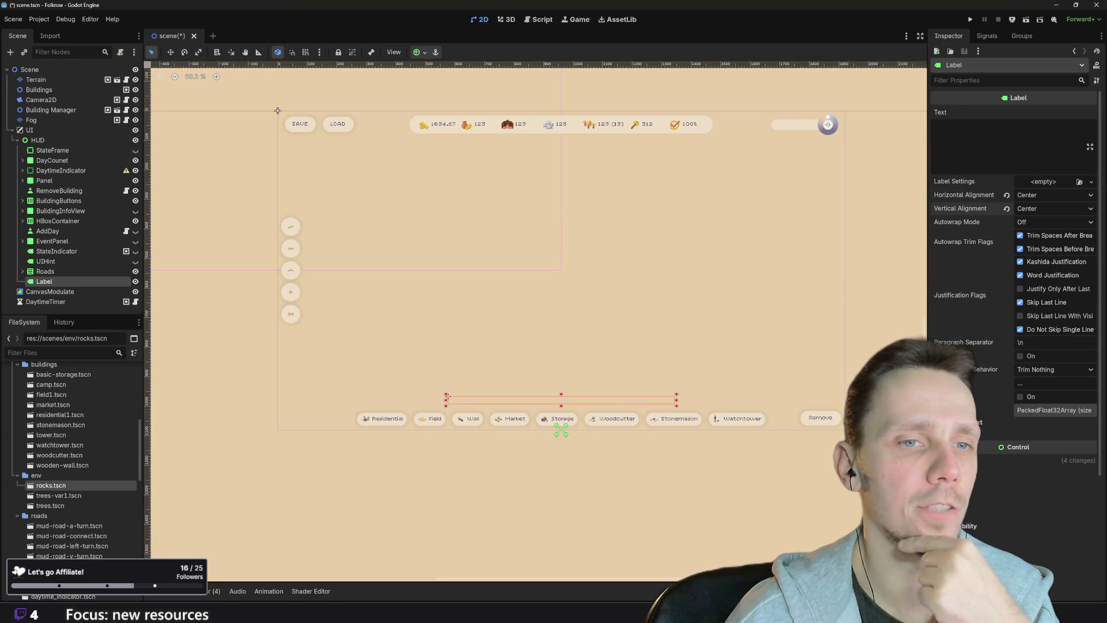
- Set the label's text to 'ALERT LABEL'
{"action": "scroll", "coordinate": [982, 538], "scroll_direction": "down", "scroll_amount": 4}
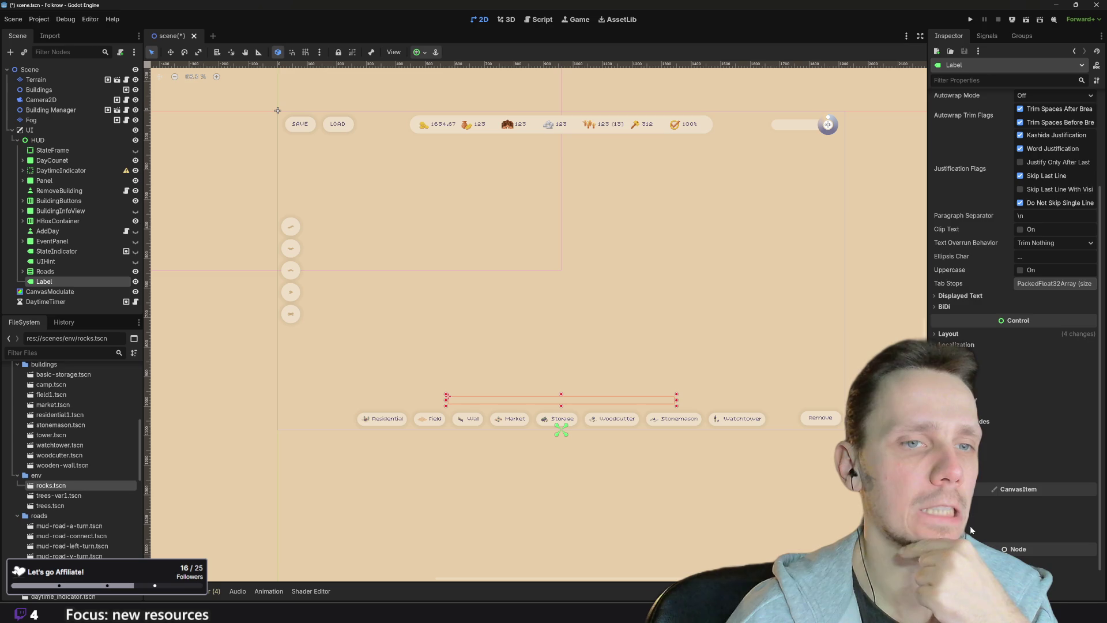
{"action": "scroll", "coordinate": [970, 529], "scroll_direction": "up", "scroll_amount": 4}
{"action": "type", "text": "ERR"}
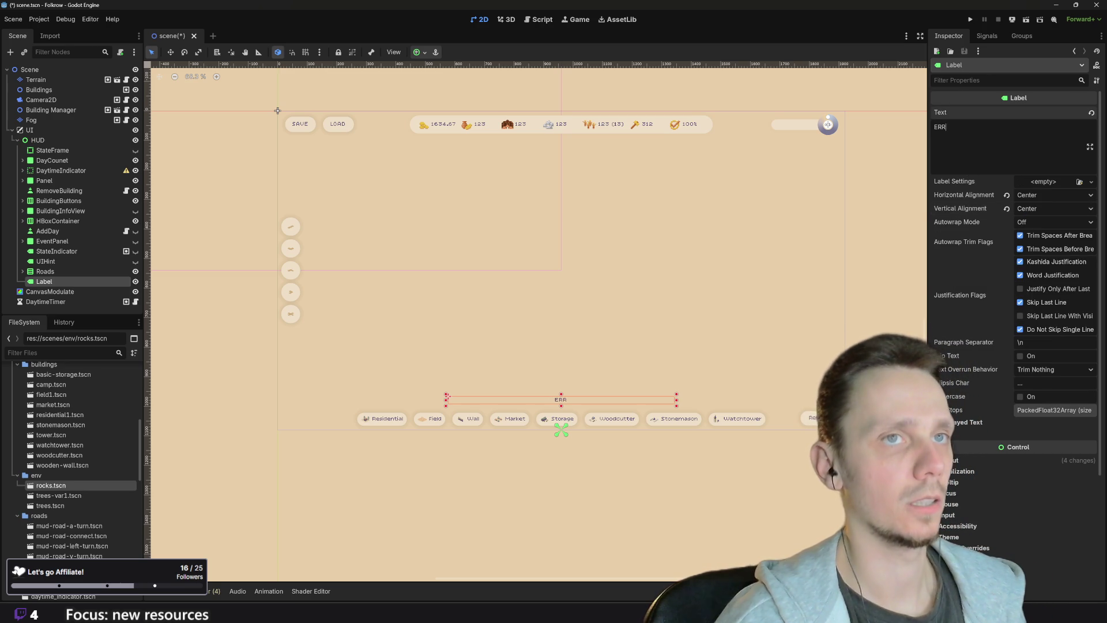
{"action": "key", "text": "BackSpace"}
{"action": "key", "text": "BackSpace"}
{"action": "key", "text": "BackSpace"}
{"action": "type", "text": "ALERT"}
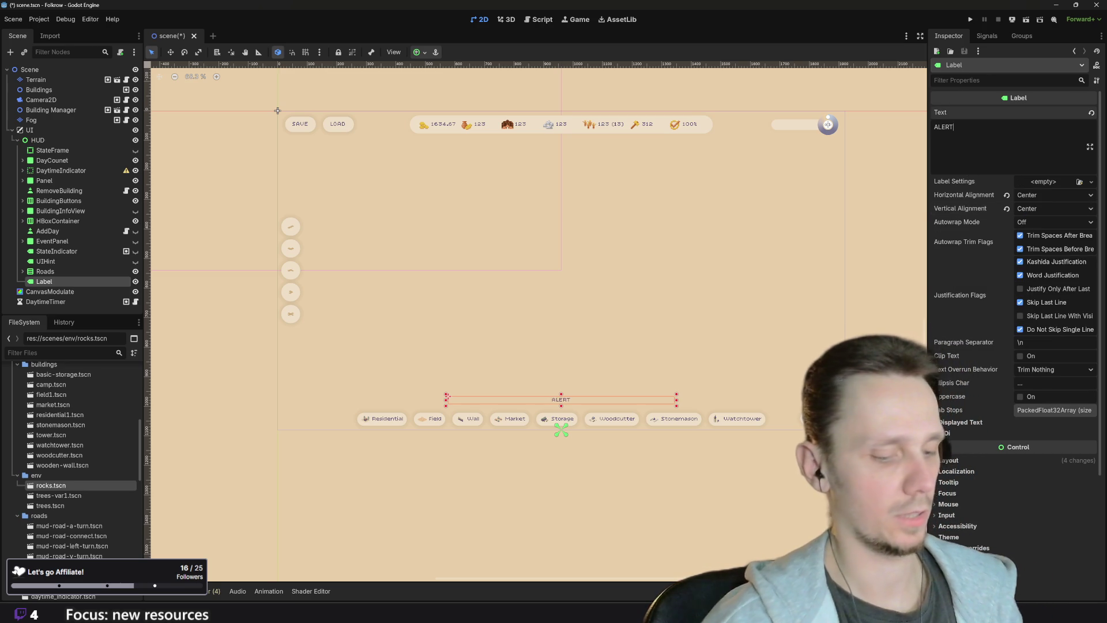
{"action": "type", "text": " LABEL"}
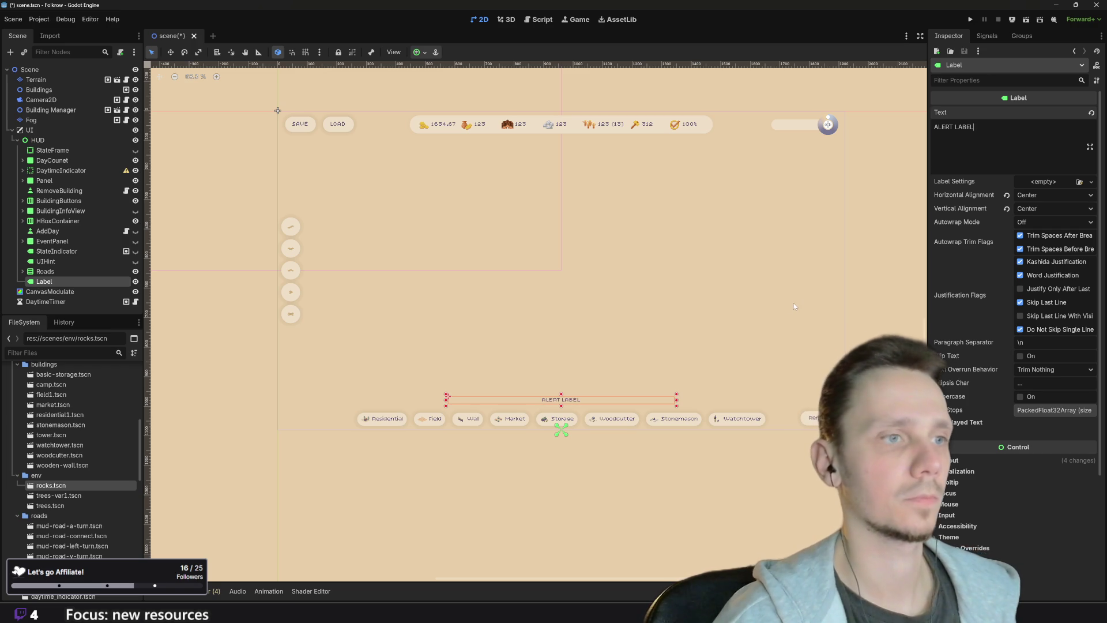
{"action": "scroll", "coordinate": [581, 403], "scroll_direction": "up", "scroll_amount": 3}
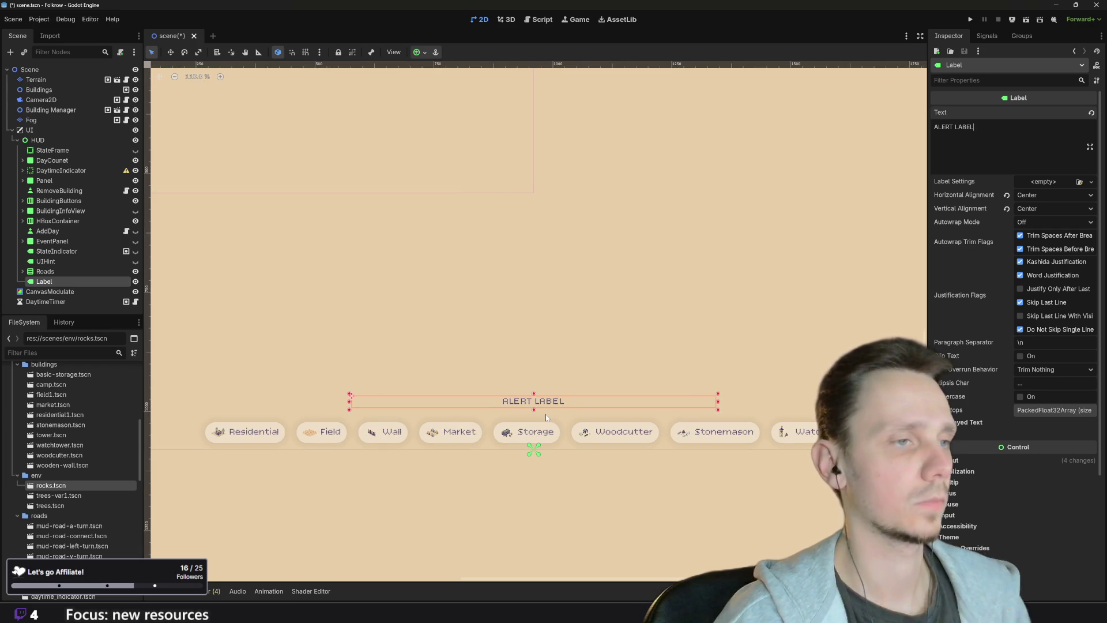
{"action": "scroll", "coordinate": [546, 414], "scroll_direction": "down", "scroll_amount": 6}
{"action": "scroll", "coordinate": [548, 412], "scroll_direction": "up", "scroll_amount": 3}
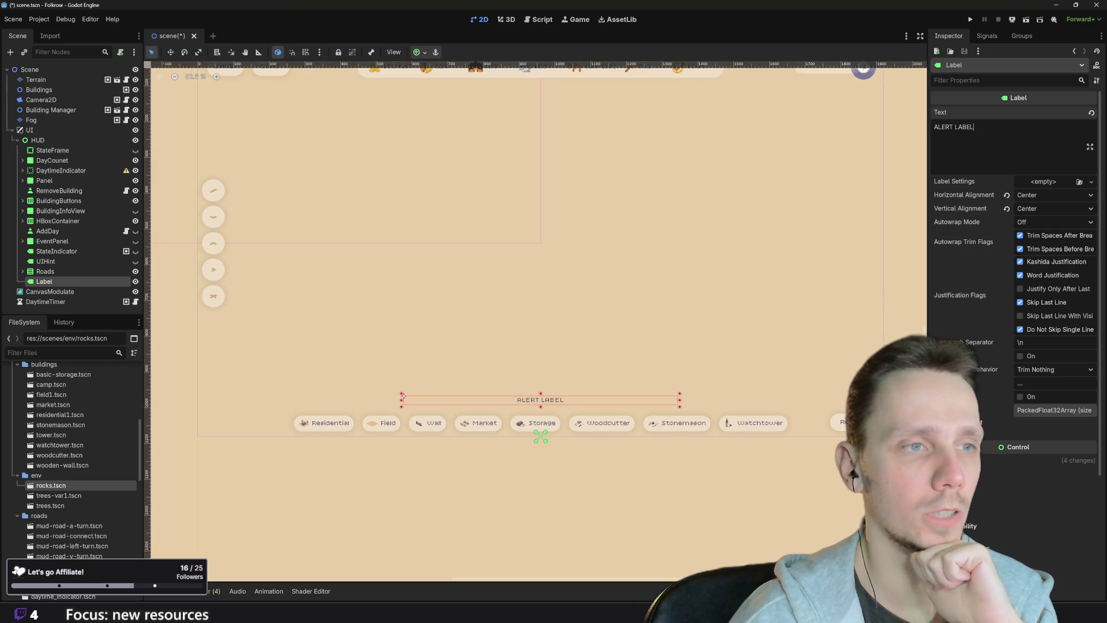
{"action": "scroll", "coordinate": [617, 416], "scroll_direction": "down", "scroll_amount": 3}
{"action": "scroll", "coordinate": [617, 417], "scroll_direction": "up", "scroll_amount": 3}
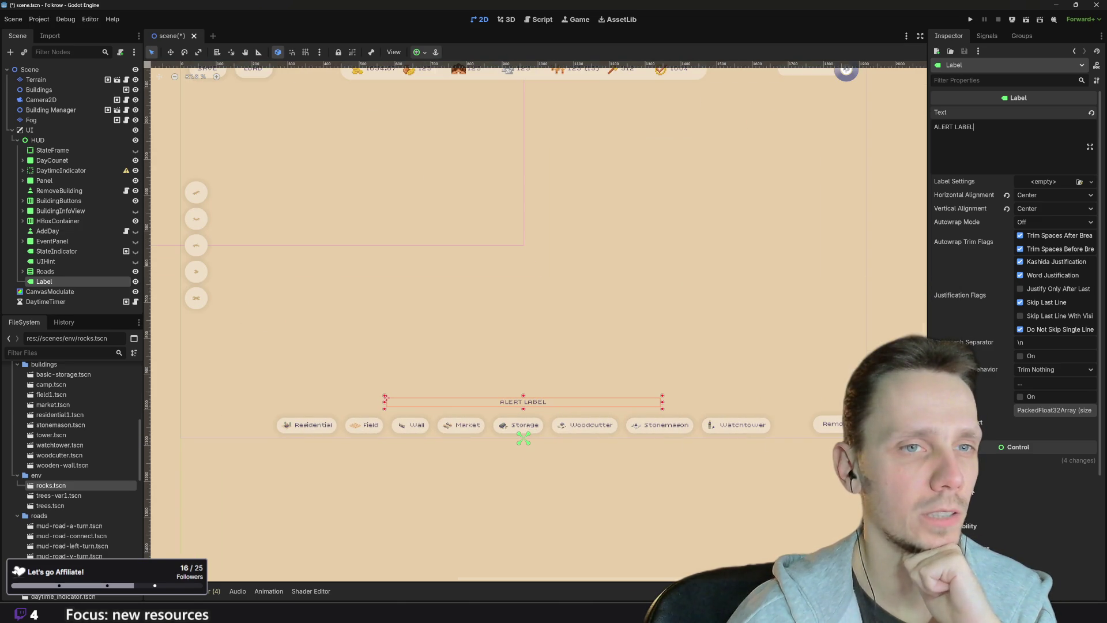
{"action": "scroll", "coordinate": [1015, 288], "scroll_direction": "down", "scroll_amount": 5}
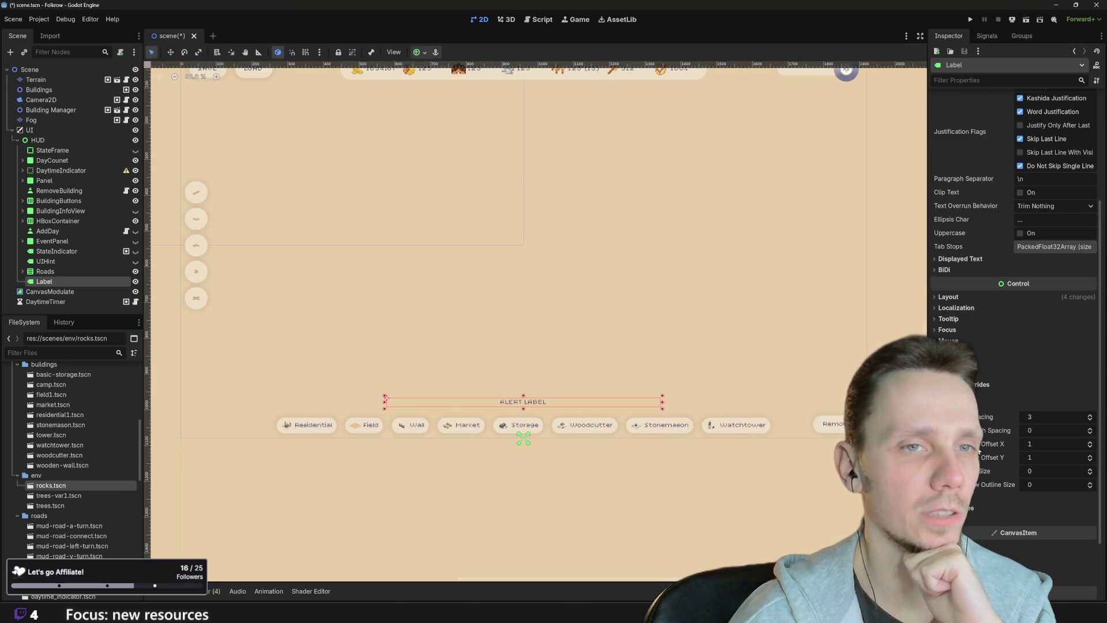
- Enable the label's Theme Overrides font size and set it to 28 px
{"action": "left_click", "coordinate": [957, 398]}
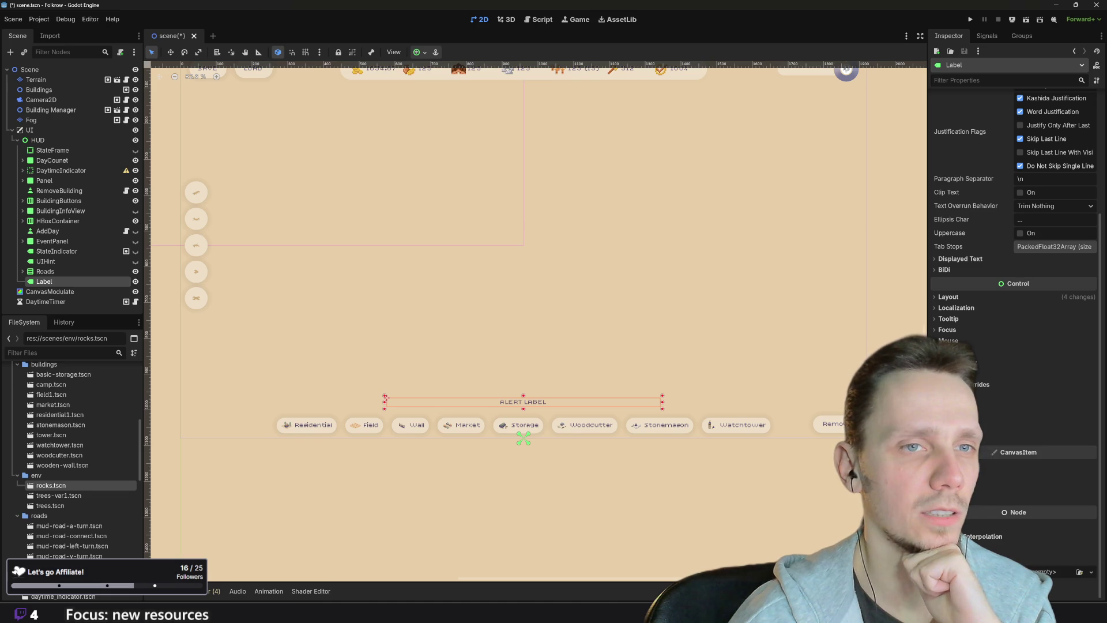
{"action": "left_click", "coordinate": [957, 415]}
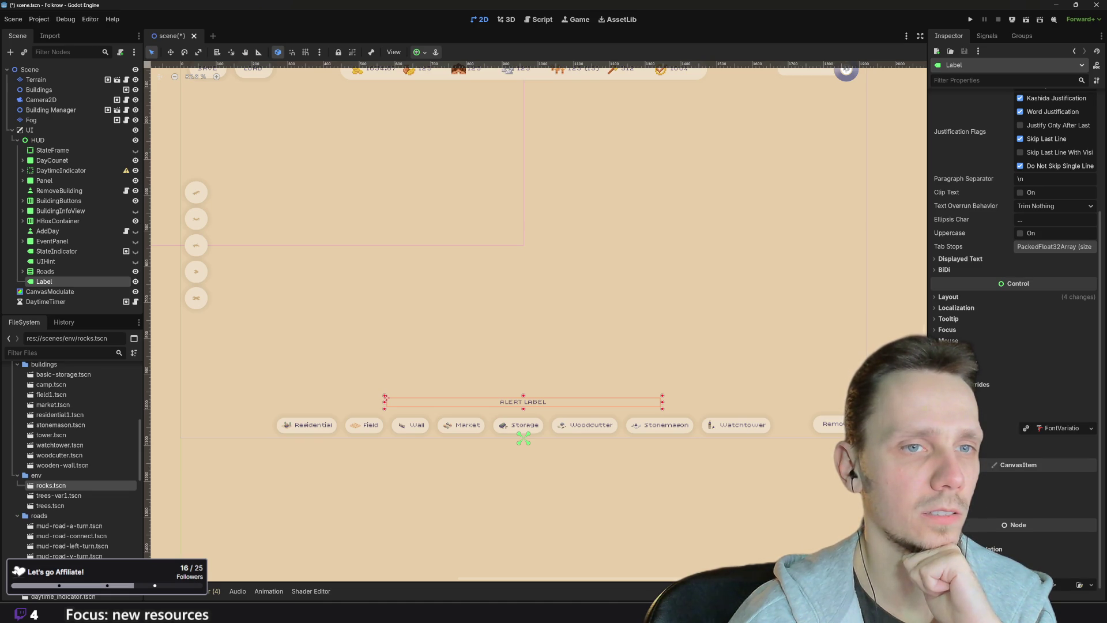
{"action": "left_click", "coordinate": [957, 415]}
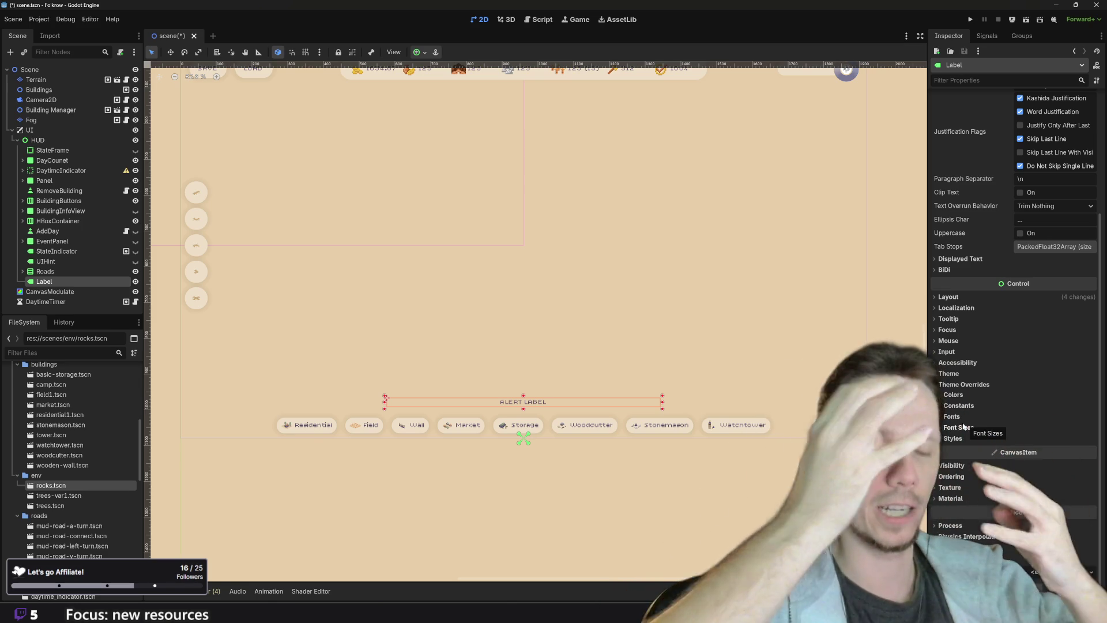
{"action": "left_click", "coordinate": [962, 427]}
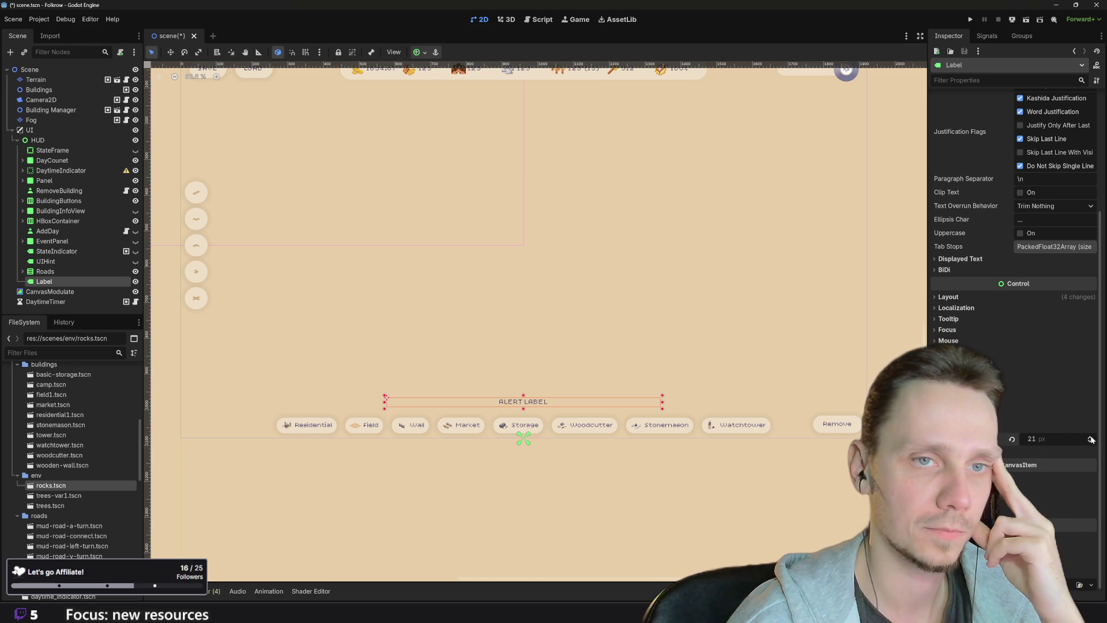
{"action": "scroll", "coordinate": [1090, 438], "scroll_direction": "up", "scroll_amount": 4}
{"action": "scroll", "coordinate": [1090, 439], "scroll_direction": "up", "scroll_amount": 2}
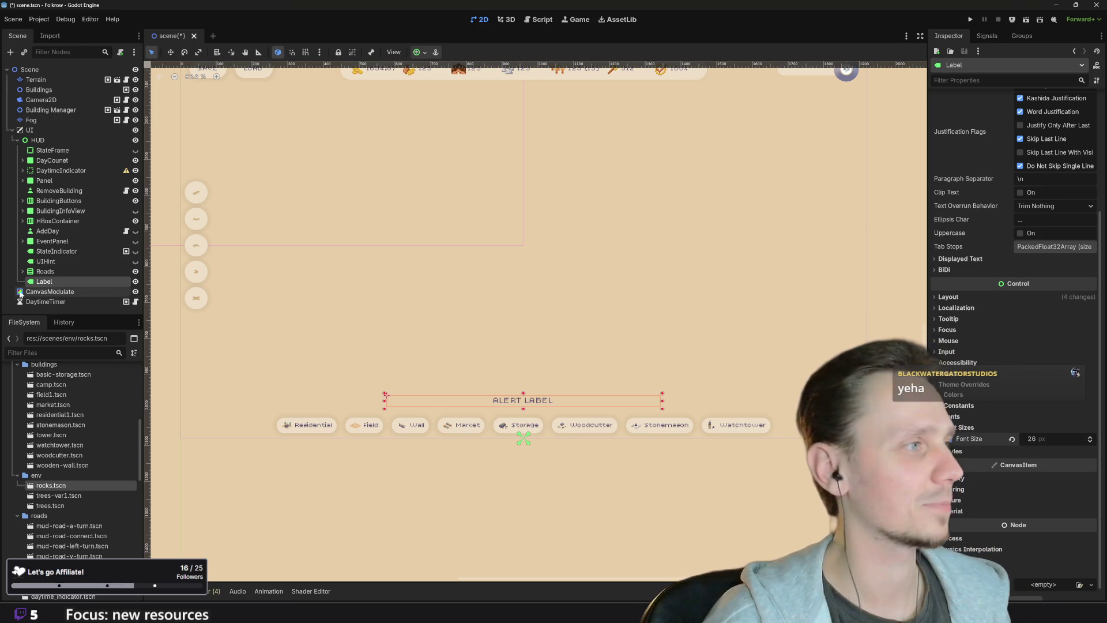
- Rename the Label node to AlertLabel and toggle its visibility off
{"action": "double_click", "coordinate": [49, 282]}
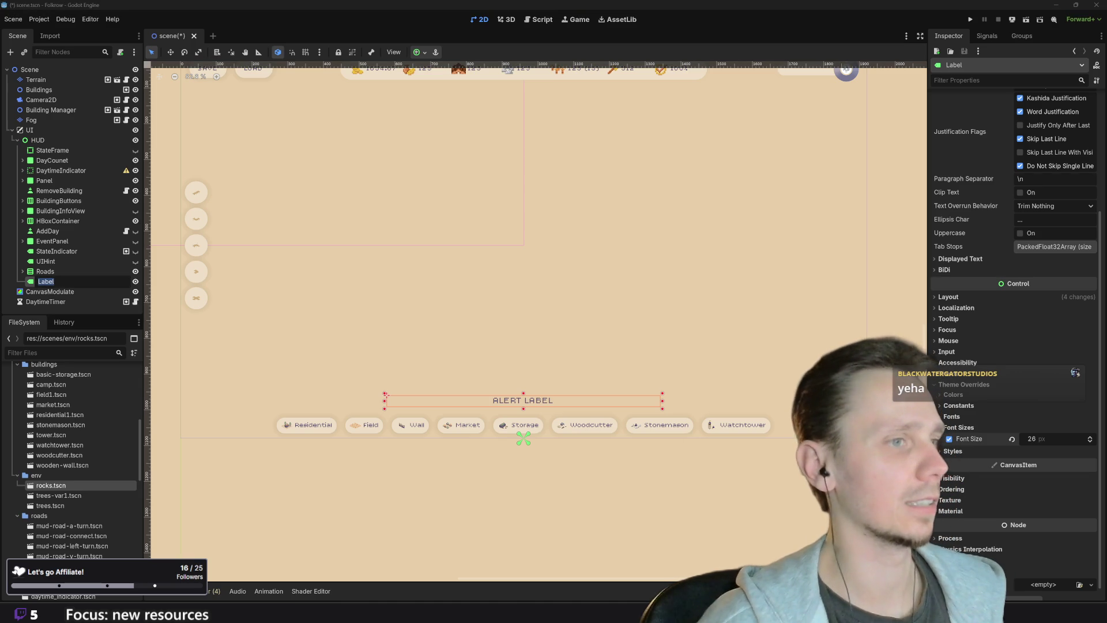
{"action": "type", "text": "lert"}
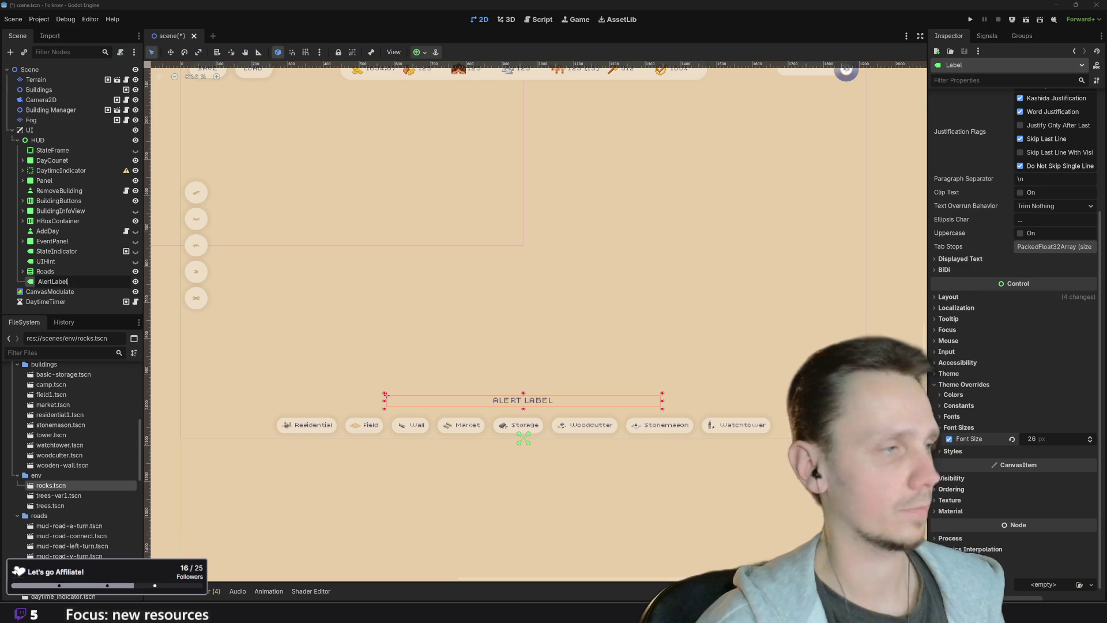
{"action": "key", "text": "Return"}
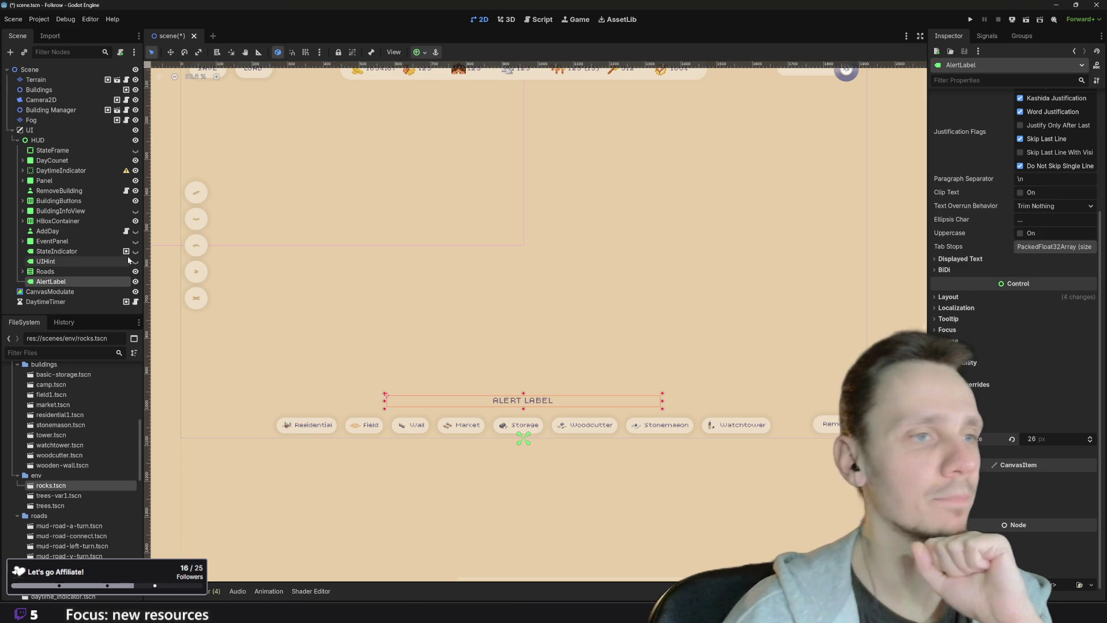
{"action": "left_click", "coordinate": [135, 282]}
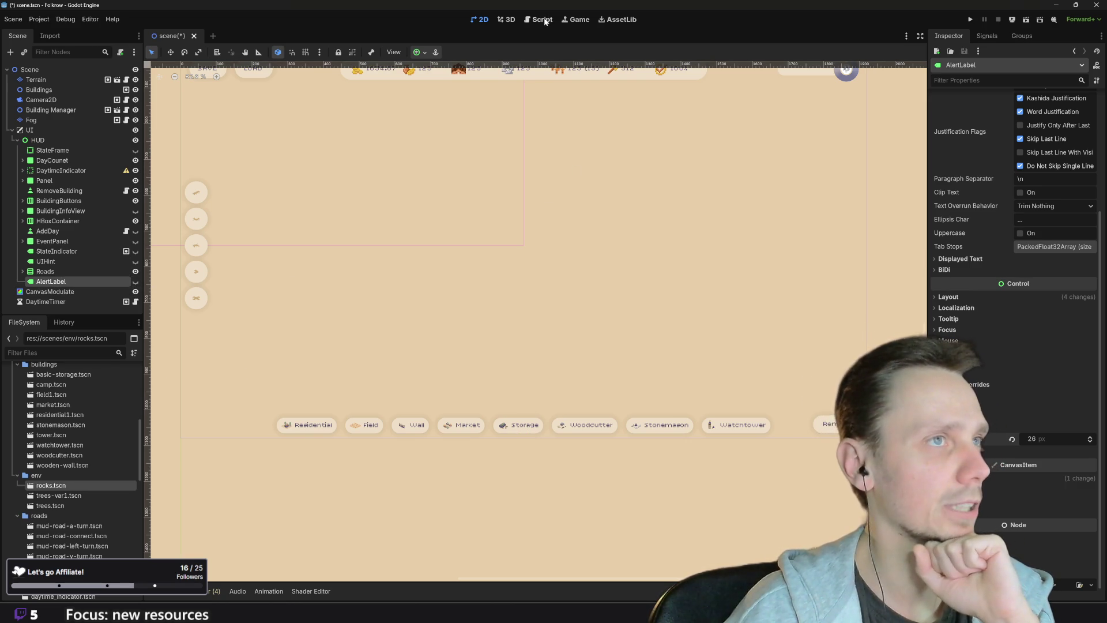
{"action": "left_click", "coordinate": [545, 21]}
{"action": "scroll", "coordinate": [571, 312], "scroll_direction": "up", "scroll_amount": 20}
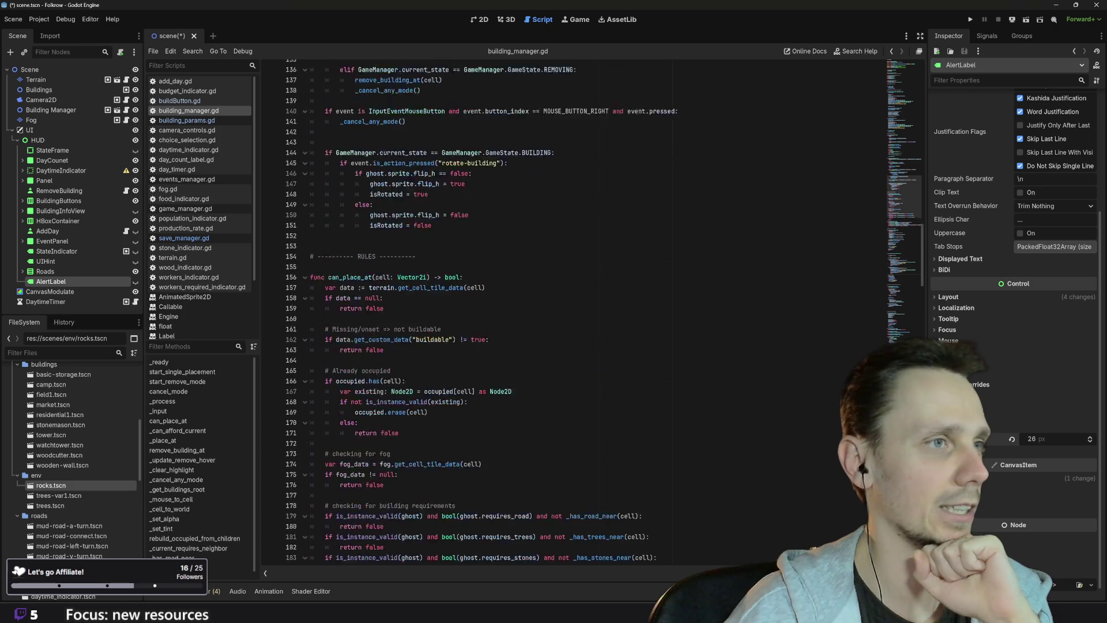
{"action": "scroll", "coordinate": [571, 312], "scroll_direction": "up", "scroll_amount": 15}
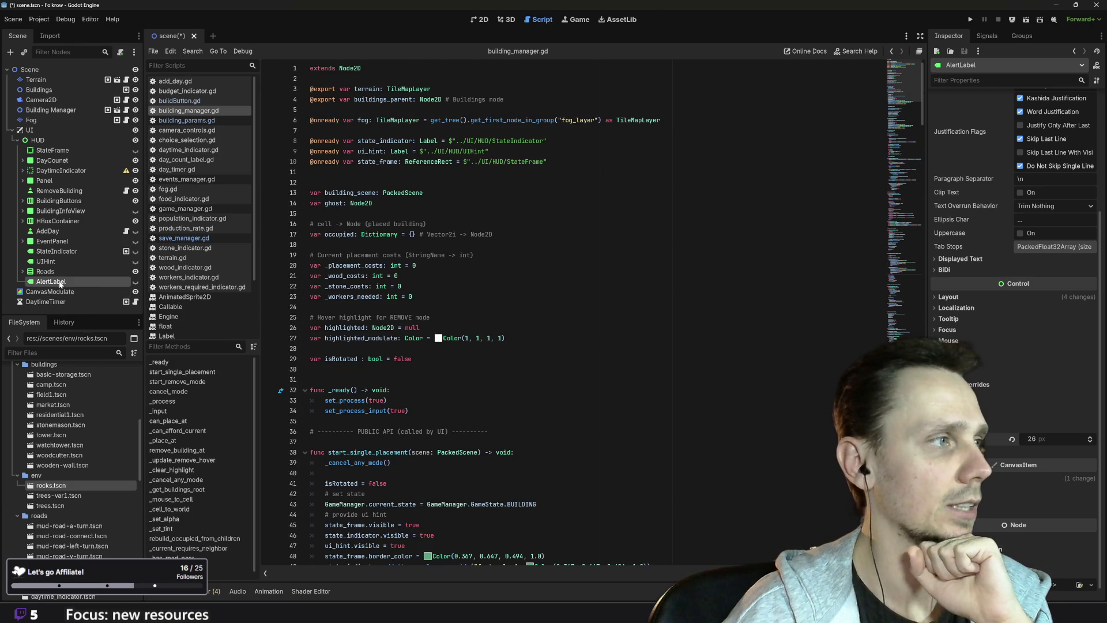
{"action": "mouse_move", "coordinate": [66, 282]}
{"action": "left_mouse_down"}
{"action": "mouse_move", "coordinate": [340, 220]}
{"action": "mouse_move", "coordinate": [326, 178]}
{"action": "left_mouse_up"}
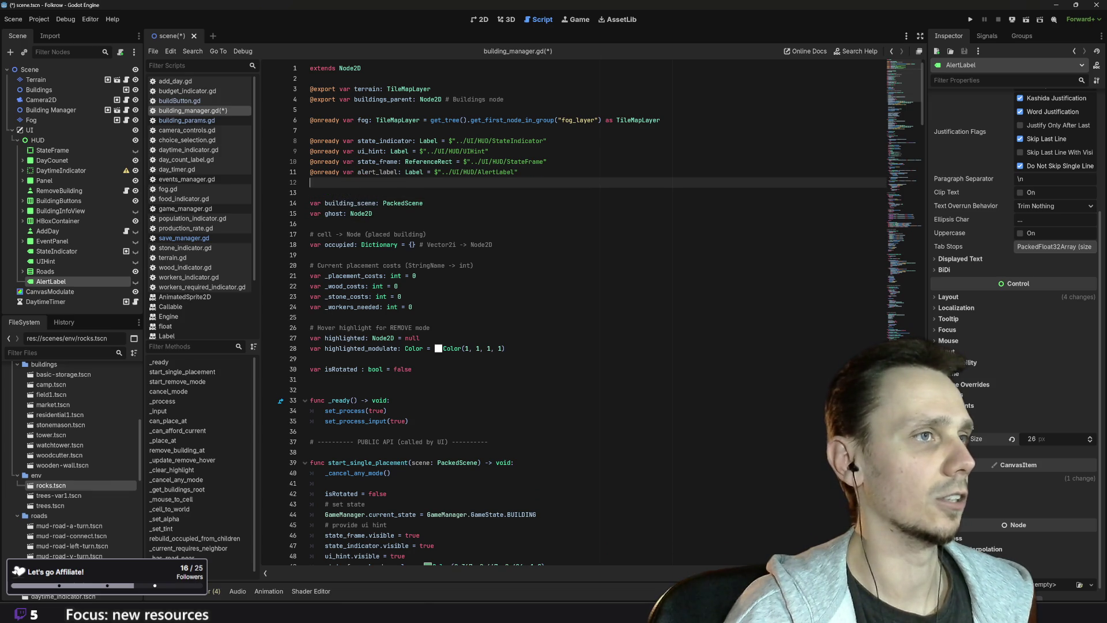
{"action": "left_click", "coordinate": [377, 172]}
{"action": "double_click", "coordinate": [377, 171]}
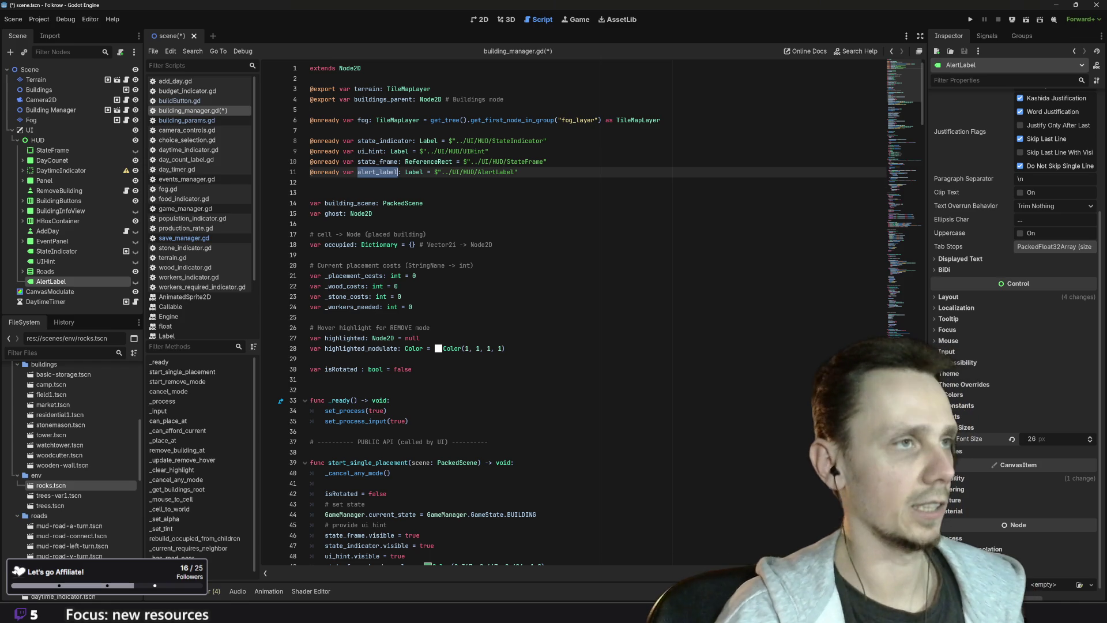
- Scroll to remove_building_at and select the state_indicator on line 235
{"action": "scroll", "coordinate": [573, 311], "scroll_direction": "down", "scroll_amount": 20}
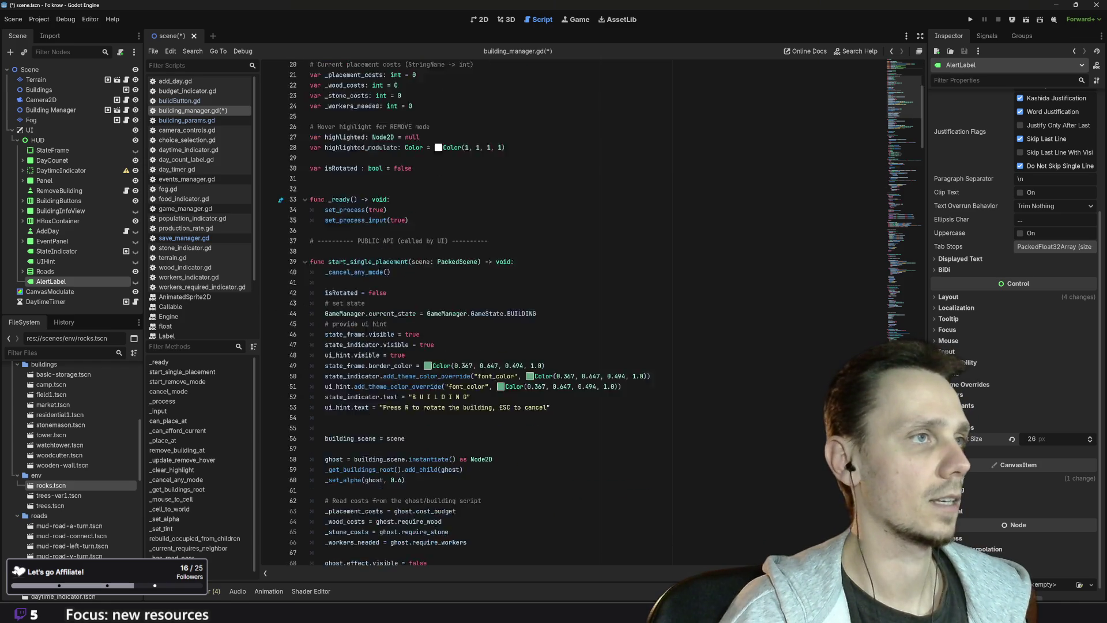
{"action": "scroll", "coordinate": [574, 311], "scroll_direction": "down", "scroll_amount": 20}
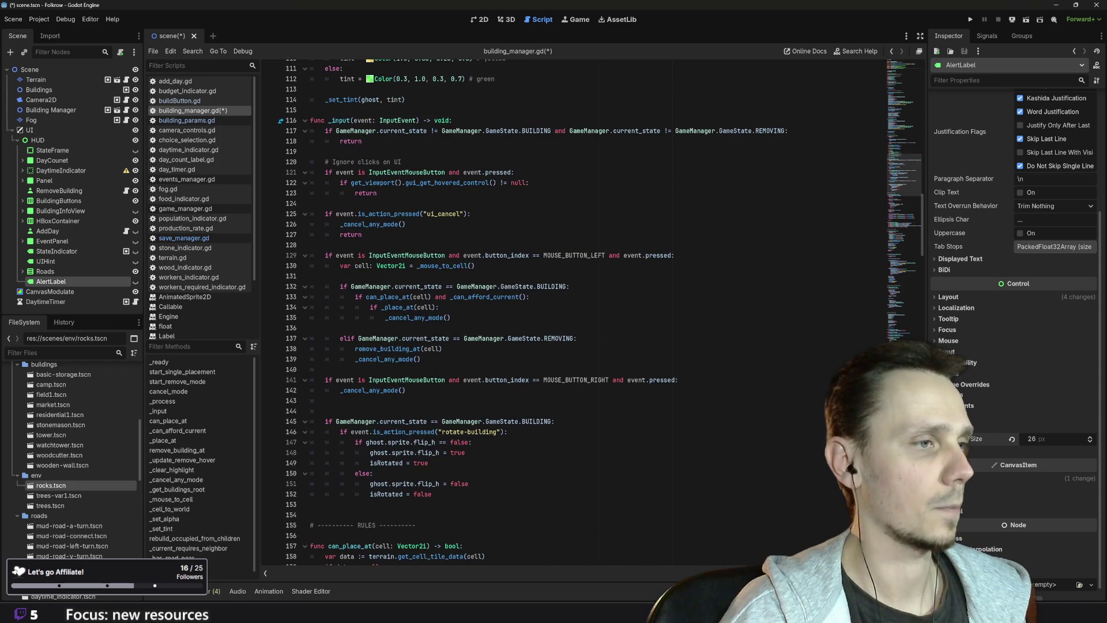
{"action": "scroll", "coordinate": [574, 311], "scroll_direction": "down", "scroll_amount": 6}
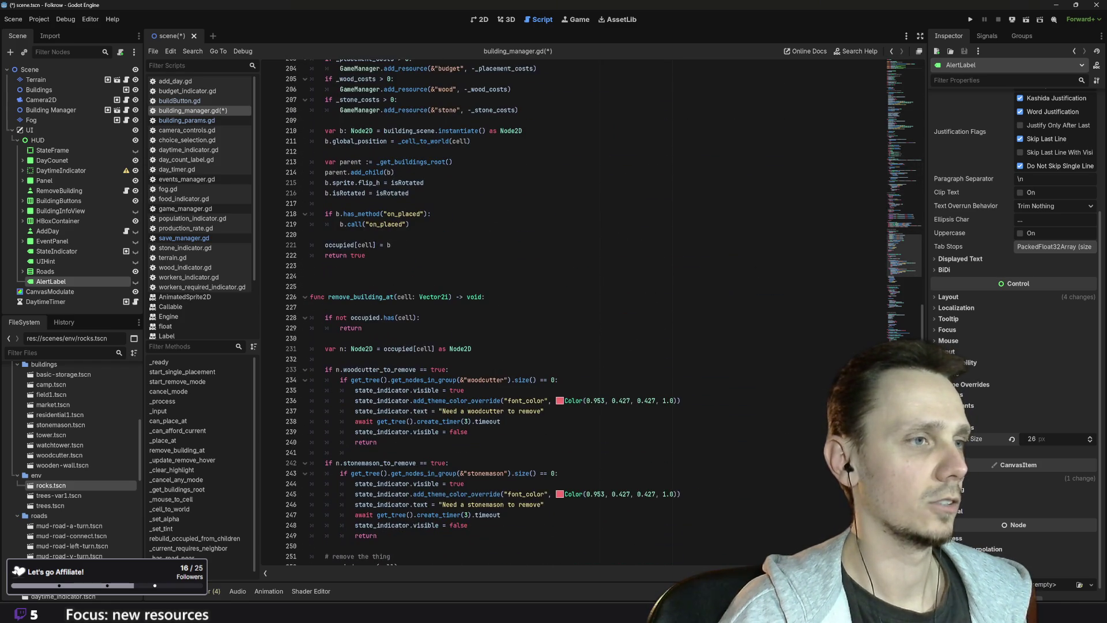
{"action": "scroll", "coordinate": [574, 312], "scroll_direction": "up", "scroll_amount": 1}
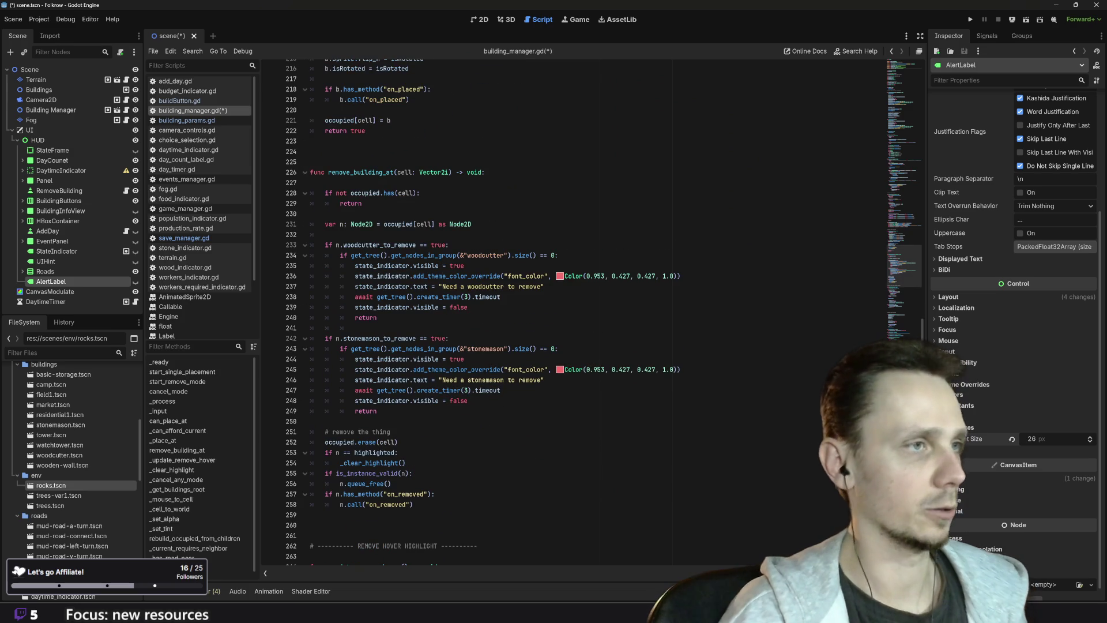
{"action": "double_click", "coordinate": [382, 265]}
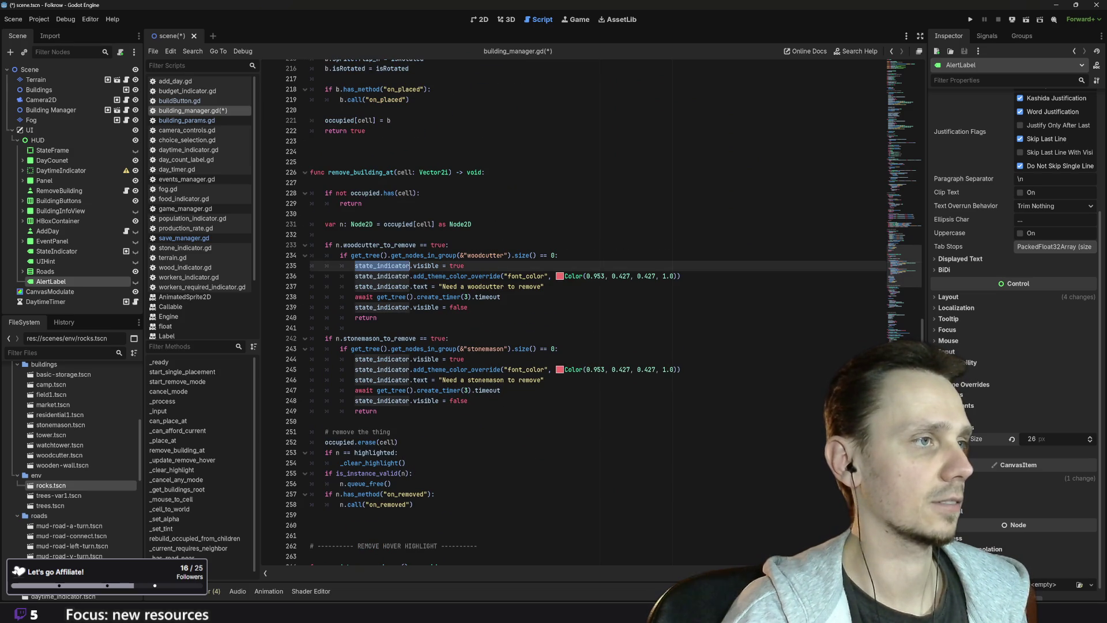
- Replace state_indicator with alert_label on lines 235, 236, 237 and 239
{"action": "type", "text": "alert_label"}
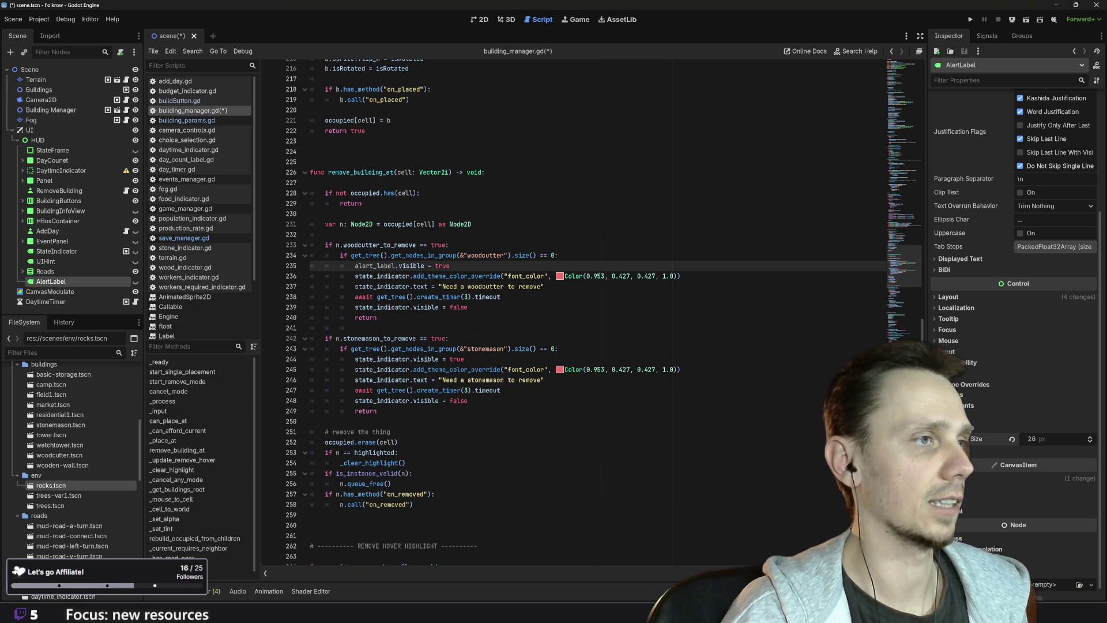
{"action": "left_click", "coordinate": [362, 276]}
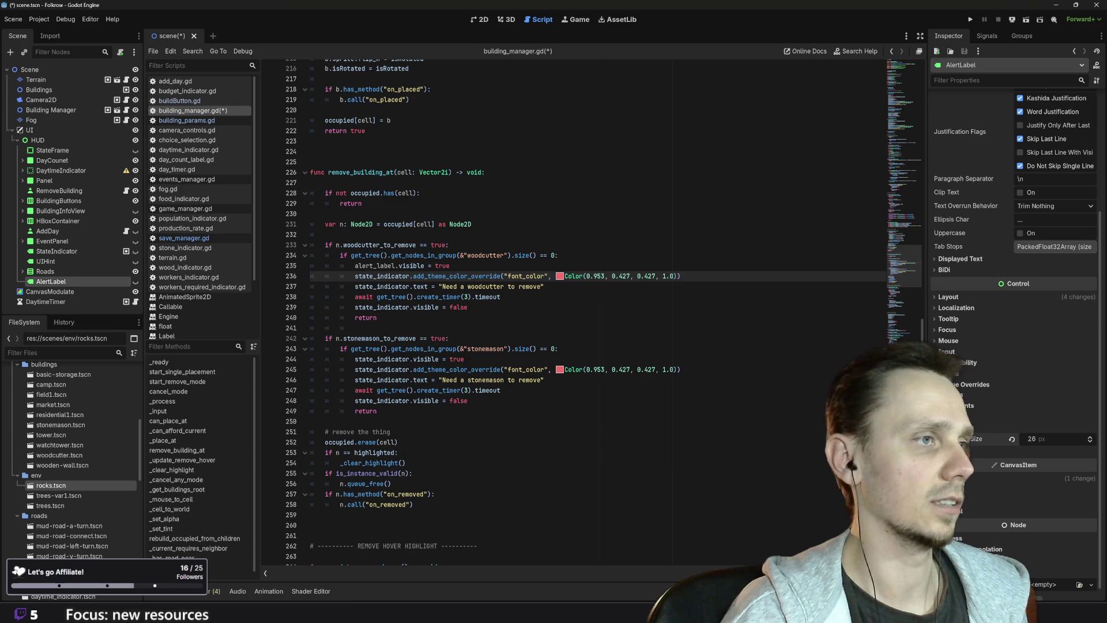
{"action": "double_click", "coordinate": [362, 276]}
{"action": "type", "text": "alert_label"}
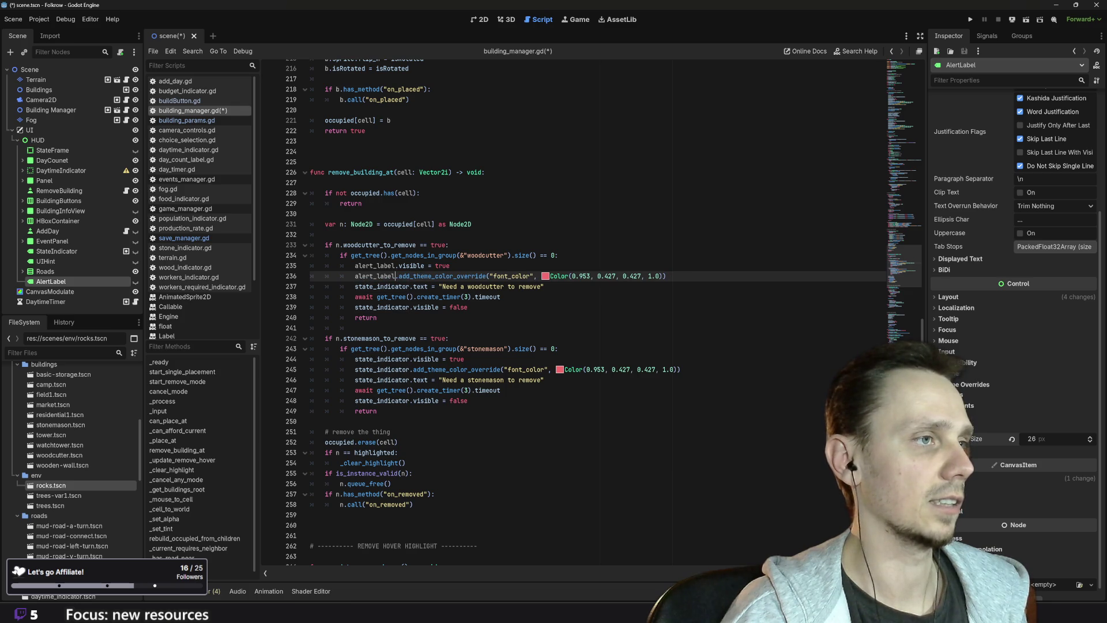
{"action": "double_click", "coordinate": [369, 286]}
{"action": "type", "text": "alert_label"}
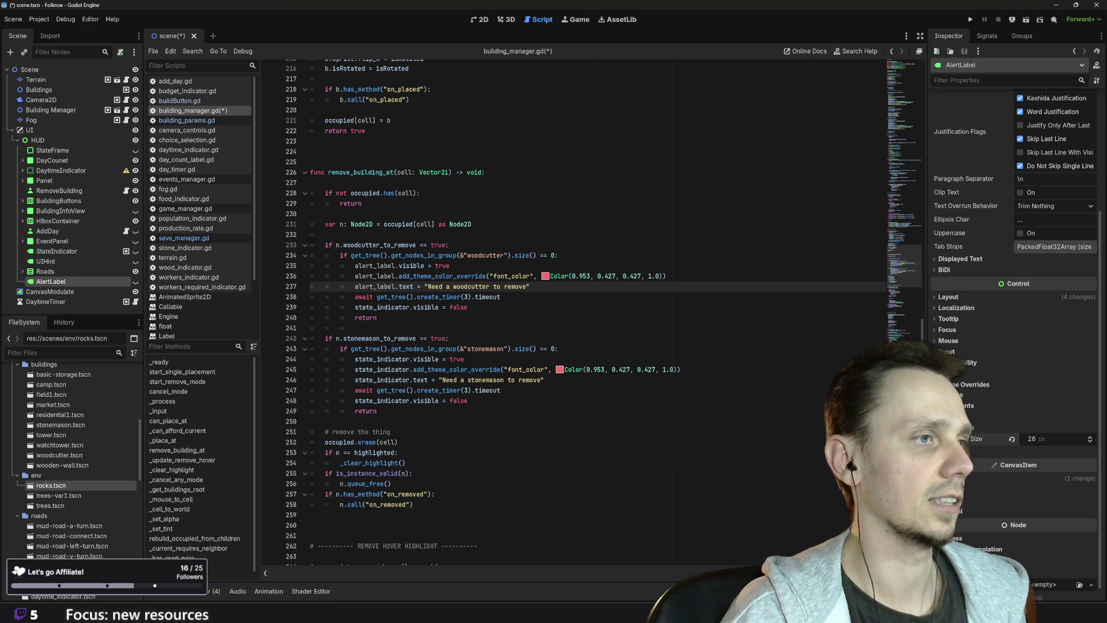
{"action": "double_click", "coordinate": [375, 307]}
{"action": "type", "text": "alert_label"}
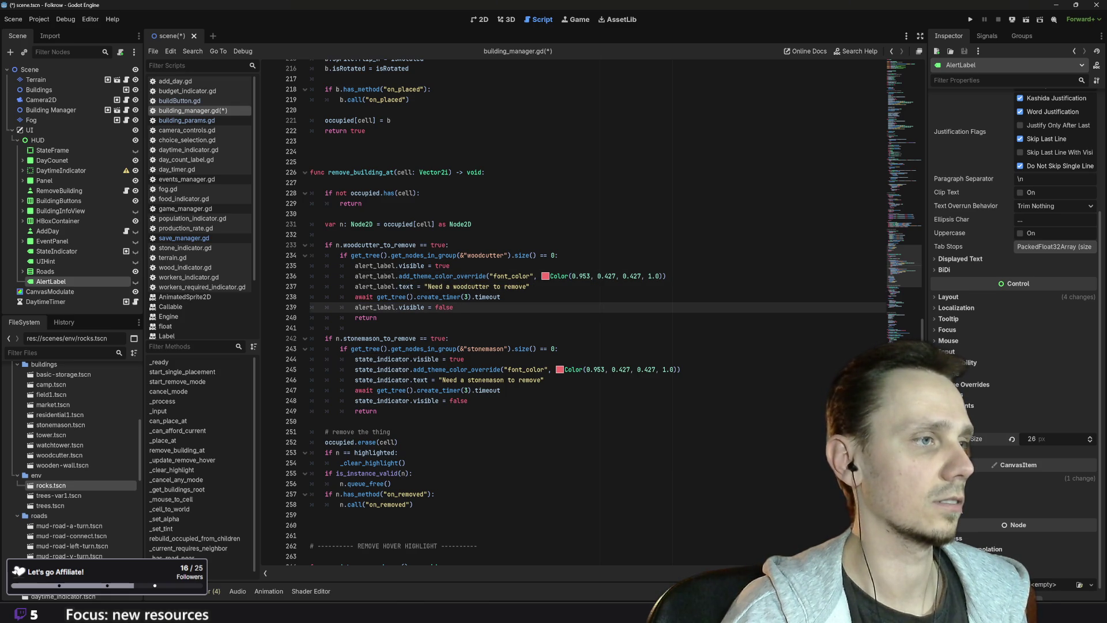
- Replace state_indicator with alert_label on lines 244–248 and save building_manager.gd
{"action": "left_click", "coordinate": [375, 359]}
{"action": "double_click", "coordinate": [375, 359]}
{"action": "type", "text": "alert_label"}
{"action": "left_click", "coordinate": [365, 369]}
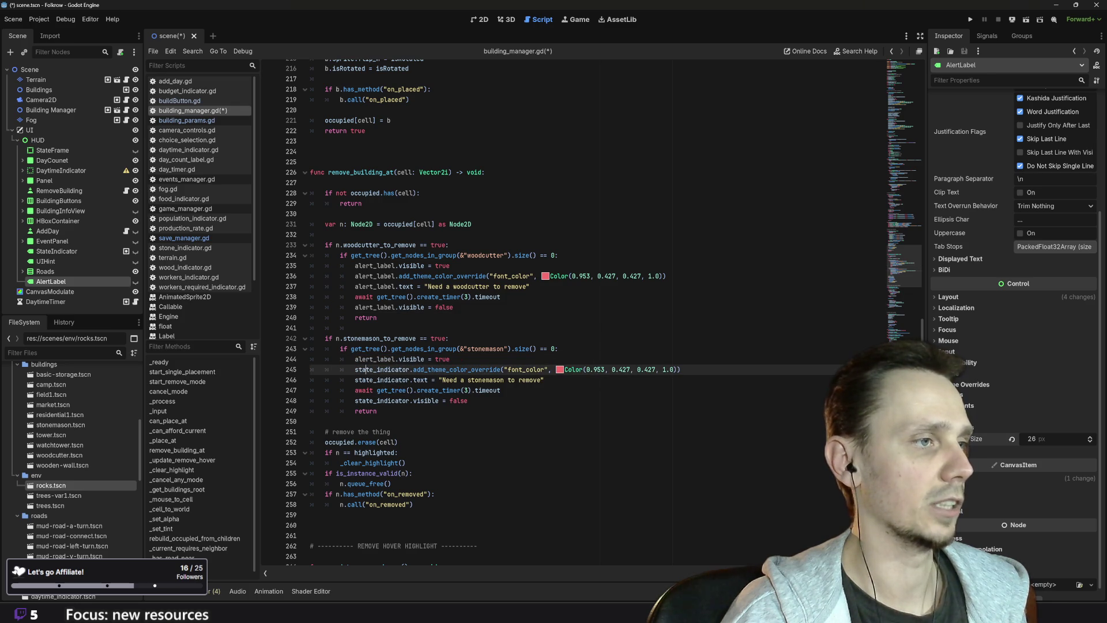
{"action": "double_click", "coordinate": [364, 369]}
{"action": "type", "text": "alert_label"}
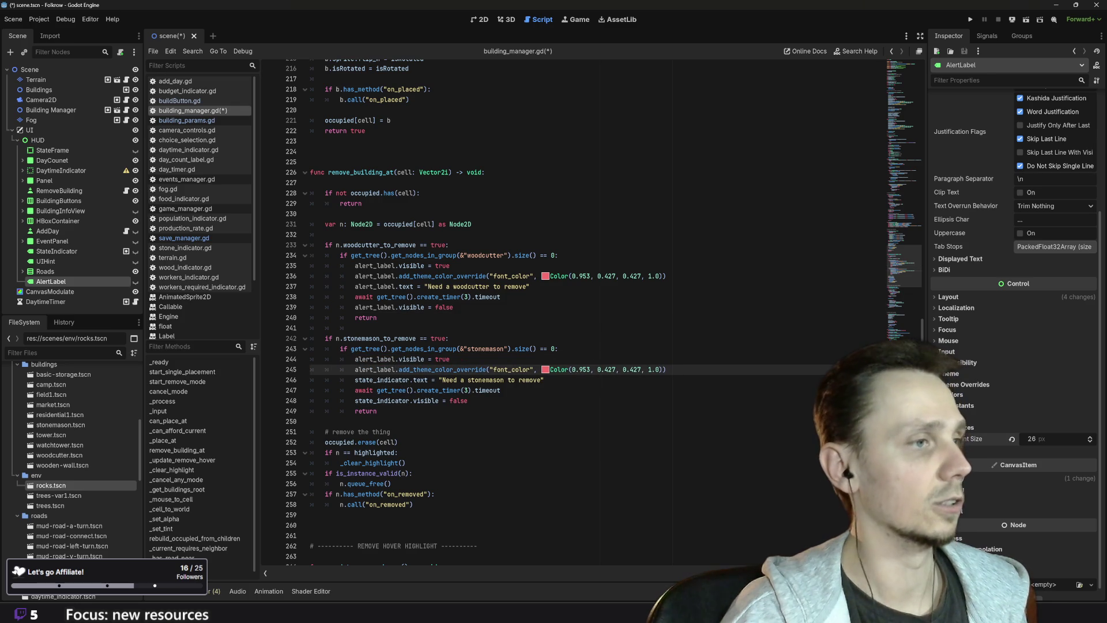
{"action": "double_click", "coordinate": [375, 379]}
{"action": "type", "text": "alert_label"}
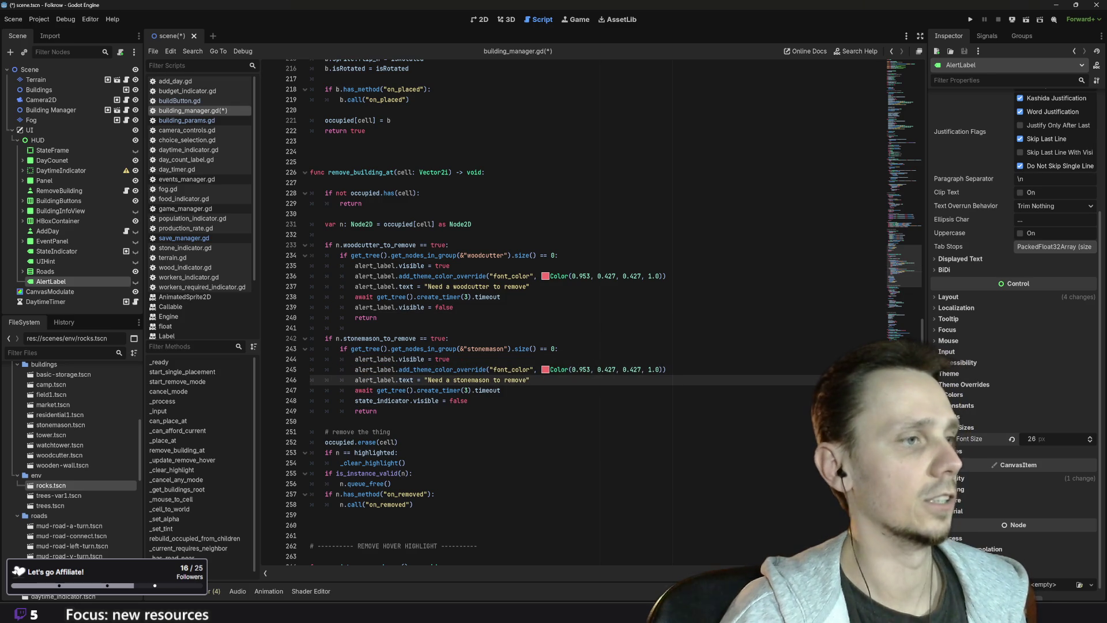
{"action": "left_click", "coordinate": [356, 401]}
{"action": "double_click", "coordinate": [375, 400]}
{"action": "type", "text": "alert_label"}
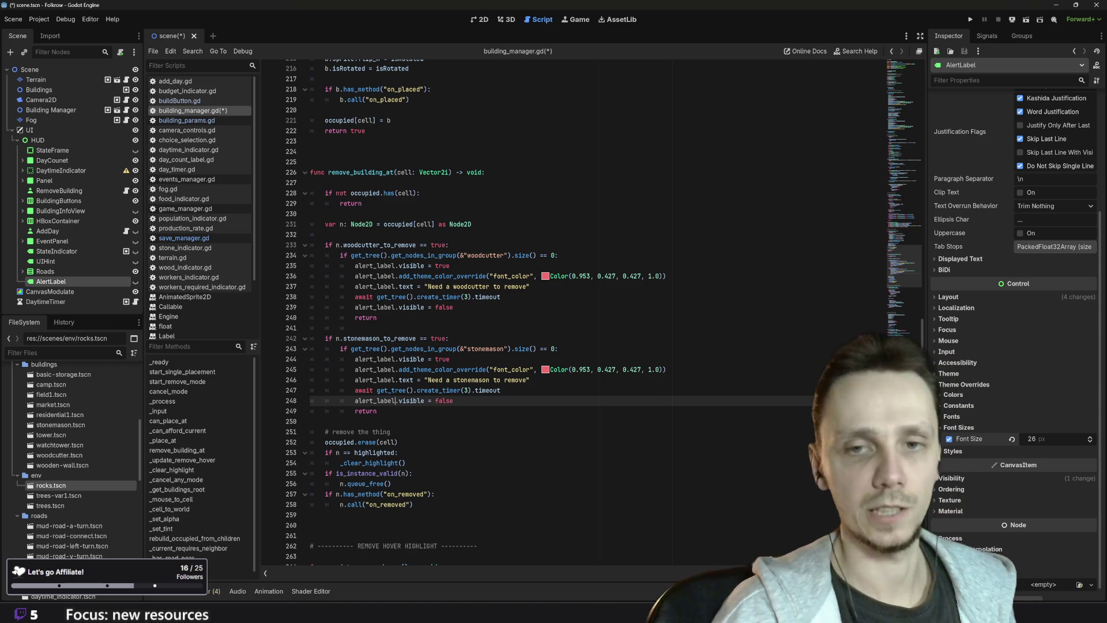
{"action": "key", "text": "ctrl+s"}
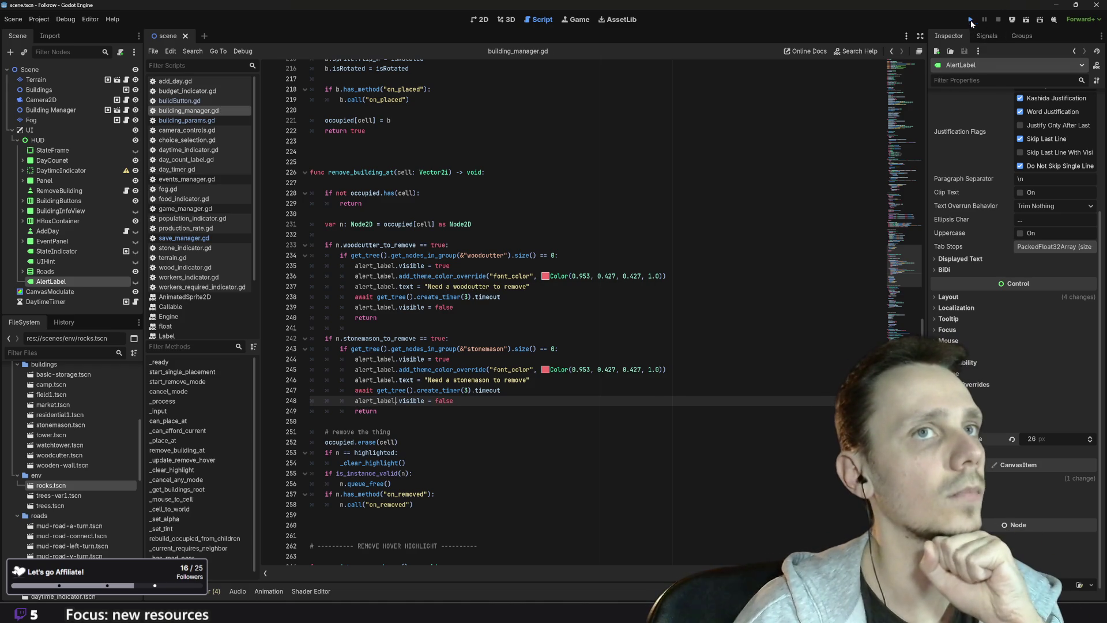
- Run the game and try removing a rock and a tree without a stonemason or woodcutter
{"action": "left_click", "coordinate": [970, 19]}
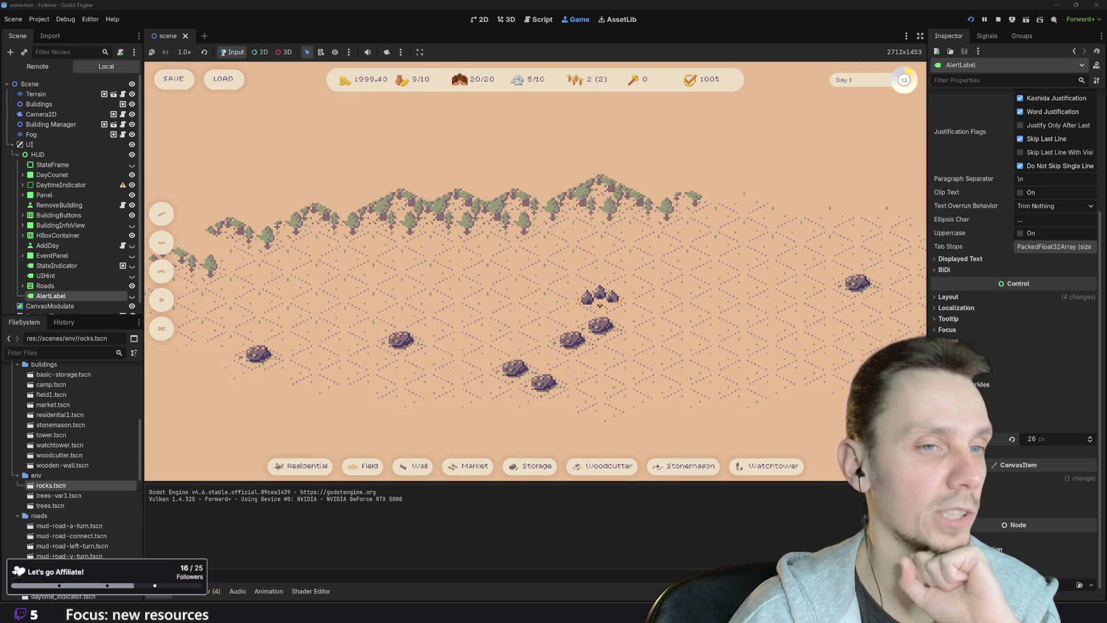
{"action": "key", "text": "x"}
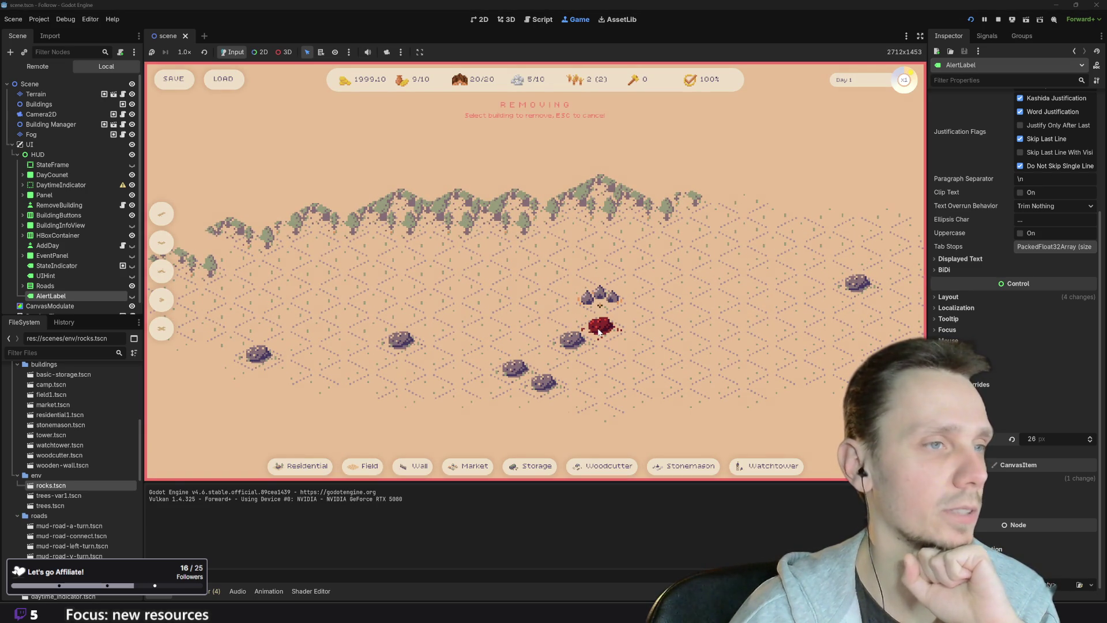
{"action": "left_click", "coordinate": [602, 332]}
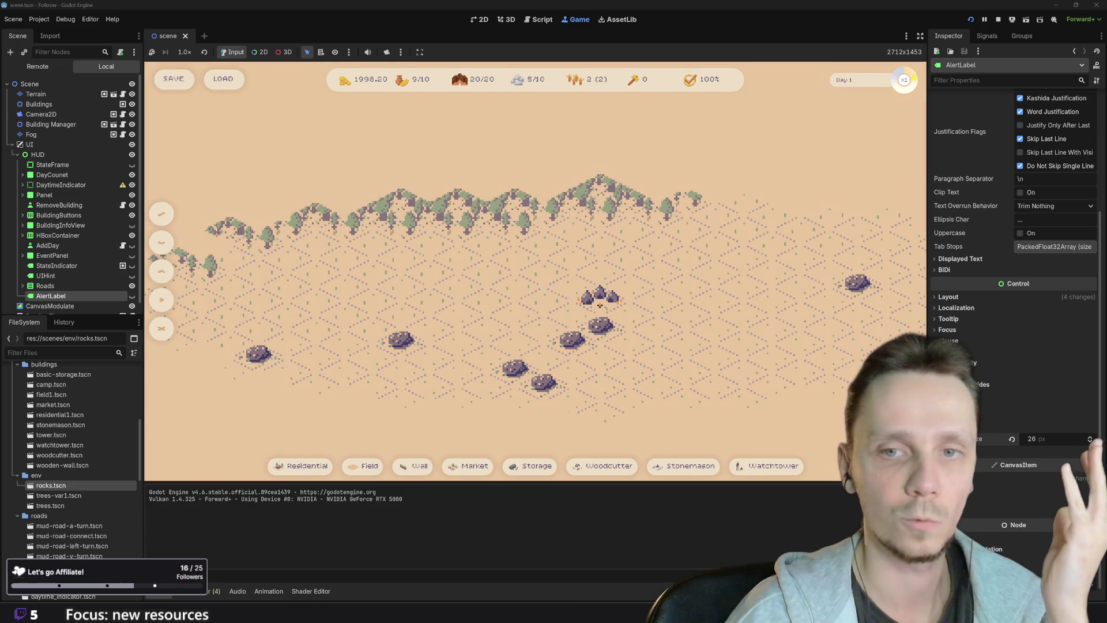
{"action": "key", "text": "x"}
{"action": "left_click", "coordinate": [515, 231]}
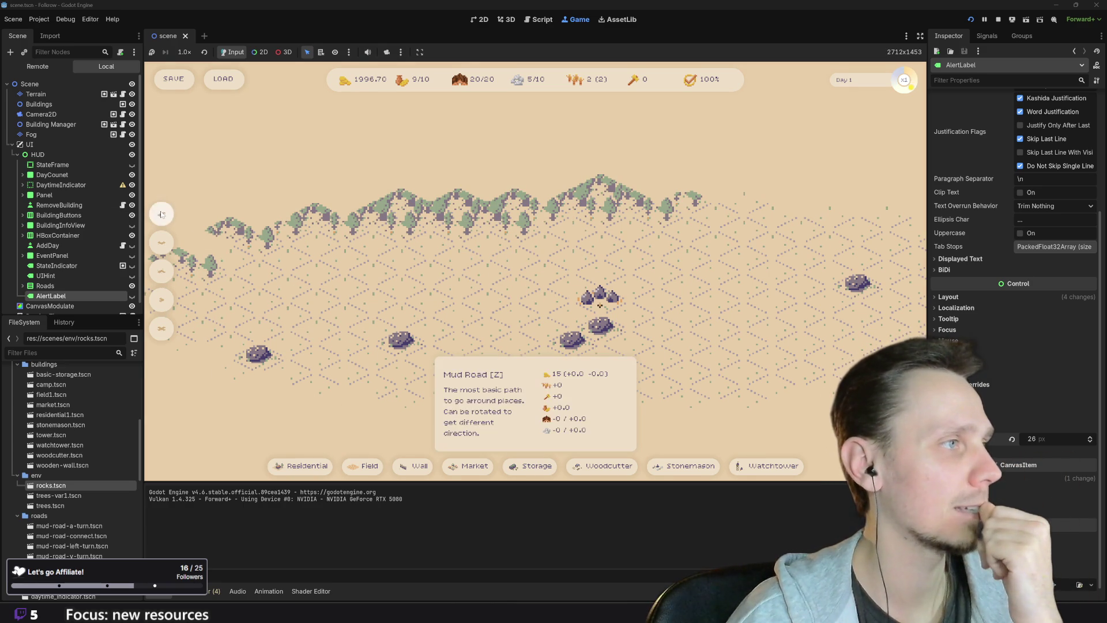
- Build a mud road and woodcutter, then retest removing trees and a rock
{"action": "left_click", "coordinate": [530, 466]}
{"action": "left_click", "coordinate": [457, 255]}
{"action": "left_click", "coordinate": [602, 466]}
{"action": "left_click", "coordinate": [484, 238]}
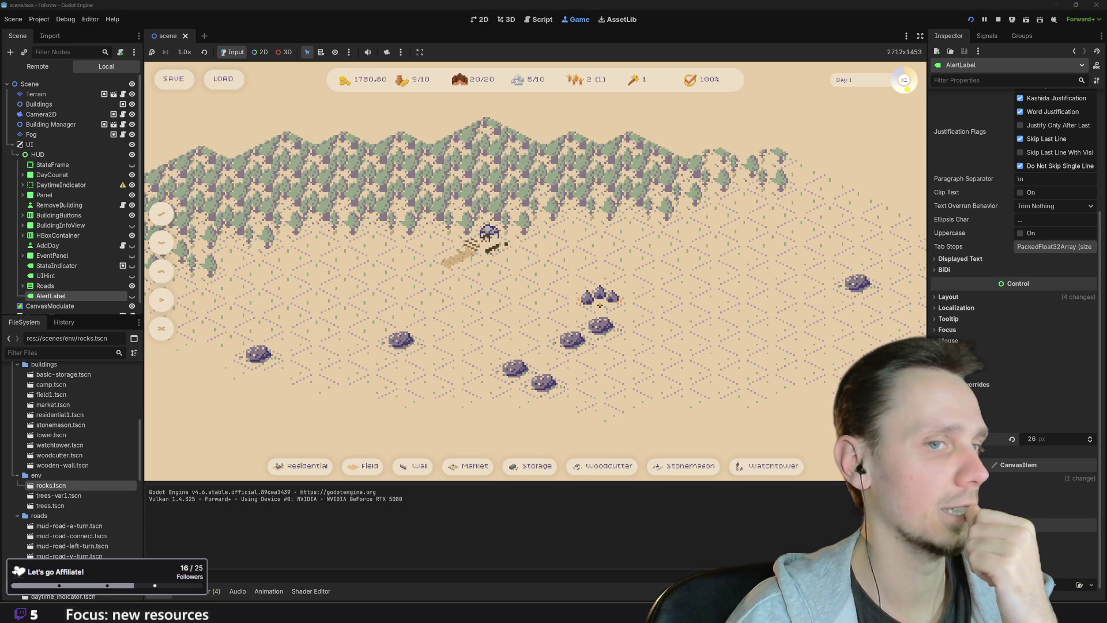
{"action": "key", "text": "x"}
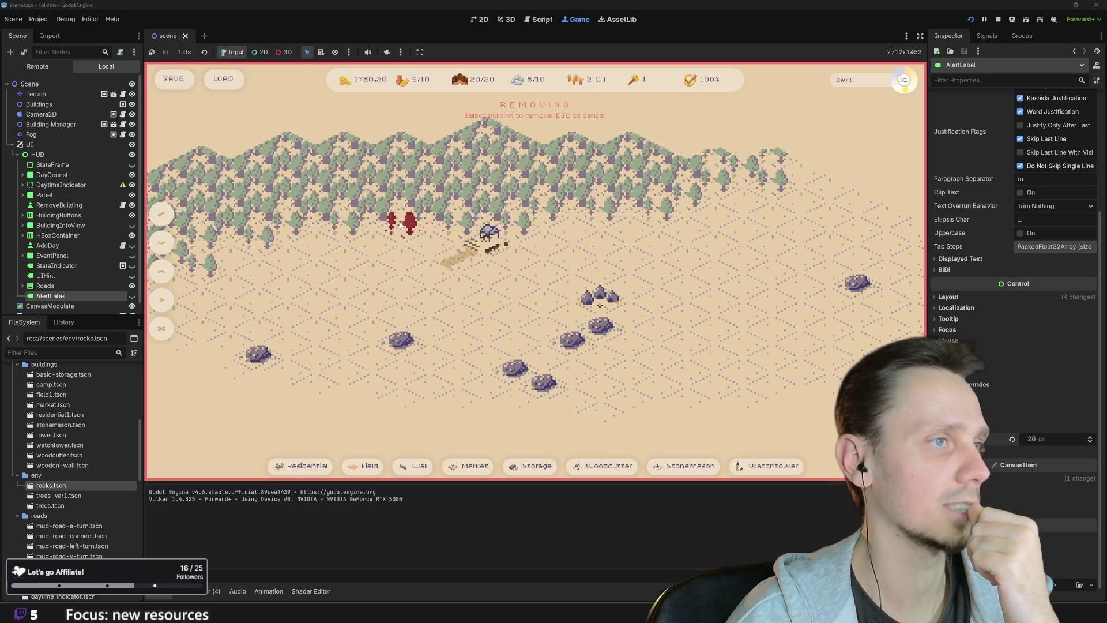
{"action": "left_click", "coordinate": [397, 225]}
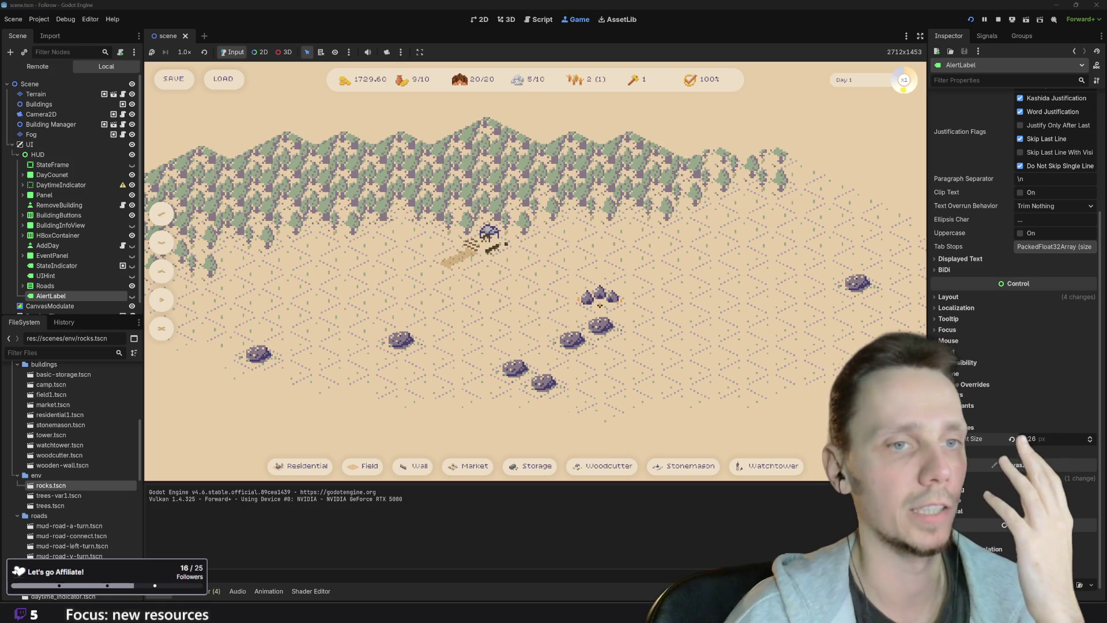
{"action": "key", "text": "x"}
{"action": "left_click", "coordinate": [572, 340]}
{"action": "scroll", "coordinate": [675, 399], "scroll_direction": "down", "scroll_amount": 1}
{"action": "scroll", "coordinate": [674, 398], "scroll_direction": "up", "scroll_amount": 2}
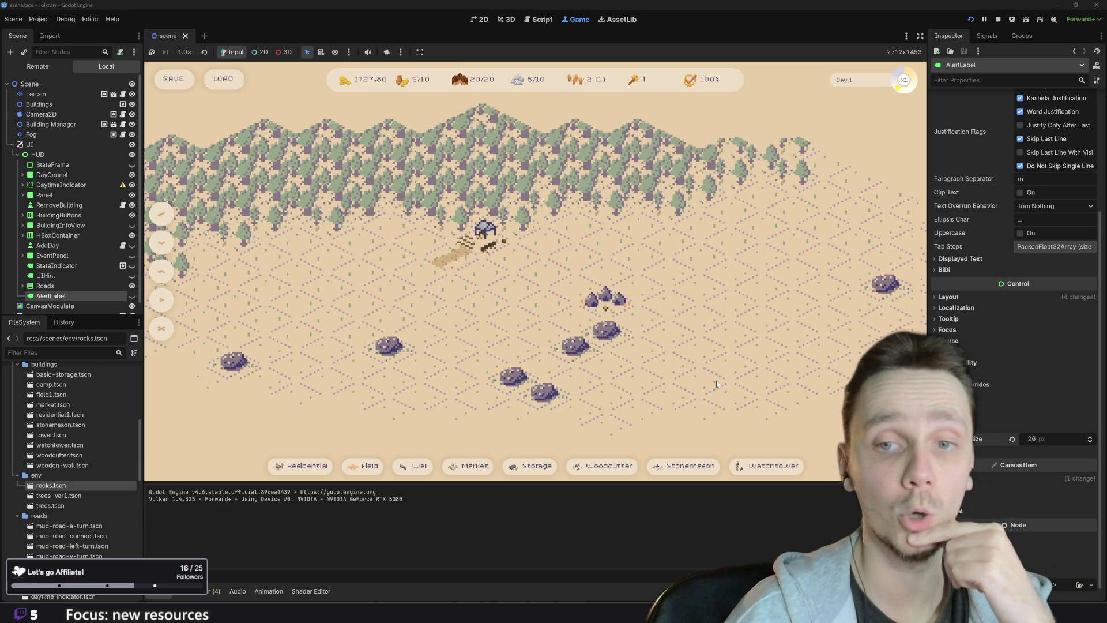
{"action": "scroll", "coordinate": [634, 384], "scroll_direction": "down", "scroll_amount": 2}
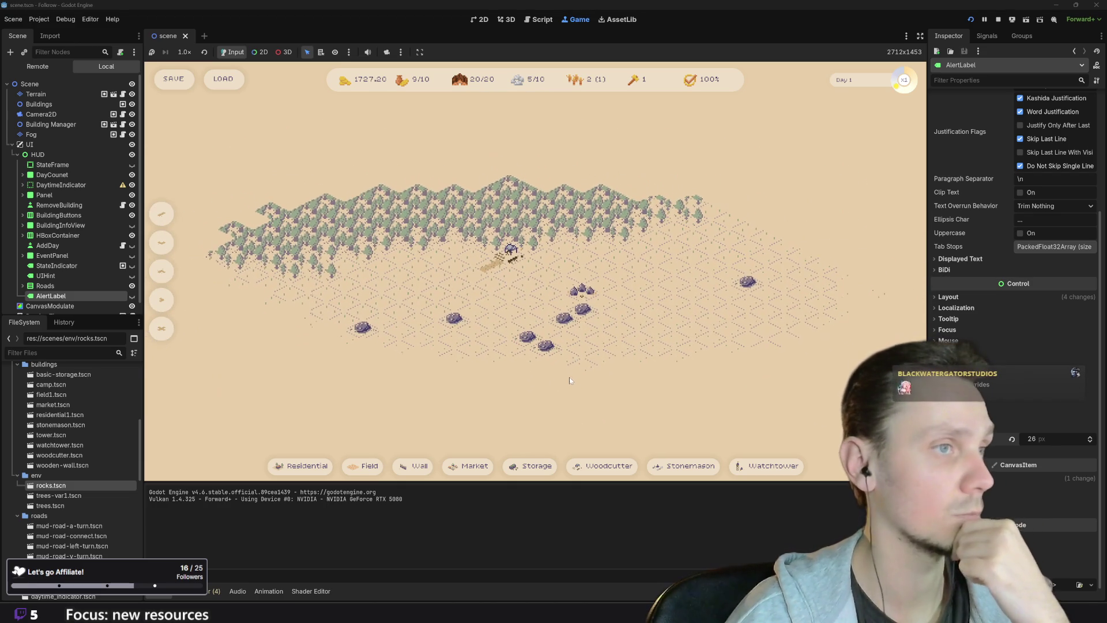
{"action": "scroll", "coordinate": [568, 378], "scroll_direction": "up", "scroll_amount": 2}
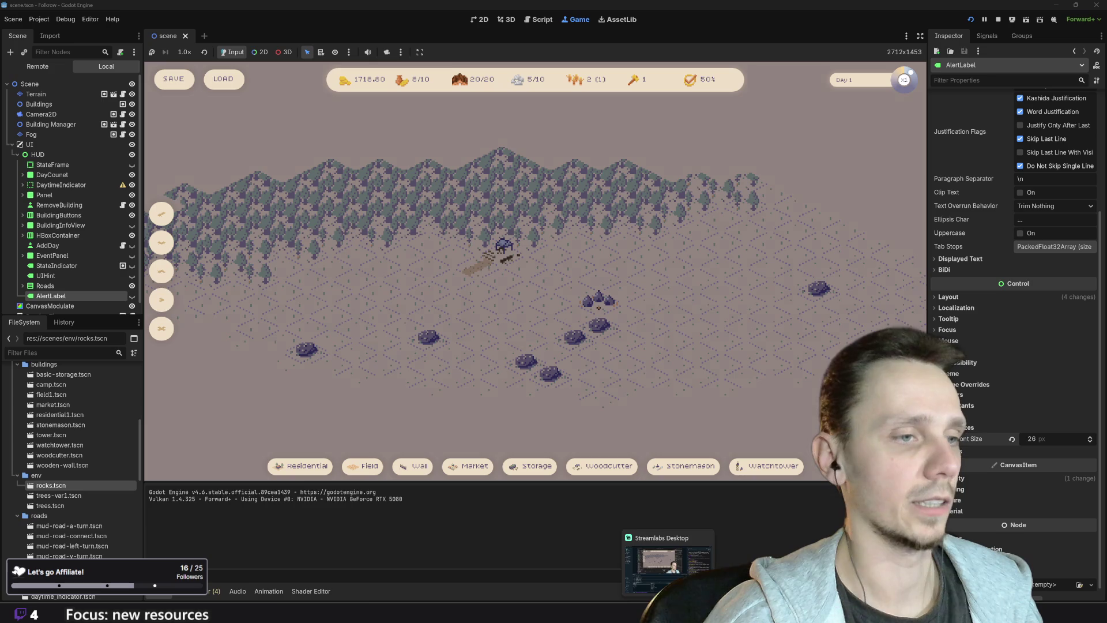
- Pan the game map, then switch to the Linear issues board
{"action": "key", "text": "Left"}
{"action": "key", "text": "Up"}
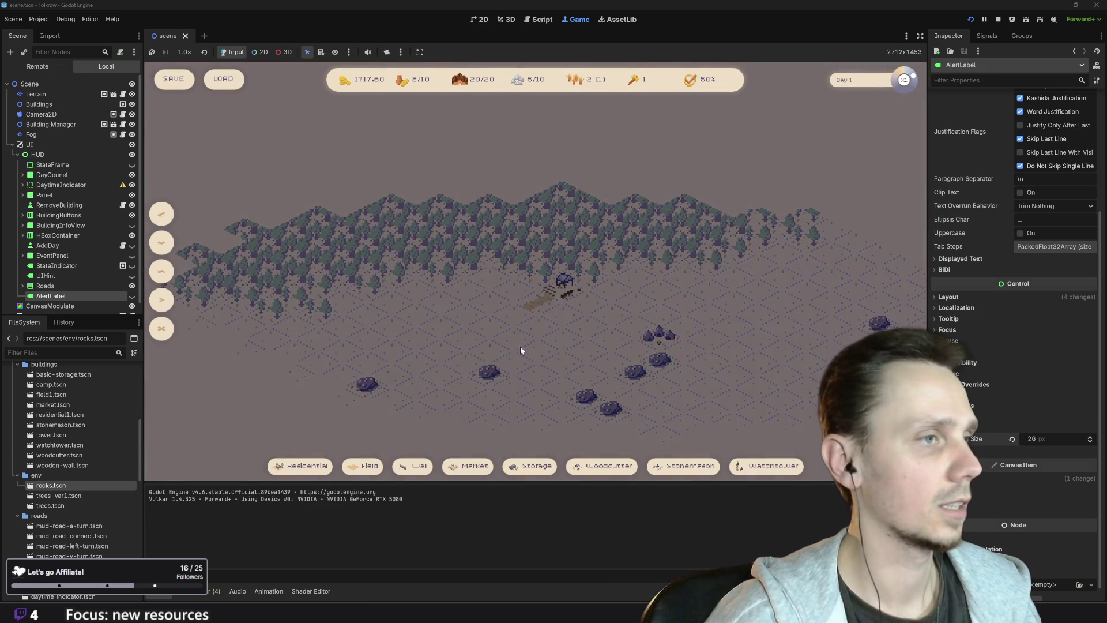
{"action": "left_click_drag", "start_coordinate": [521, 349], "coordinate": [501, 353]}
{"action": "mouse_move", "coordinate": [459, 611]}
{"action": "left_click", "coordinate": [461, 574]}
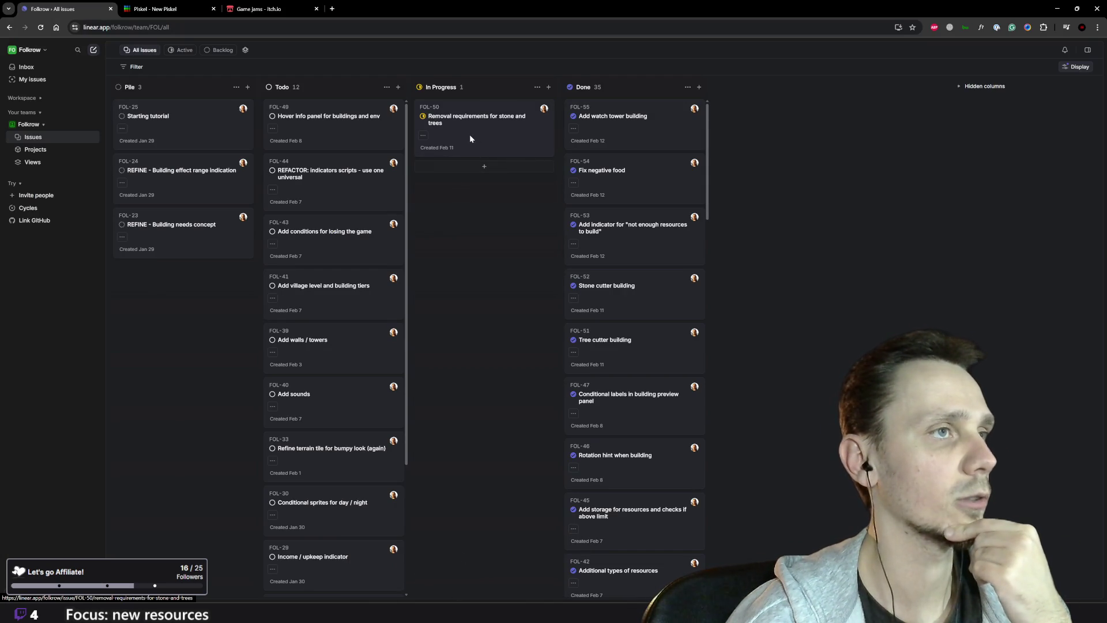
- Drag the FOL-50 card 'Removal requirements for stone and trees' from In Progress to Done
{"action": "left_click_drag", "start_coordinate": [475, 134], "coordinate": [625, 251]}
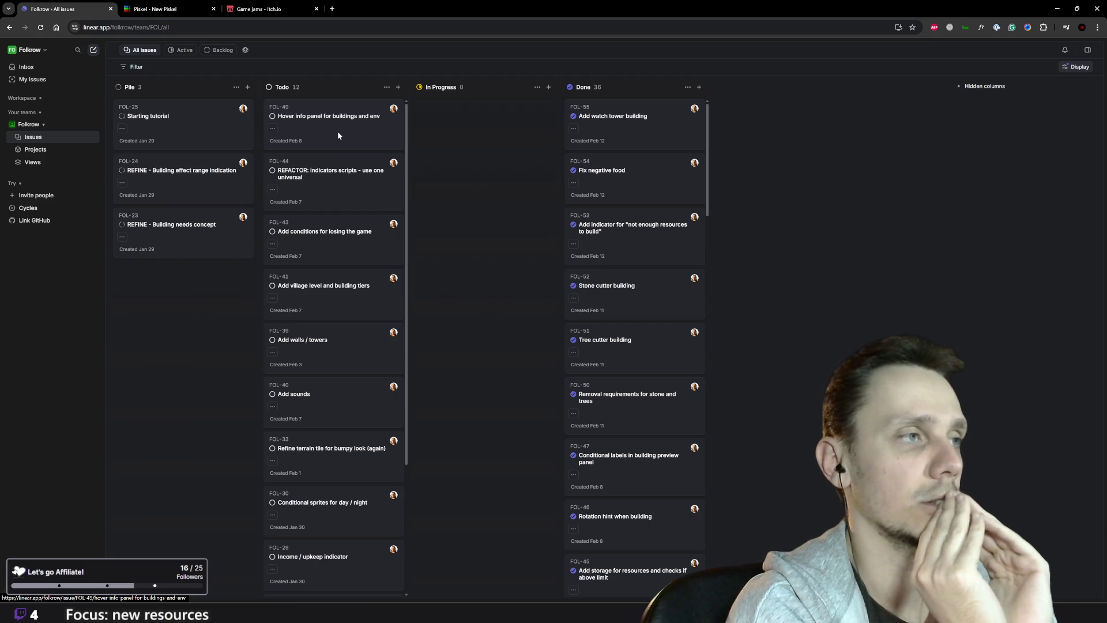
{"action": "left_click", "coordinate": [332, 9]}
- Load folkrow.net and start a new game with the default setup
{"action": "type", "text": "folkrow.net"}
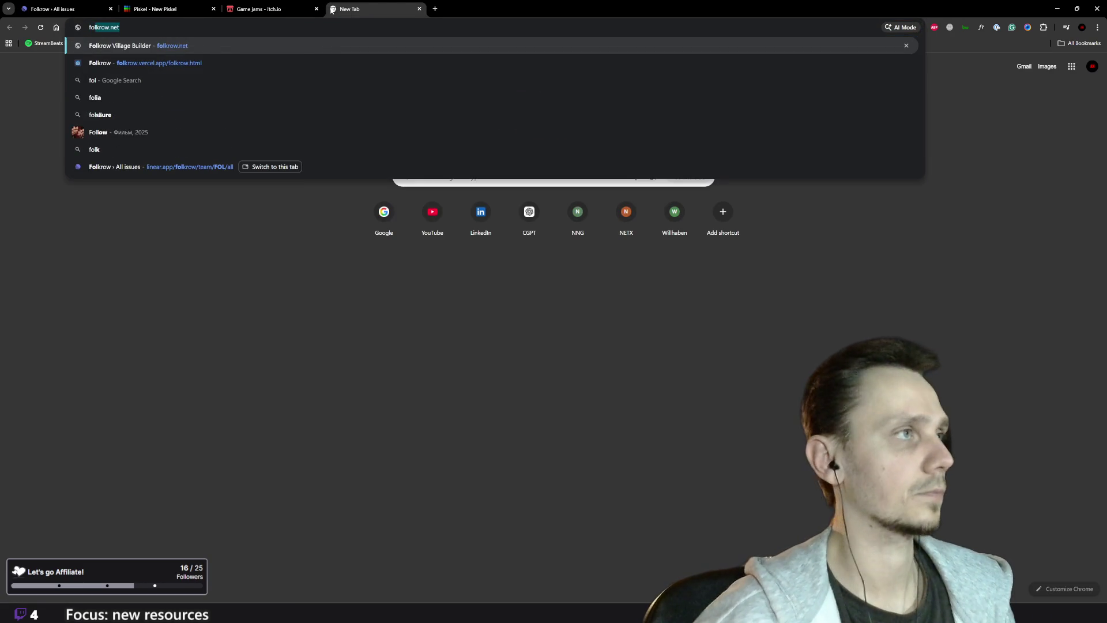
{"action": "key", "text": "Return"}
{"action": "left_click", "coordinate": [607, 427]}
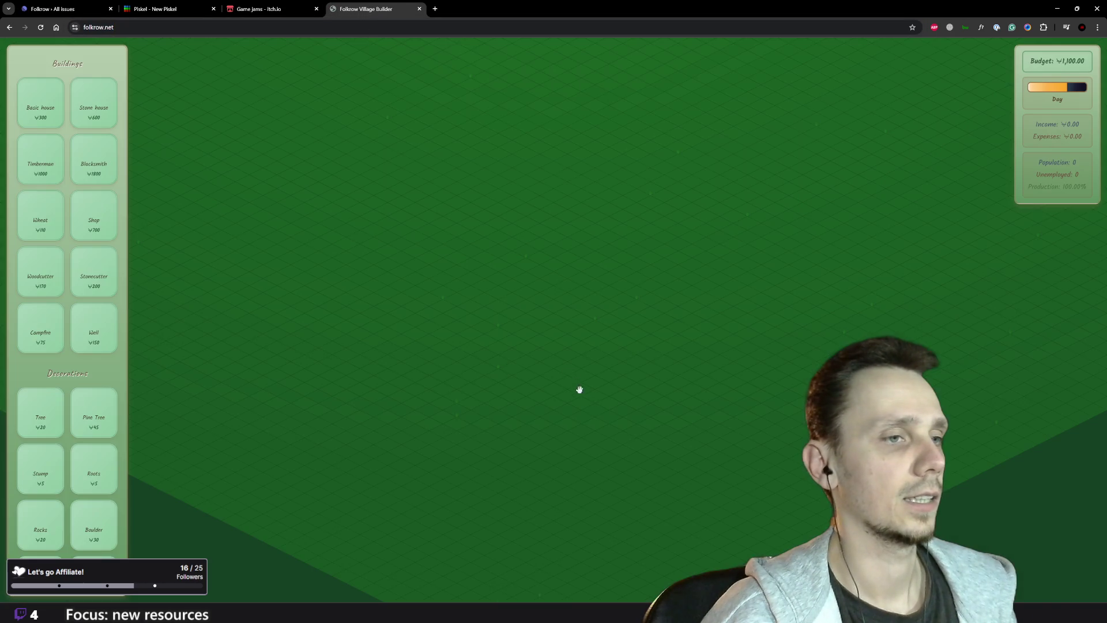
- Zoom in and out around the starting area to inspect nearby rocks and trees
{"action": "left_click_drag", "start_coordinate": [576, 309], "coordinate": [593, 353]}
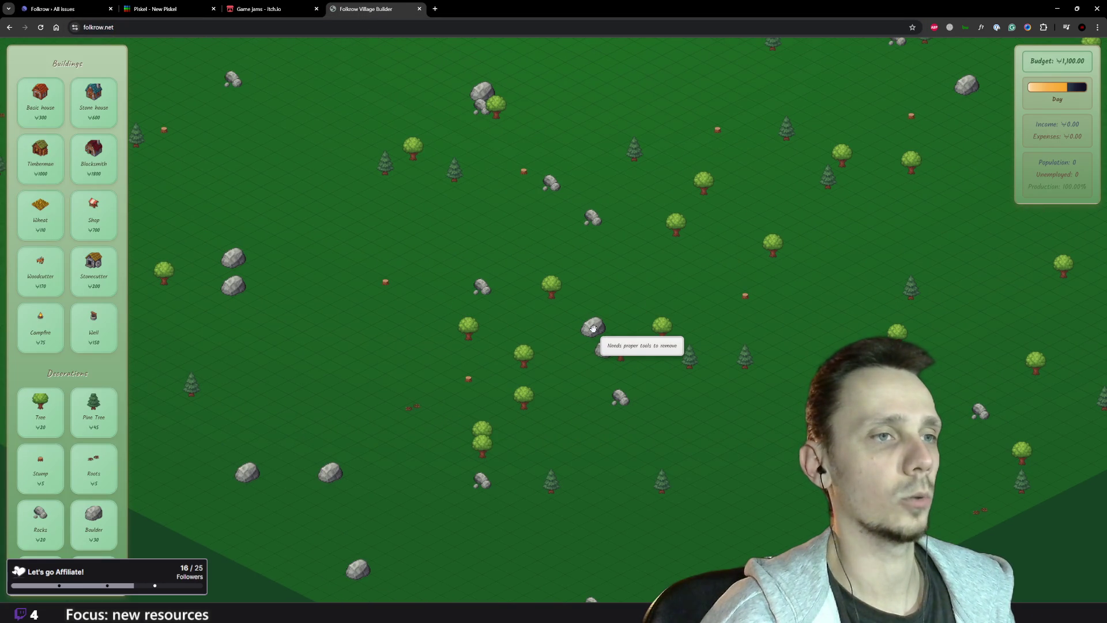
{"action": "scroll", "coordinate": [594, 328], "scroll_direction": "up", "scroll_amount": 3}
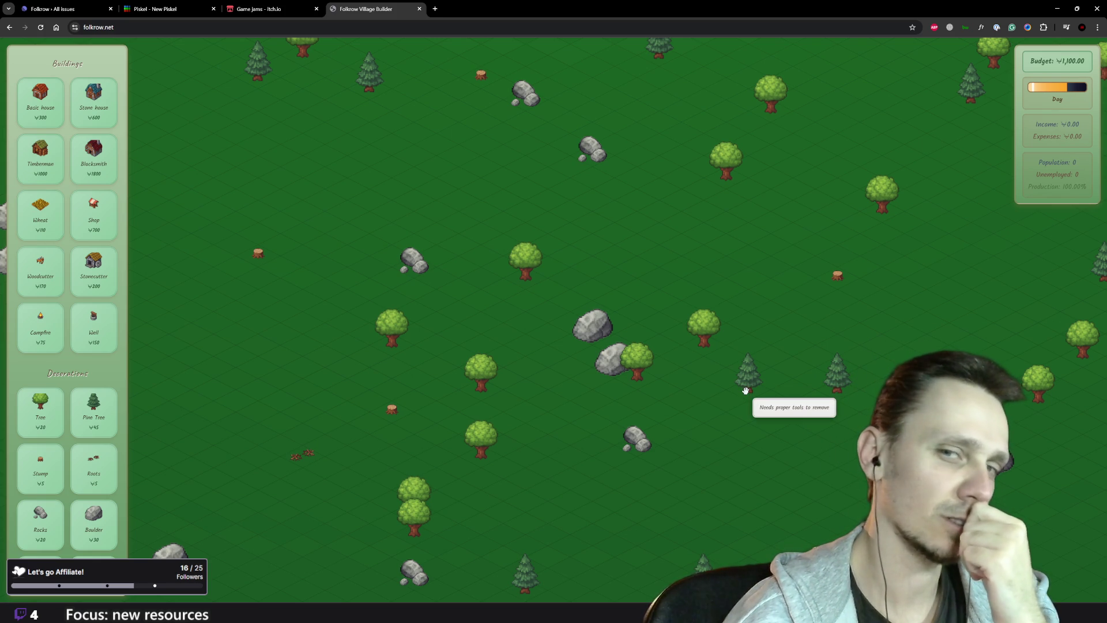
{"action": "scroll", "coordinate": [745, 390], "scroll_direction": "down", "scroll_amount": 3}
{"action": "scroll", "coordinate": [648, 266], "scroll_direction": "up", "scroll_amount": 1}
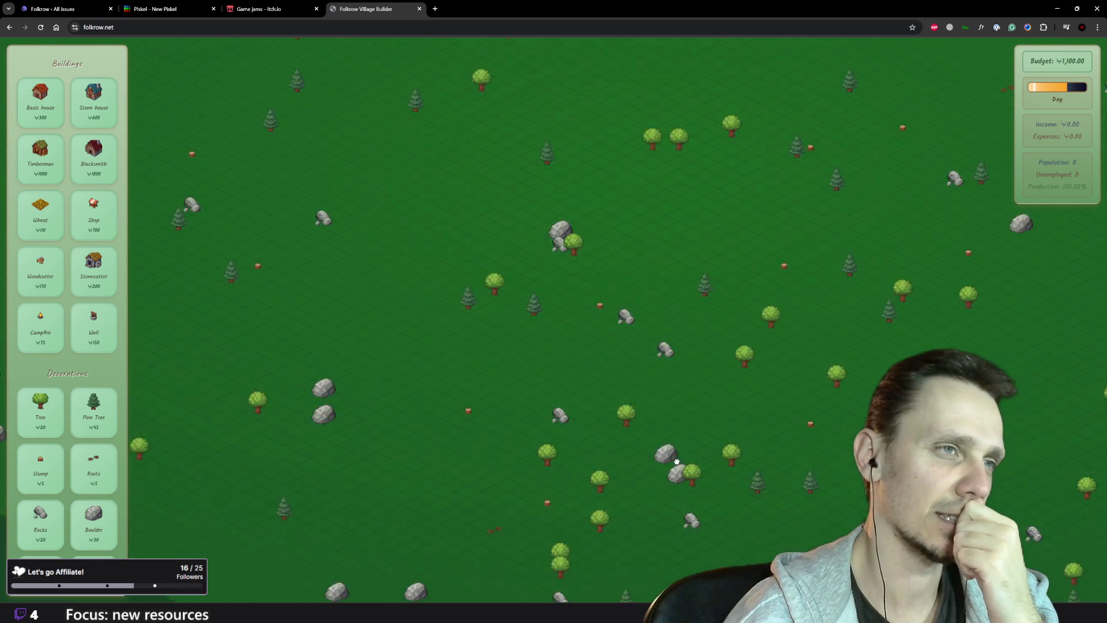
{"action": "scroll", "coordinate": [680, 351], "scroll_direction": "up", "scroll_amount": 2}
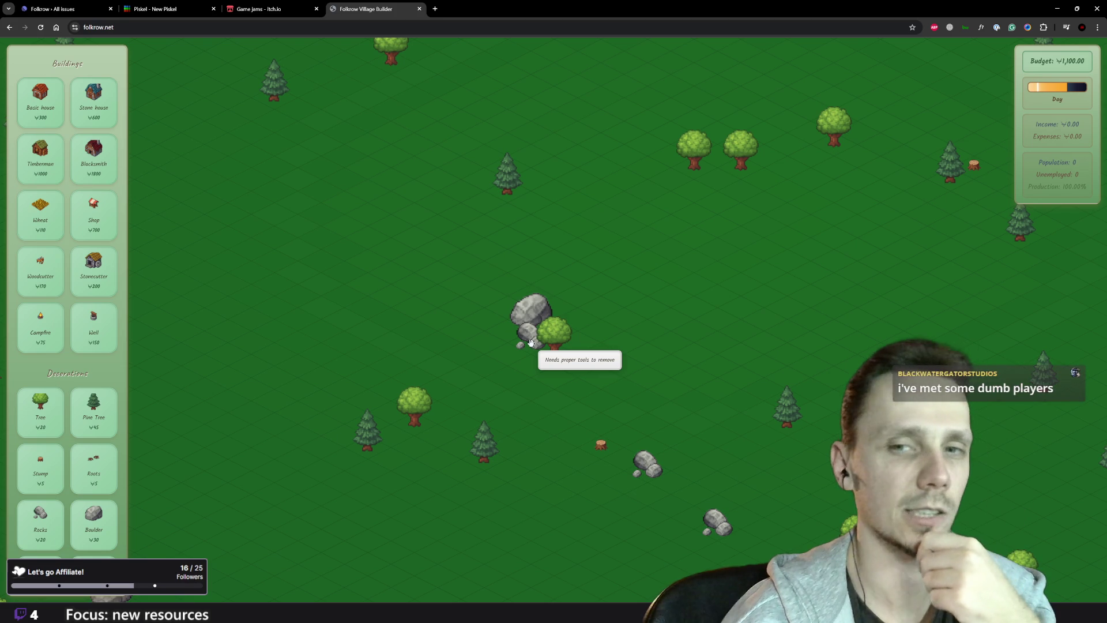
{"action": "scroll", "coordinate": [531, 342], "scroll_direction": "up", "scroll_amount": 2}
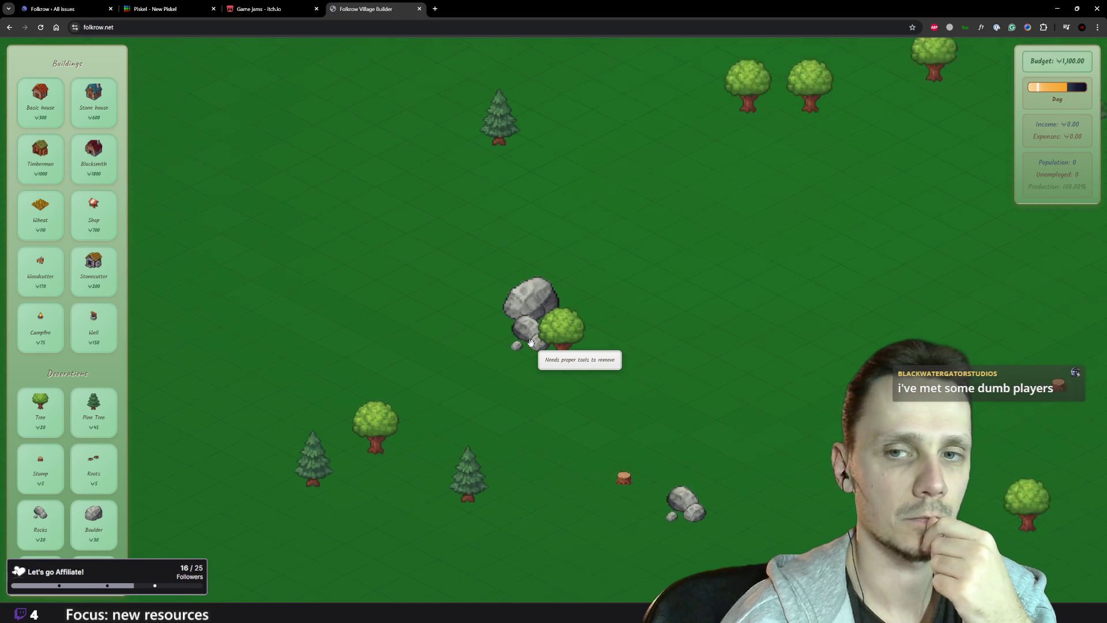
{"action": "scroll", "coordinate": [531, 342], "scroll_direction": "down", "scroll_amount": 3}
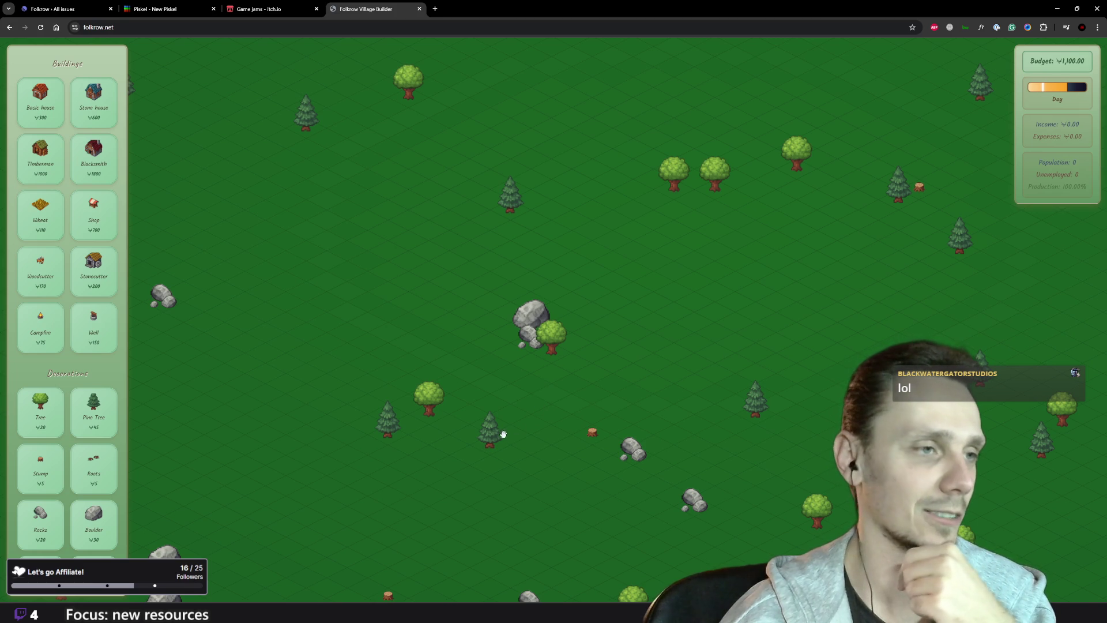
{"action": "mouse_move", "coordinate": [490, 448]}
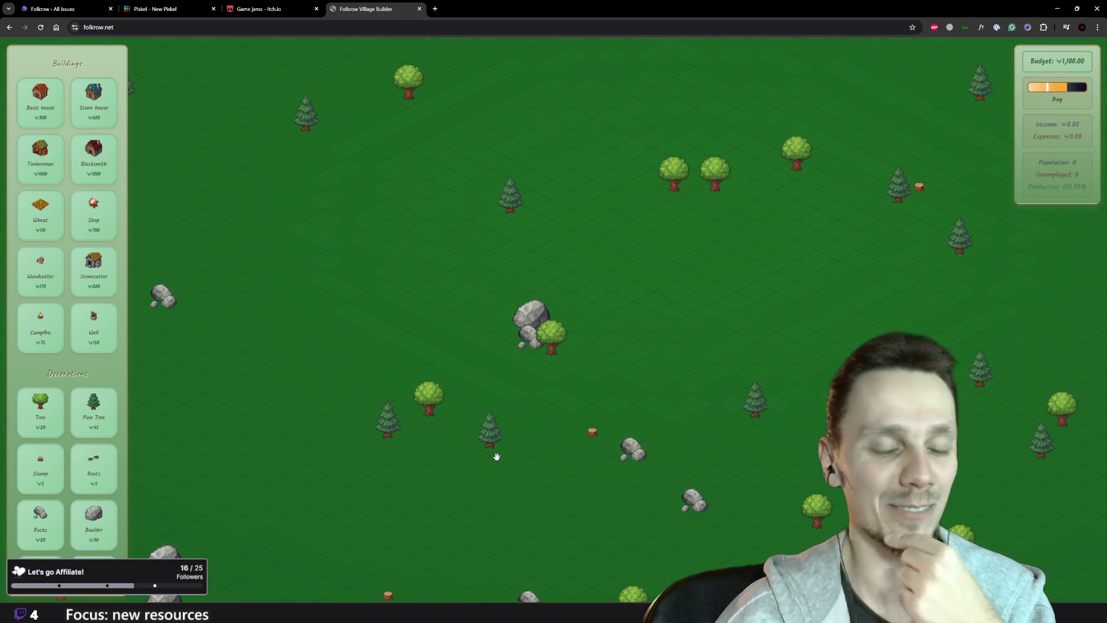
- Pan across the map to survey other rocks and trees that need tools
{"action": "mouse_move", "coordinate": [561, 427]}
{"action": "left_mouse_down"}
{"action": "mouse_move", "coordinate": [573, 423]}
{"action": "mouse_move", "coordinate": [606, 321]}
{"action": "left_mouse_up"}
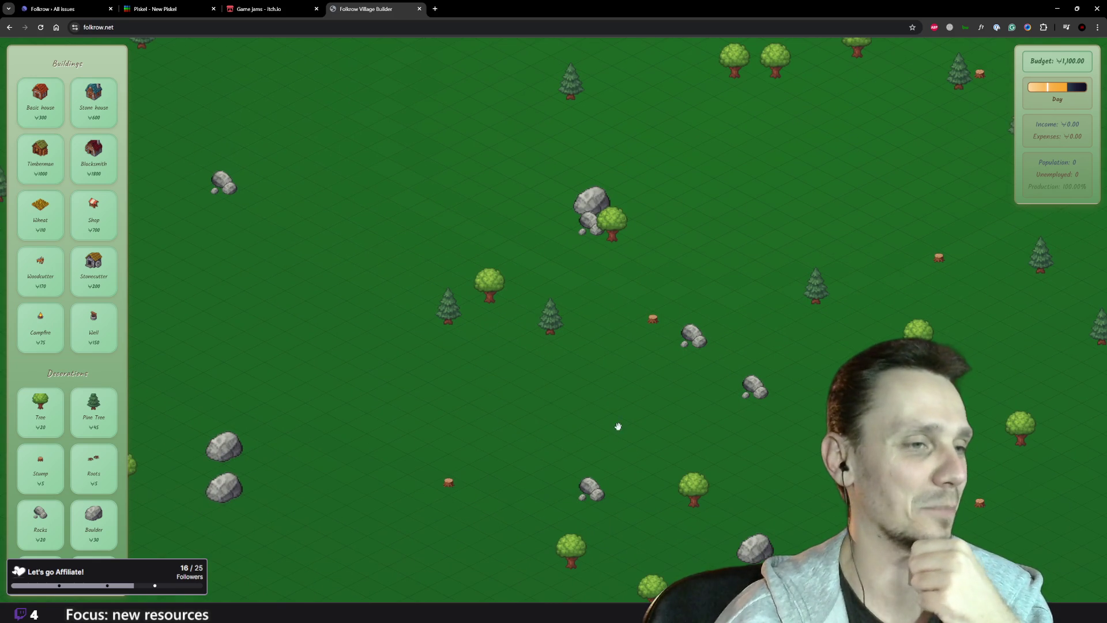
{"action": "left_click_drag", "start_coordinate": [667, 457], "coordinate": [396, 462]}
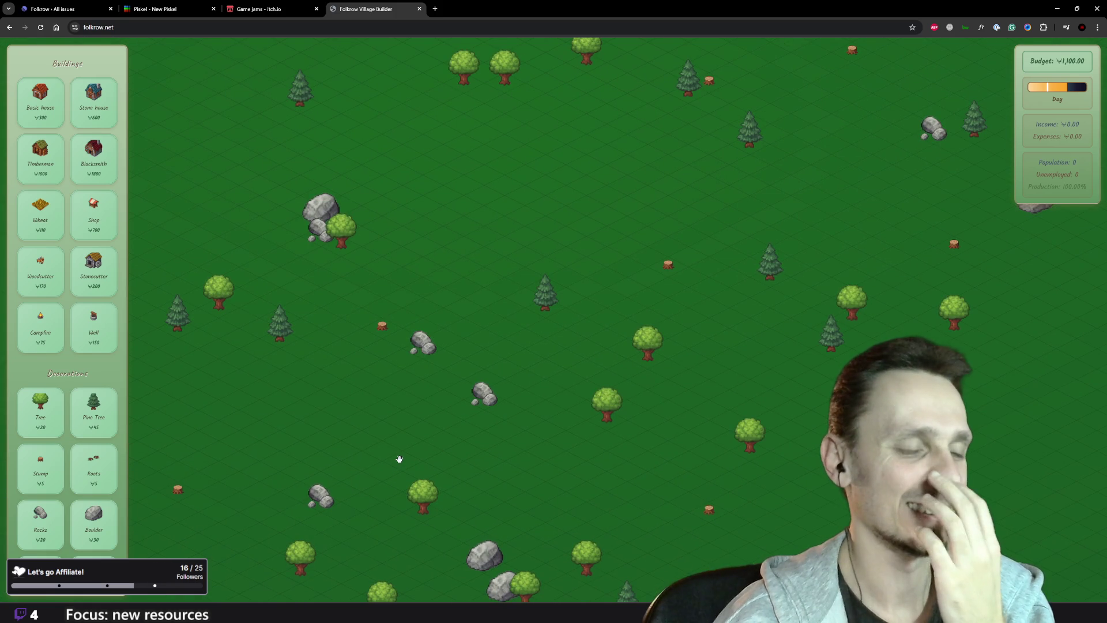
{"action": "mouse_move", "coordinate": [477, 475]}
{"action": "left_mouse_down"}
{"action": "mouse_move", "coordinate": [652, 438]}
{"action": "mouse_move", "coordinate": [686, 406]}
{"action": "left_mouse_up"}
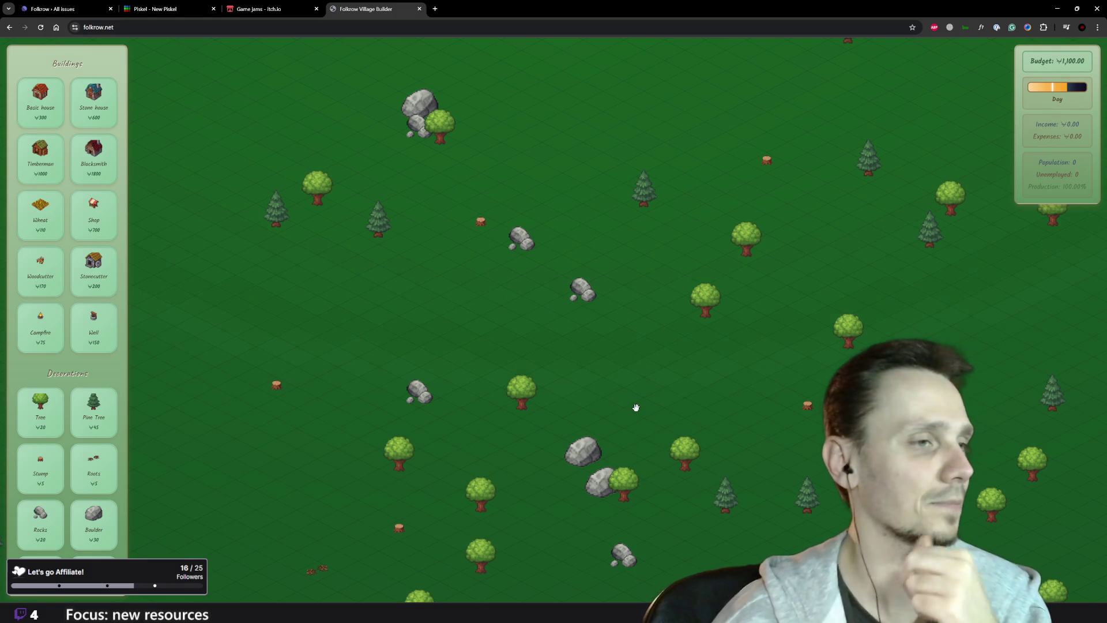
{"action": "scroll", "coordinate": [632, 410], "scroll_direction": "down", "scroll_amount": 2}
{"action": "scroll", "coordinate": [629, 387], "scroll_direction": "down", "scroll_amount": 1}
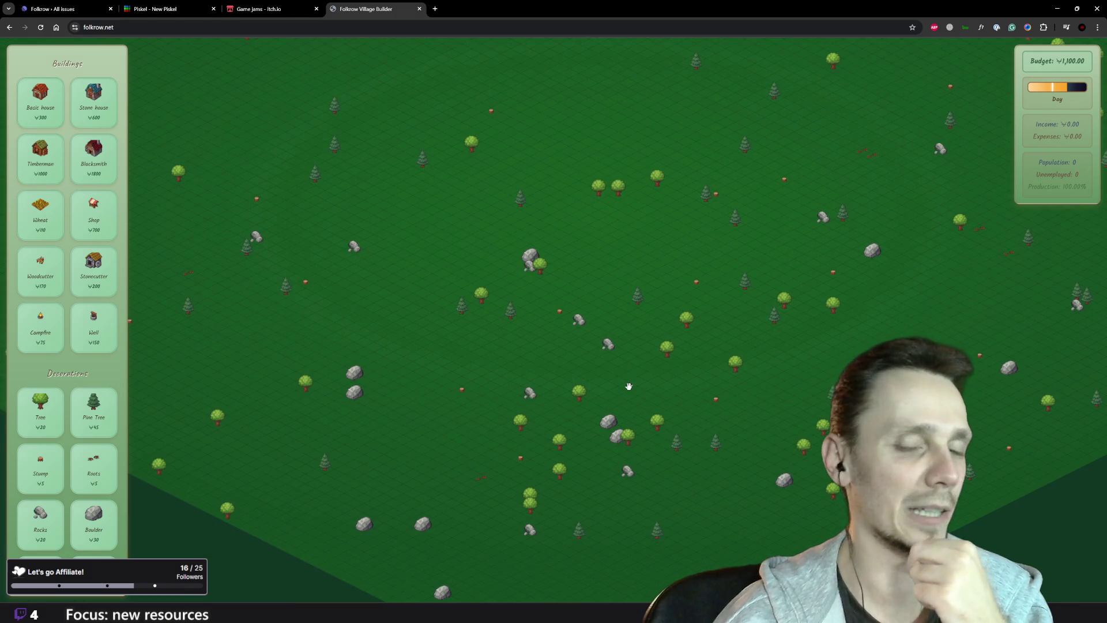
{"action": "scroll", "coordinate": [576, 386], "scroll_direction": "up", "scroll_amount": 3}
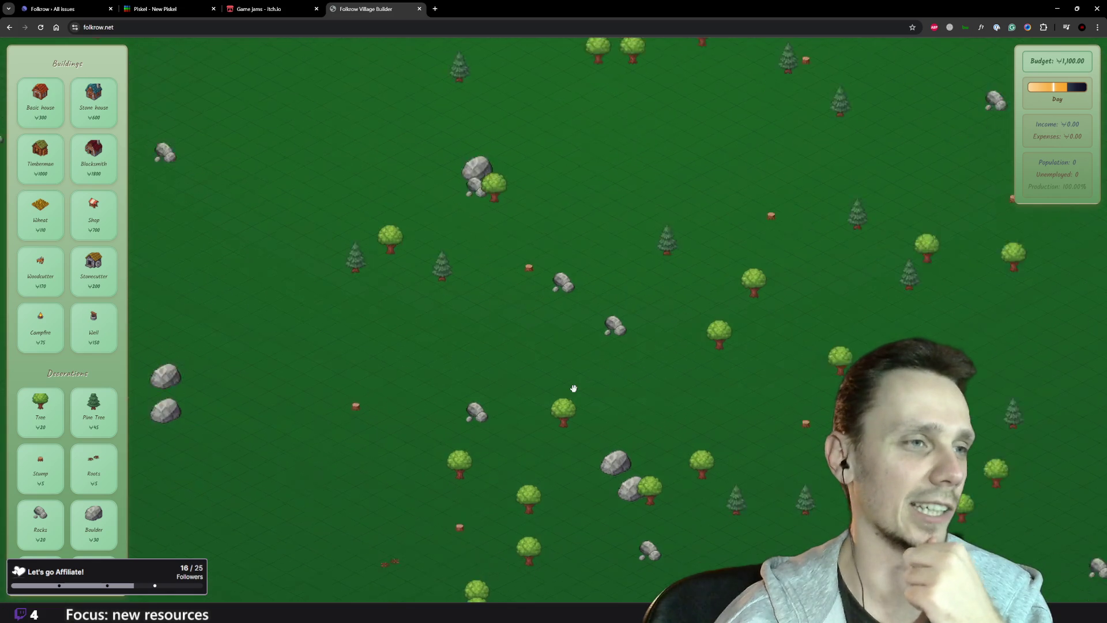
{"action": "left_click_drag", "start_coordinate": [573, 388], "coordinate": [675, 516]}
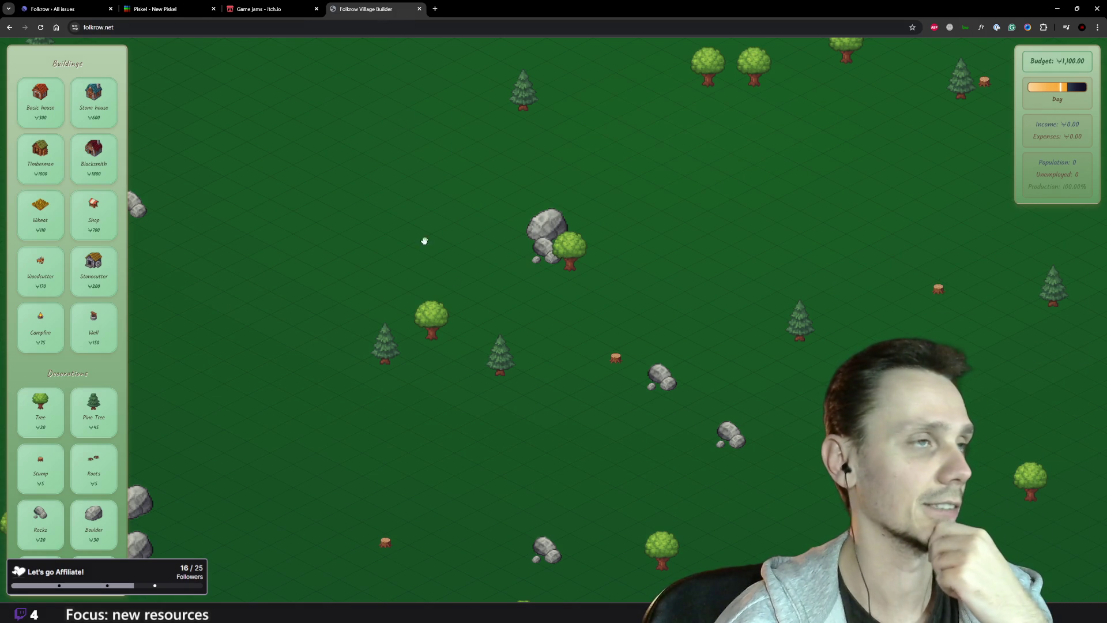
{"action": "scroll", "coordinate": [577, 316], "scroll_direction": "down", "scroll_amount": 3}
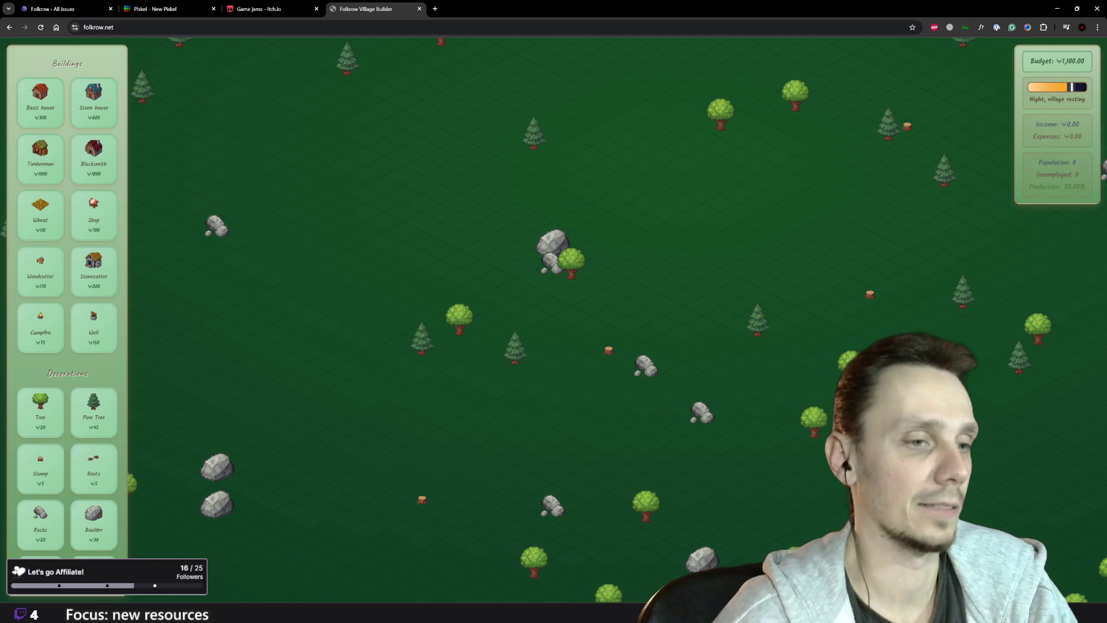
- In the running Godot game, click a rock to trigger the 'Need a stonemason to remove' warning
{"action": "mouse_move", "coordinate": [641, 615]}
{"action": "left_click", "coordinate": [687, 565]}
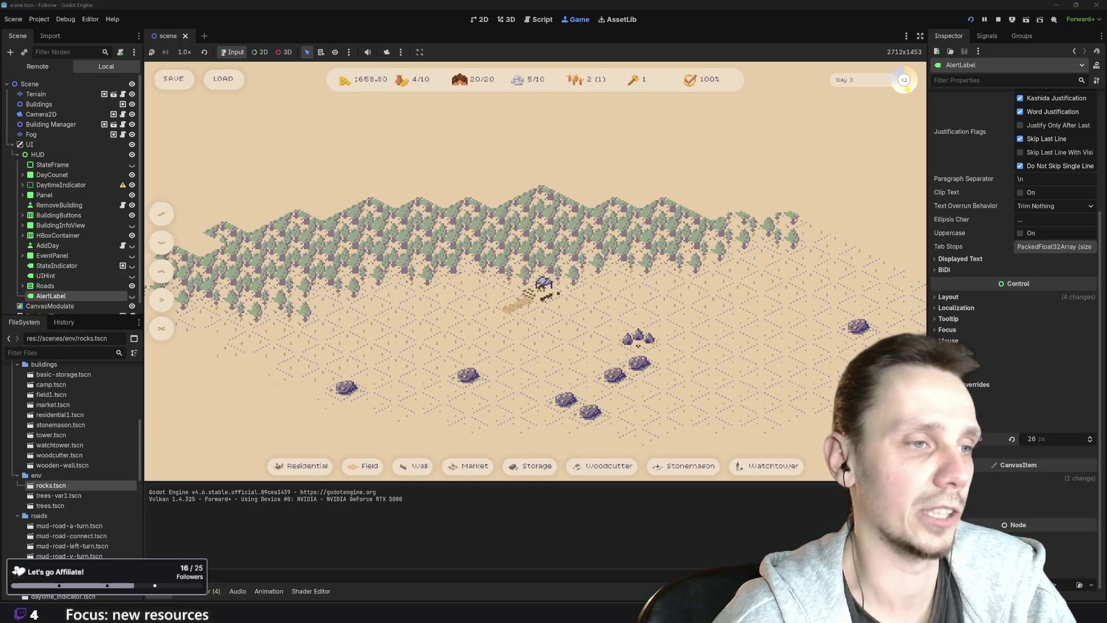
{"action": "left_click", "coordinate": [858, 326]}
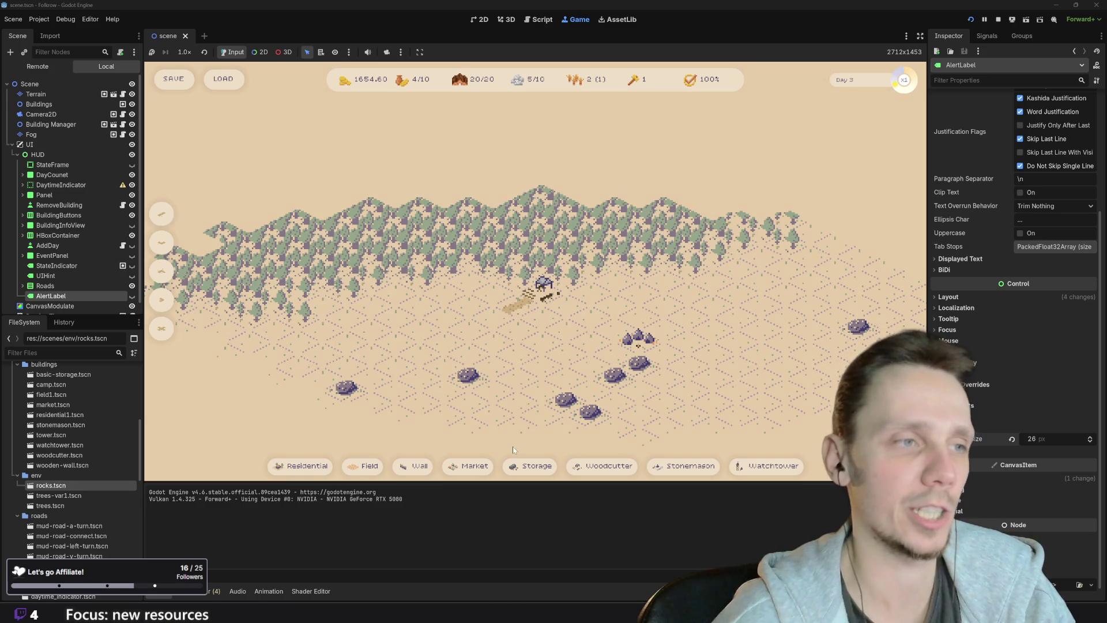
{"action": "left_click", "coordinate": [859, 328]}
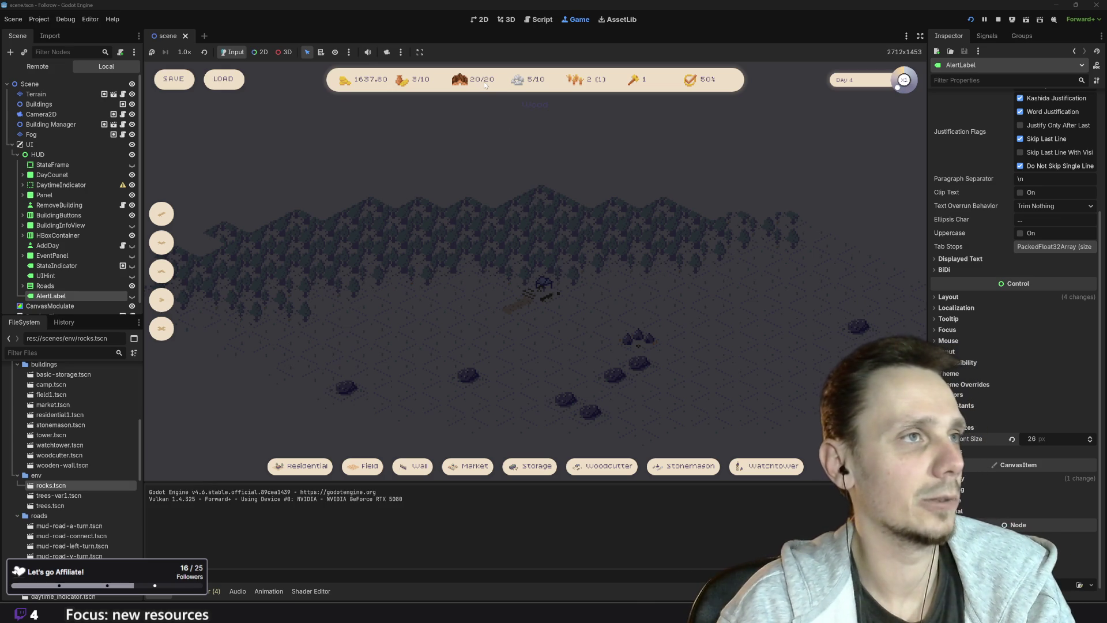
- Stop the running game and bring the folkrow.net browser game back to the front
{"action": "scroll", "coordinate": [538, 302], "scroll_direction": "up", "scroll_amount": 2}
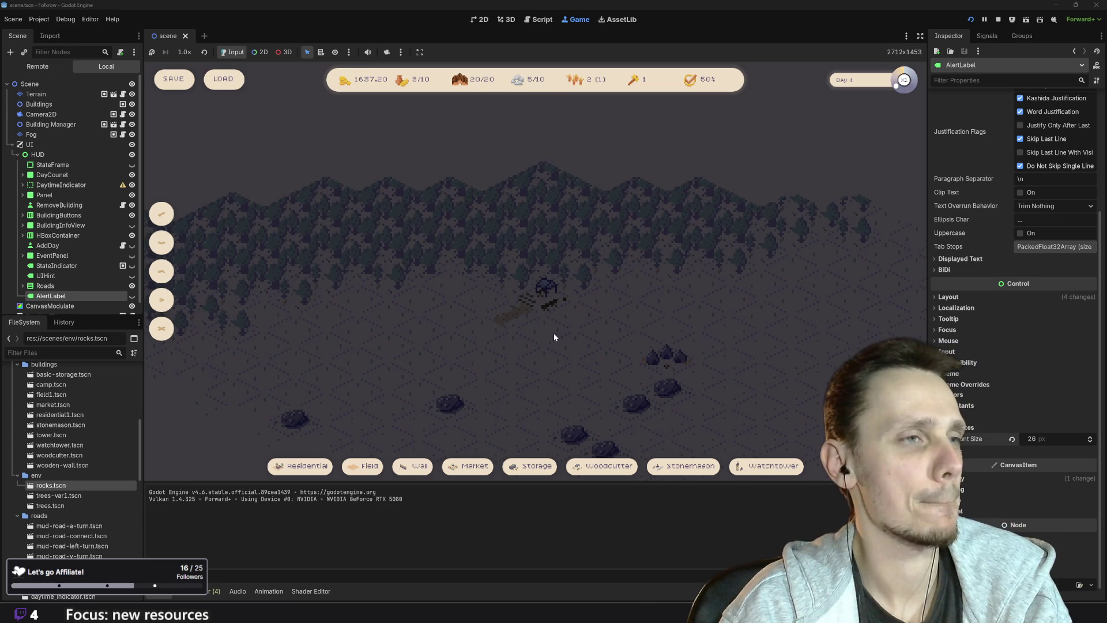
{"action": "left_click", "coordinate": [997, 21]}
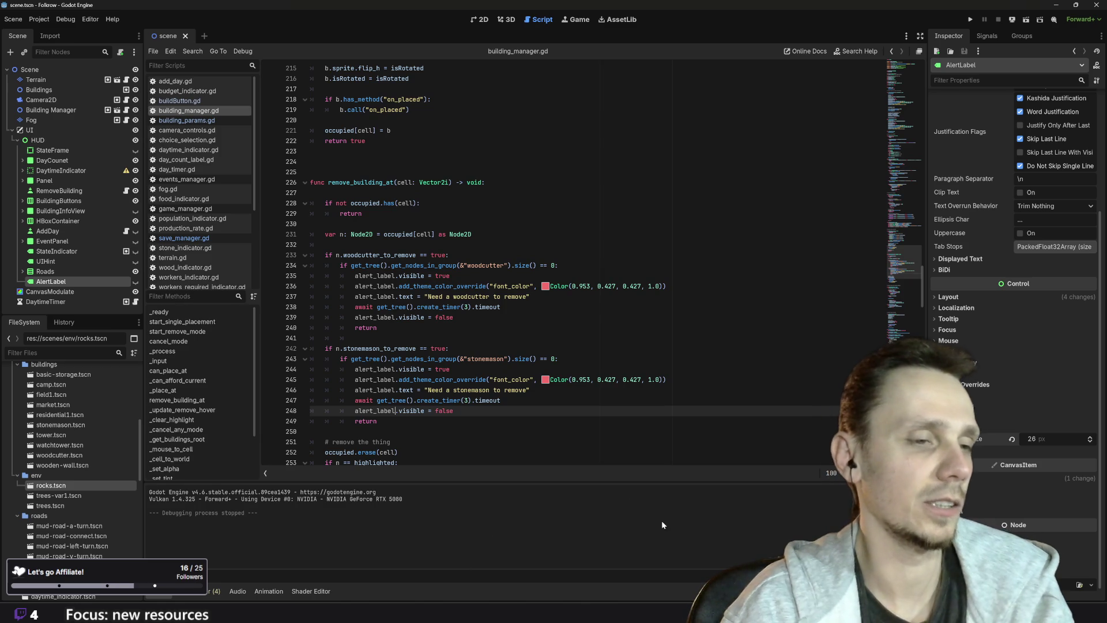
{"action": "mouse_move", "coordinate": [458, 613]}
{"action": "left_click", "coordinate": [438, 568]}
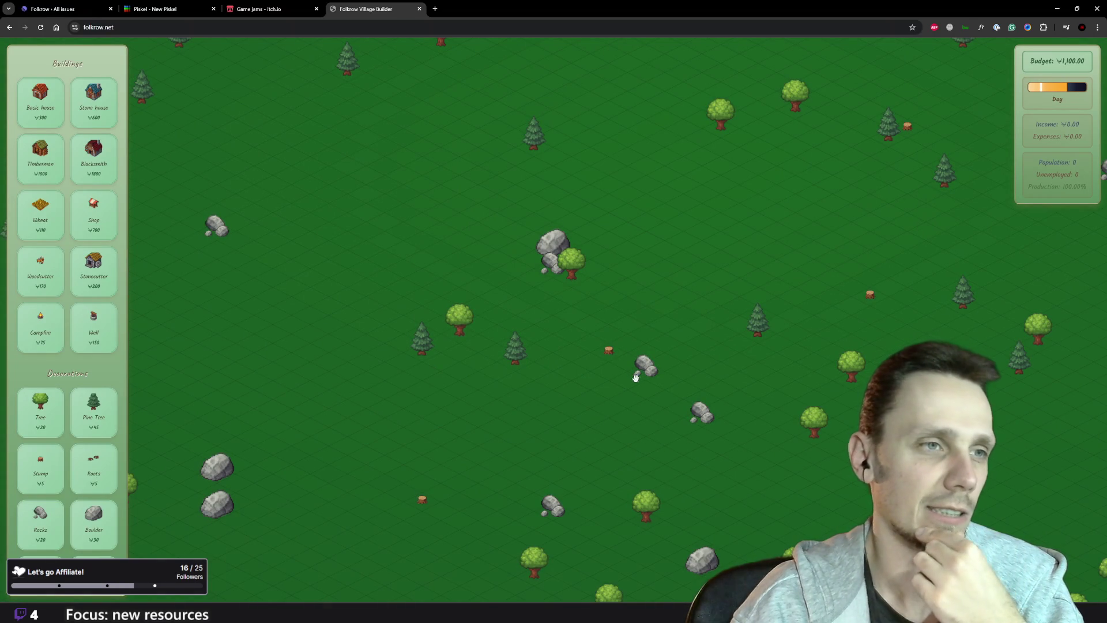
{"action": "mouse_move", "coordinate": [641, 372]}
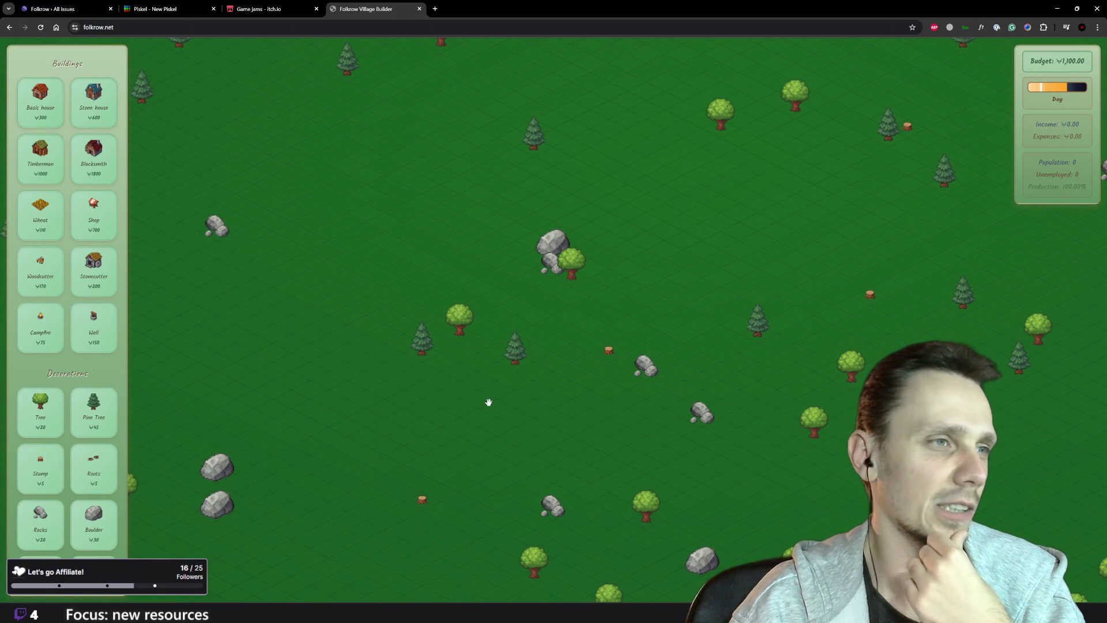
{"action": "key", "text": "w+a"}
{"action": "scroll", "coordinate": [618, 441], "scroll_direction": "down", "scroll_amount": 2}
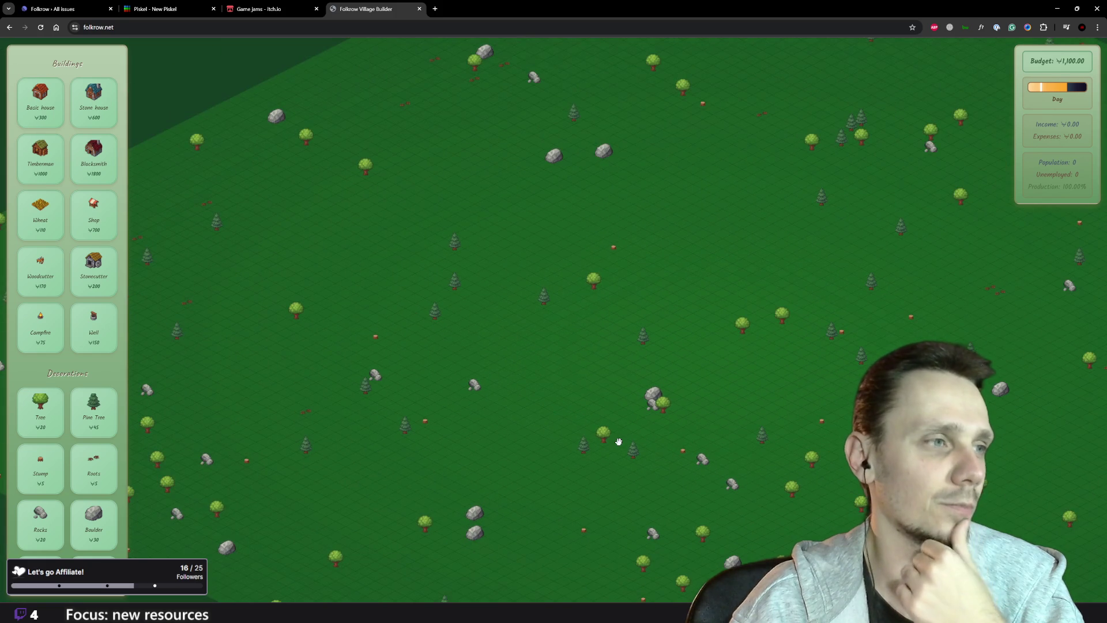
{"action": "scroll", "coordinate": [588, 315], "scroll_direction": "up", "scroll_amount": 2}
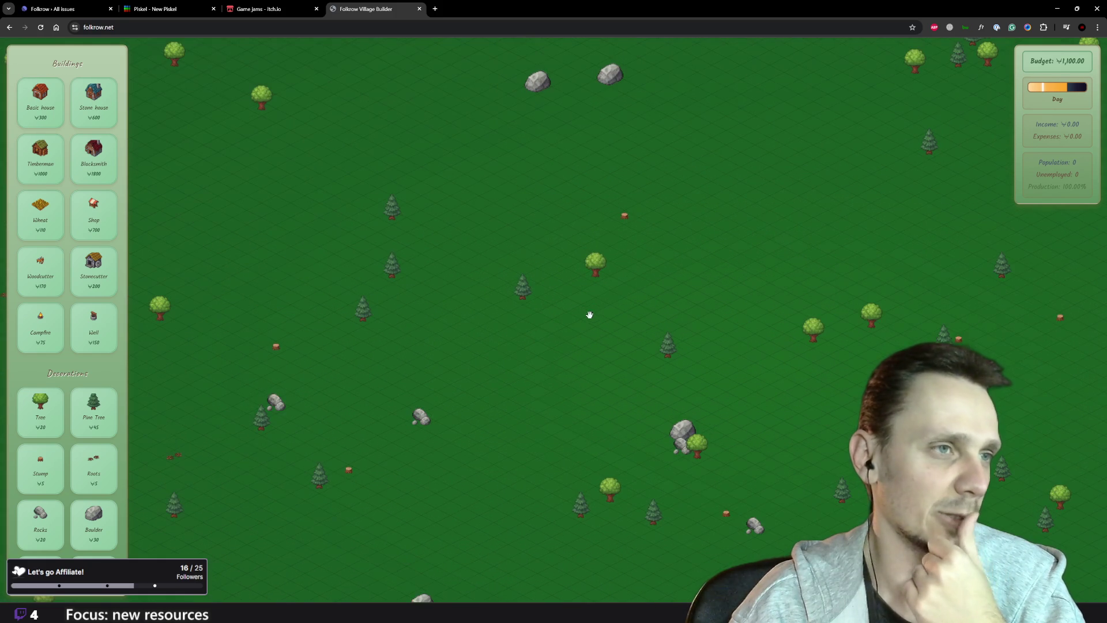
{"action": "scroll", "coordinate": [613, 305], "scroll_direction": "up", "scroll_amount": 1}
{"action": "mouse_move", "coordinate": [378, 443]}
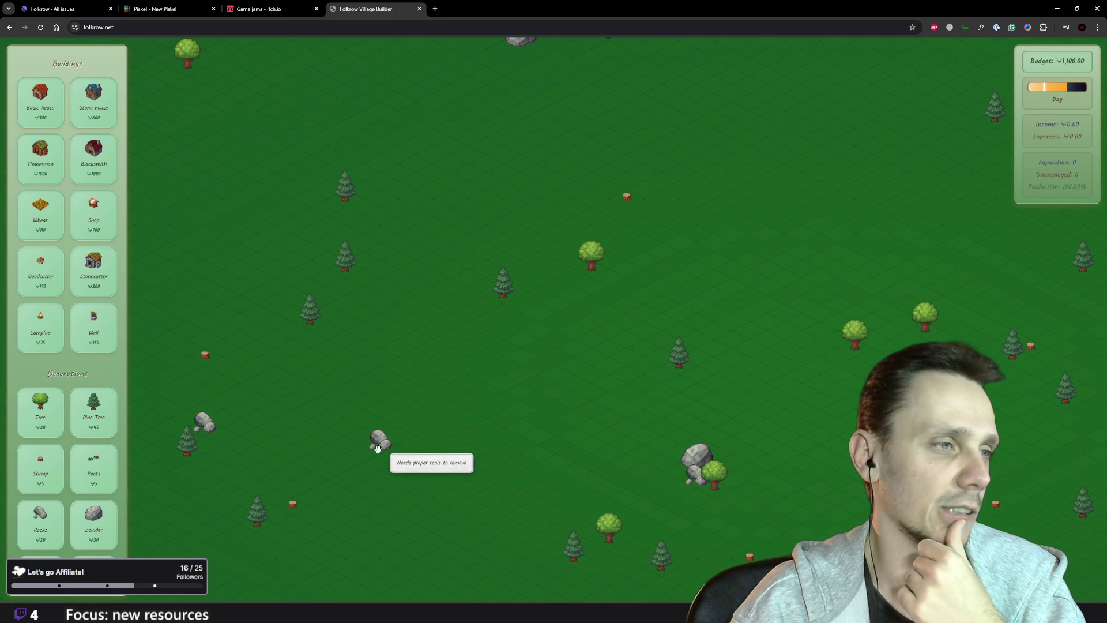
{"action": "left_click_drag", "start_coordinate": [485, 494], "coordinate": [484, 400]}
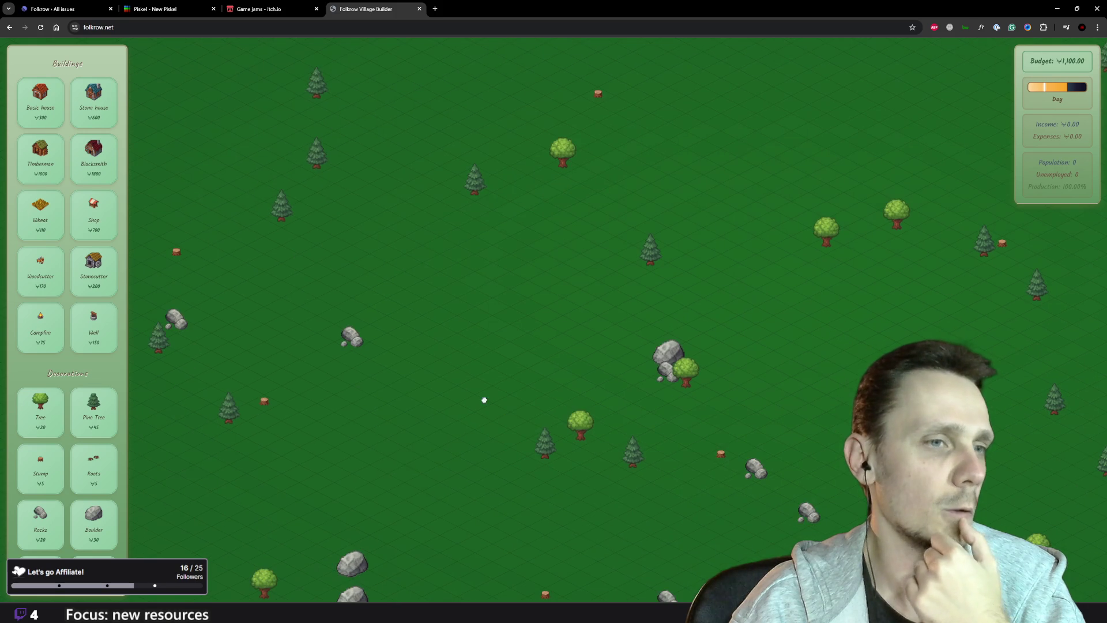